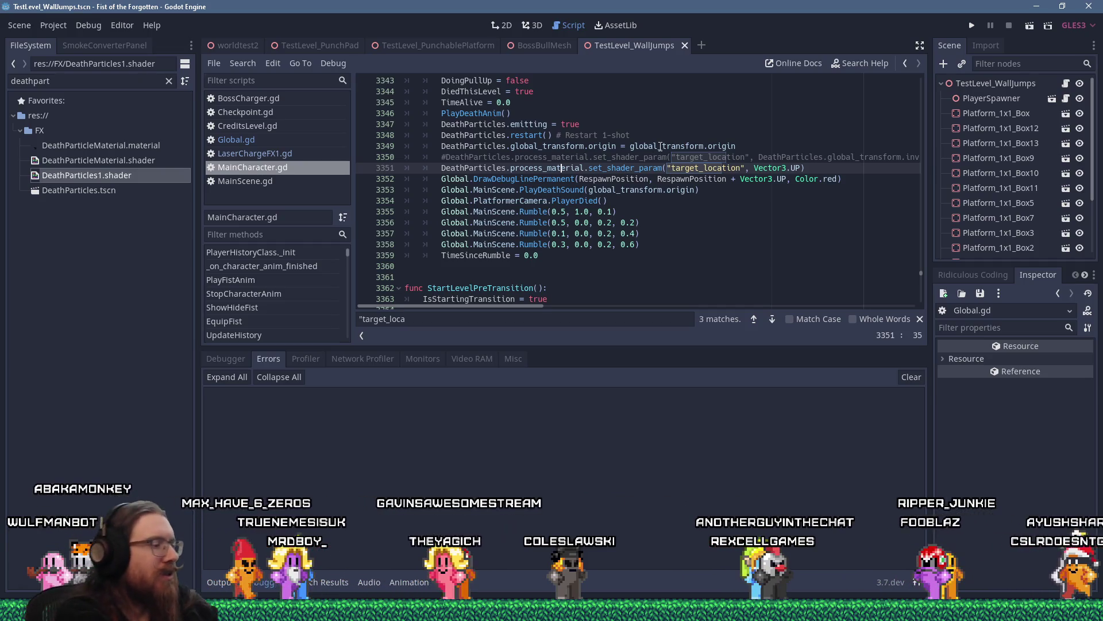
Launch the e:\projects\godot\ path from the Run box so godot.sln loads in Visual Studio.
key("super+r")
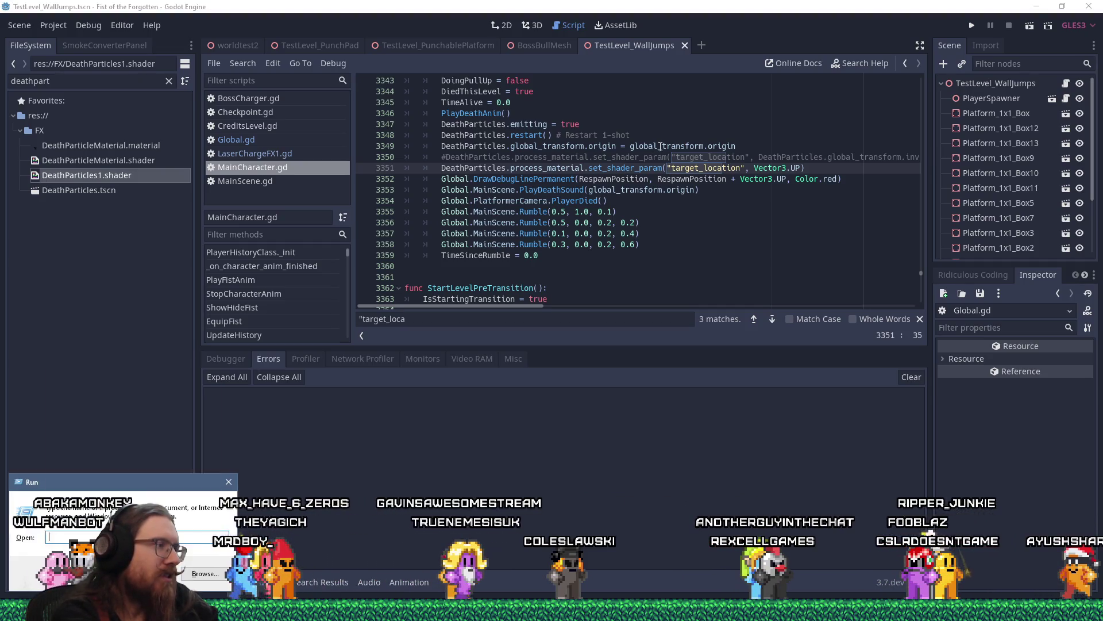
type("e:\\projects\\godot\\")
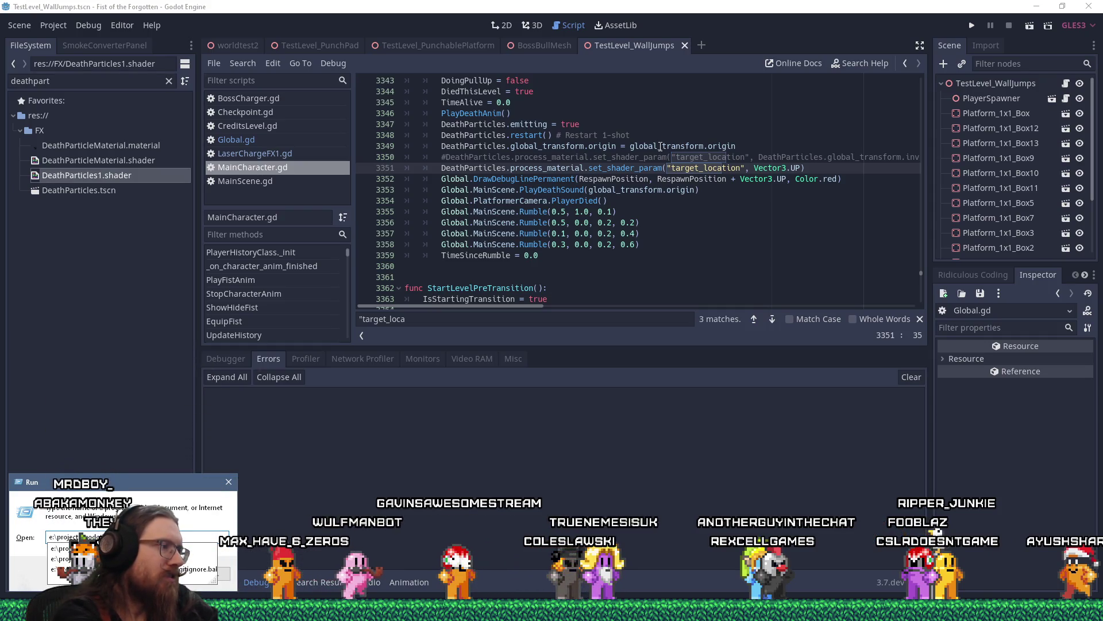
key("Return")
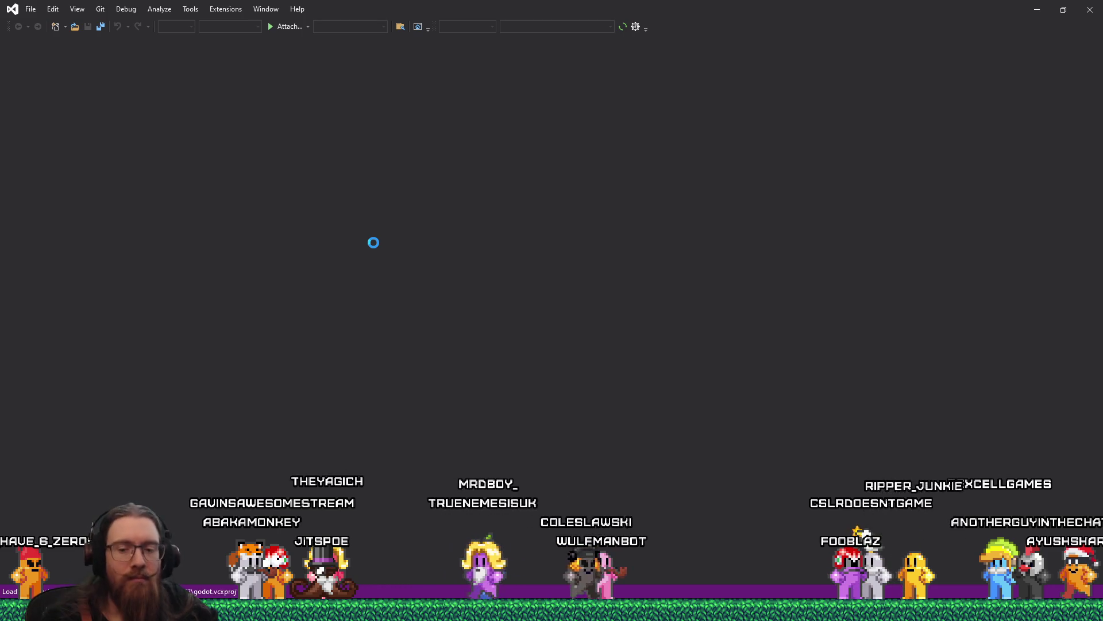
Back in the Godot editor, save the open scene and run the game.
key("alt+Tab")
key("alt+Tab")
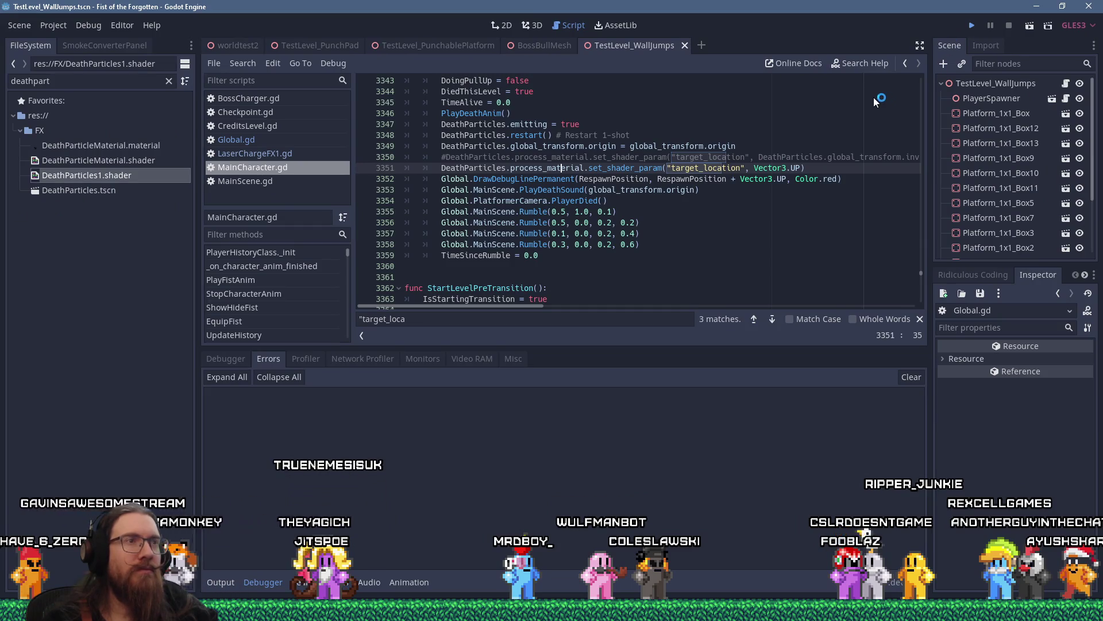
key("ctrl+s")
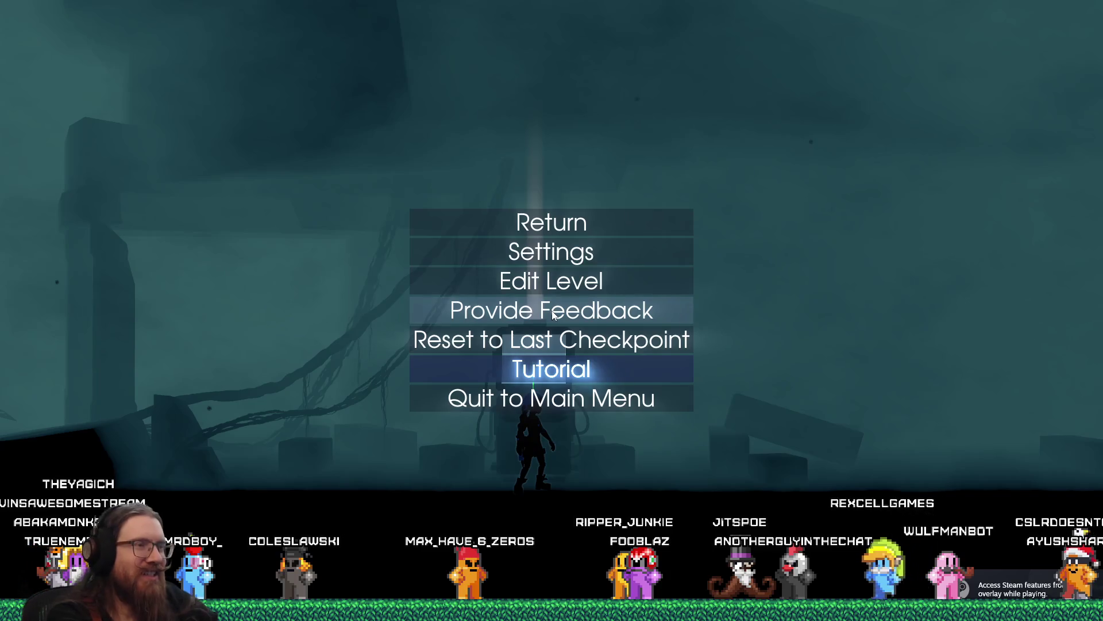
Uncheck Fullscreen in the game's Settings > Video menu, then return to the Godot editor.
key("Up")
key("Up")
key("Up")
key("Return")
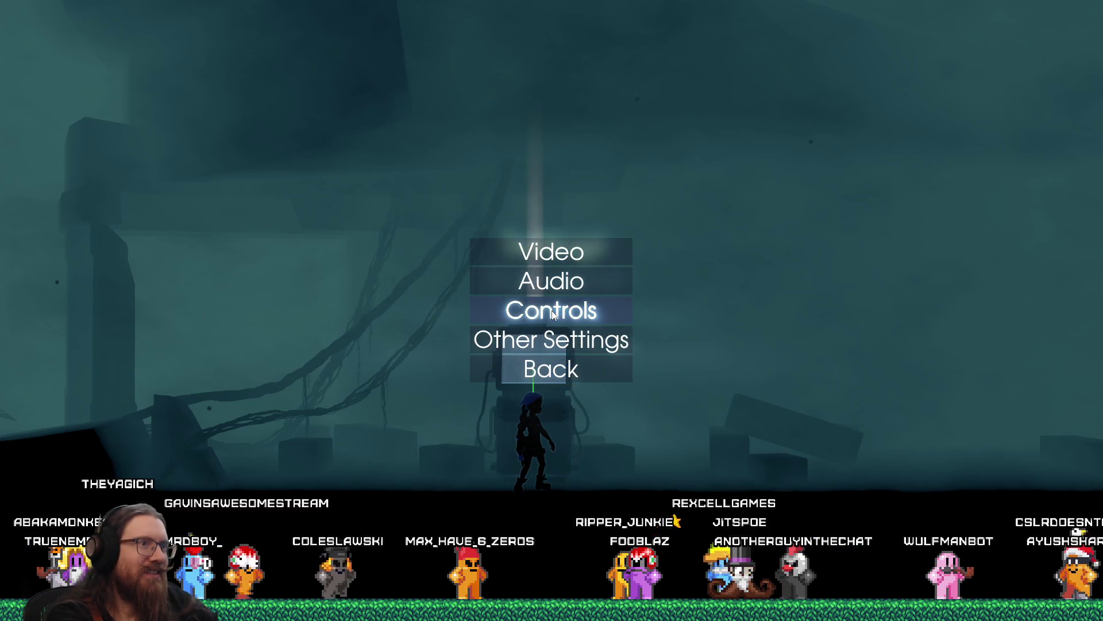
key("Return")
key("Escape")
key("Up")
key("Up")
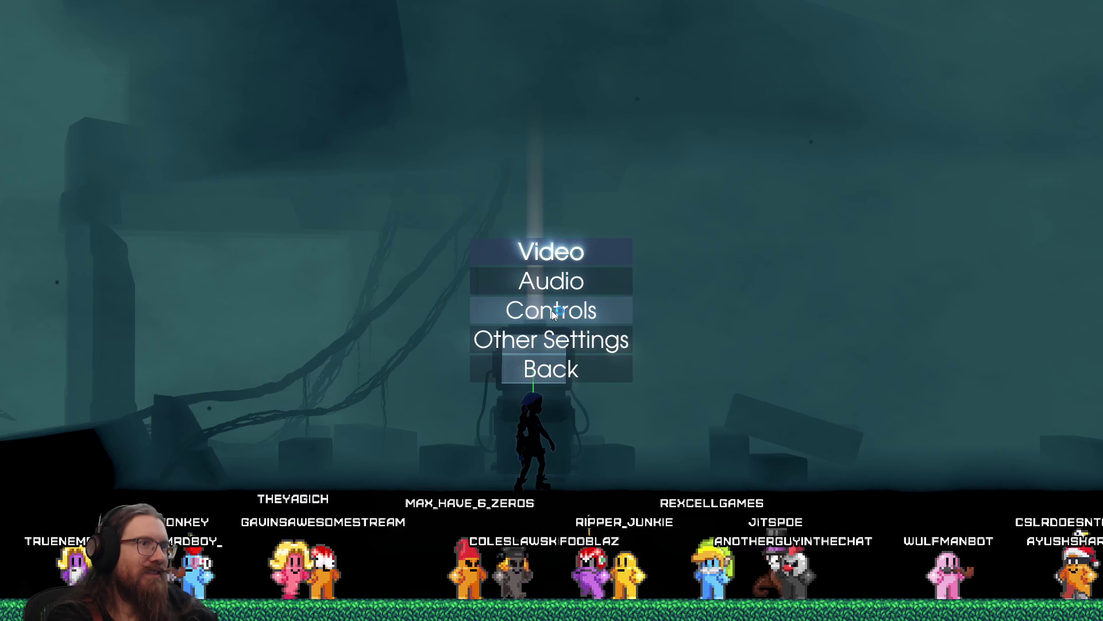
key("Return")
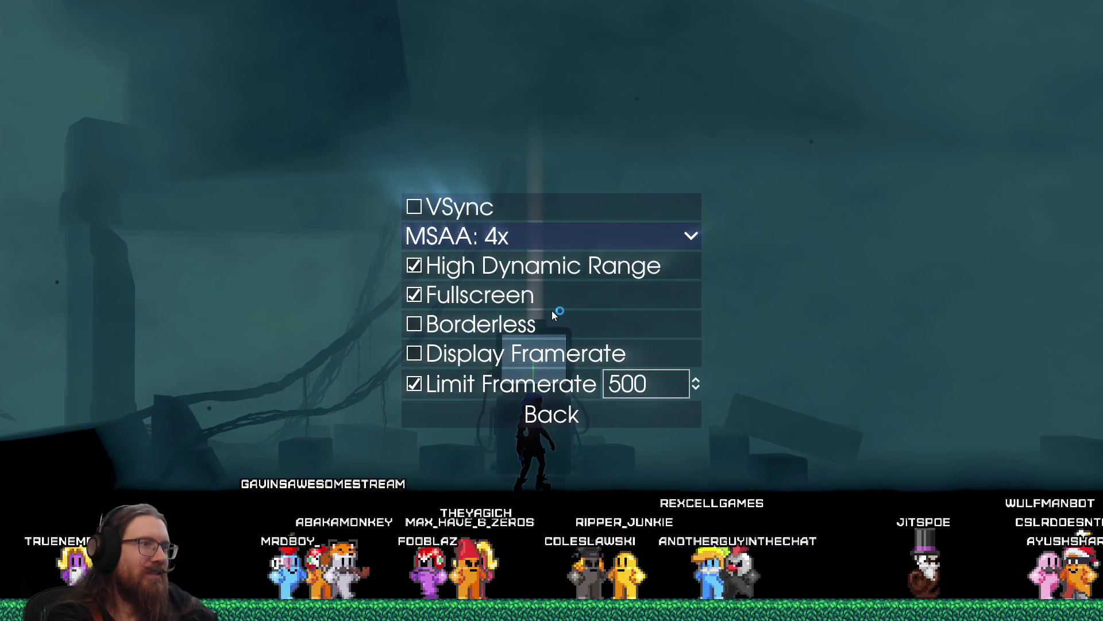
key("Down")
key("Down")
key("Return")
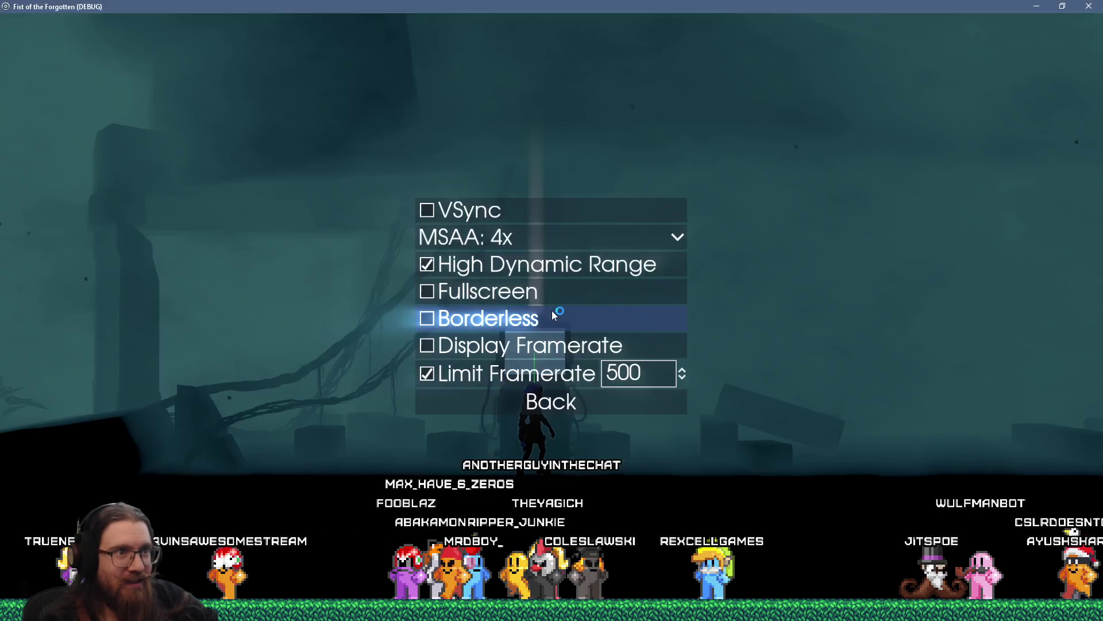
key("alt+Tab")
key("alt+Tab")
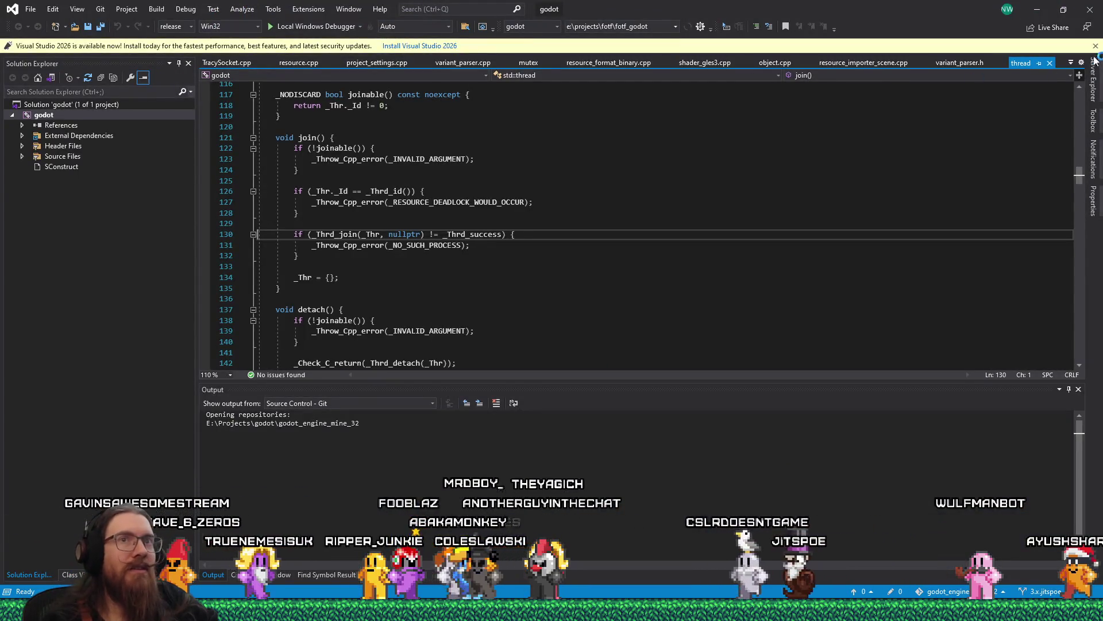
Attach the debugger via Debug > Attach to Process to the Fist of the Forgotten (DEBUG) process.
left_click(185, 10)
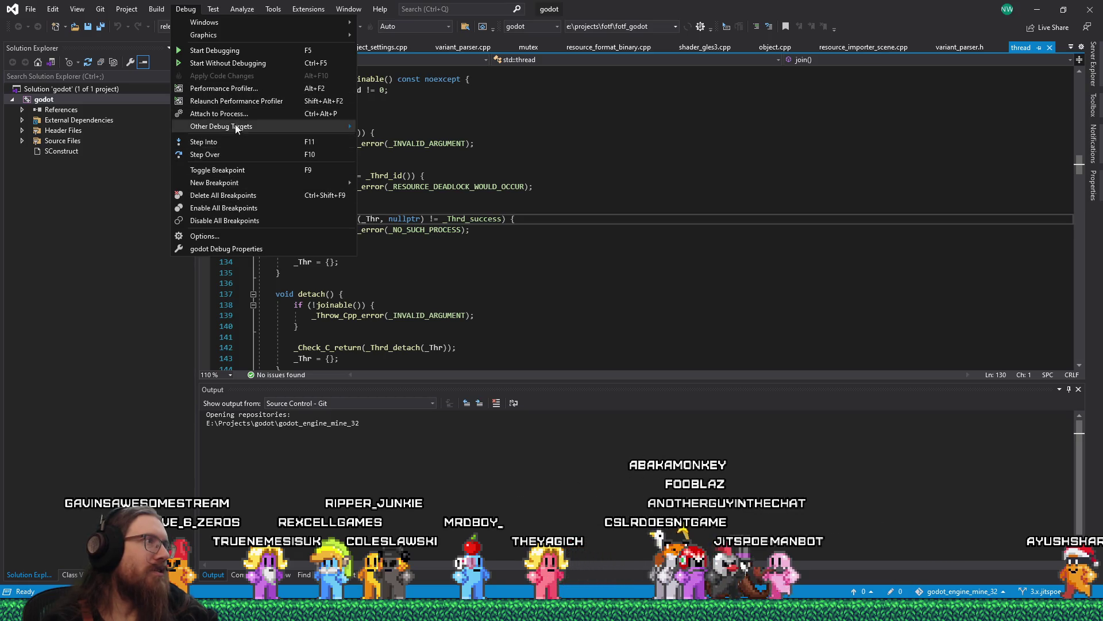
left_click(233, 109)
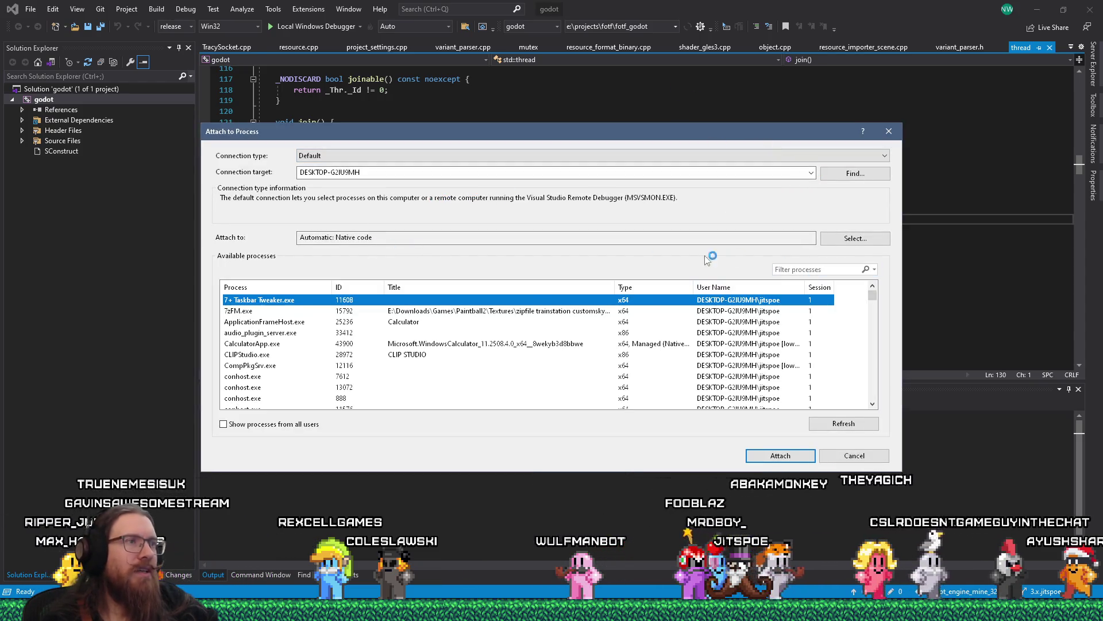
scroll(435, 325, "down", 8)
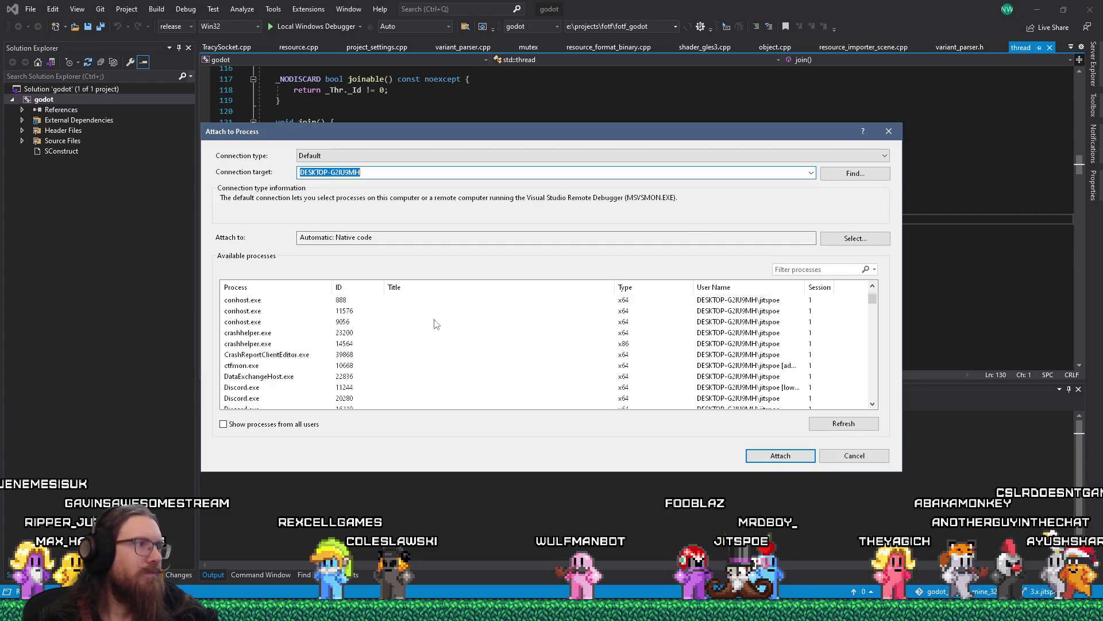
scroll(435, 324, "down", 10)
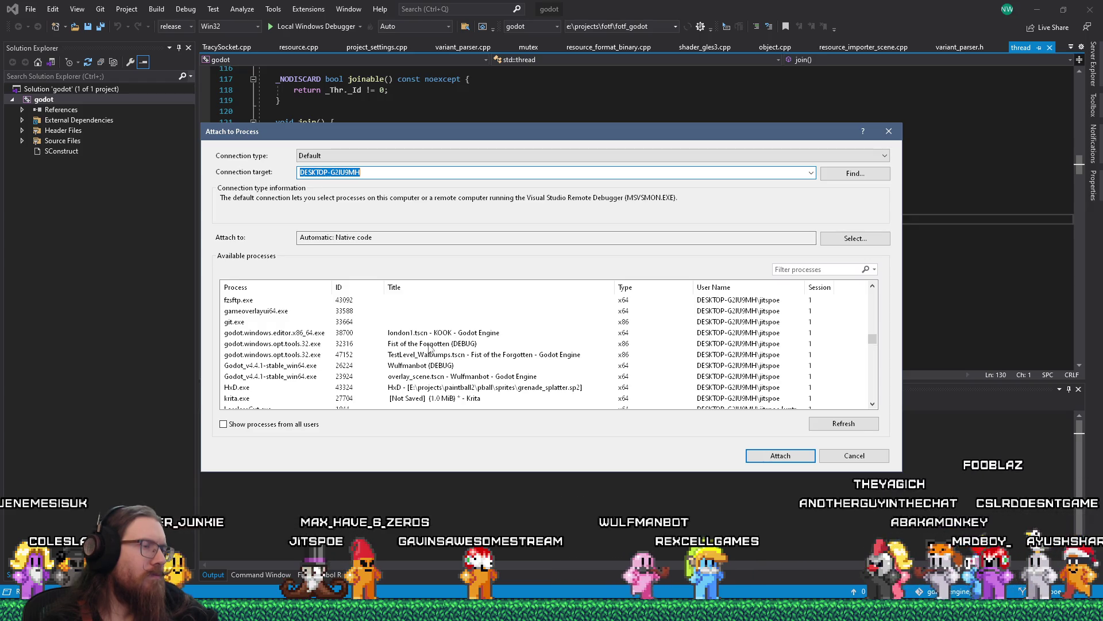
left_click(430, 344)
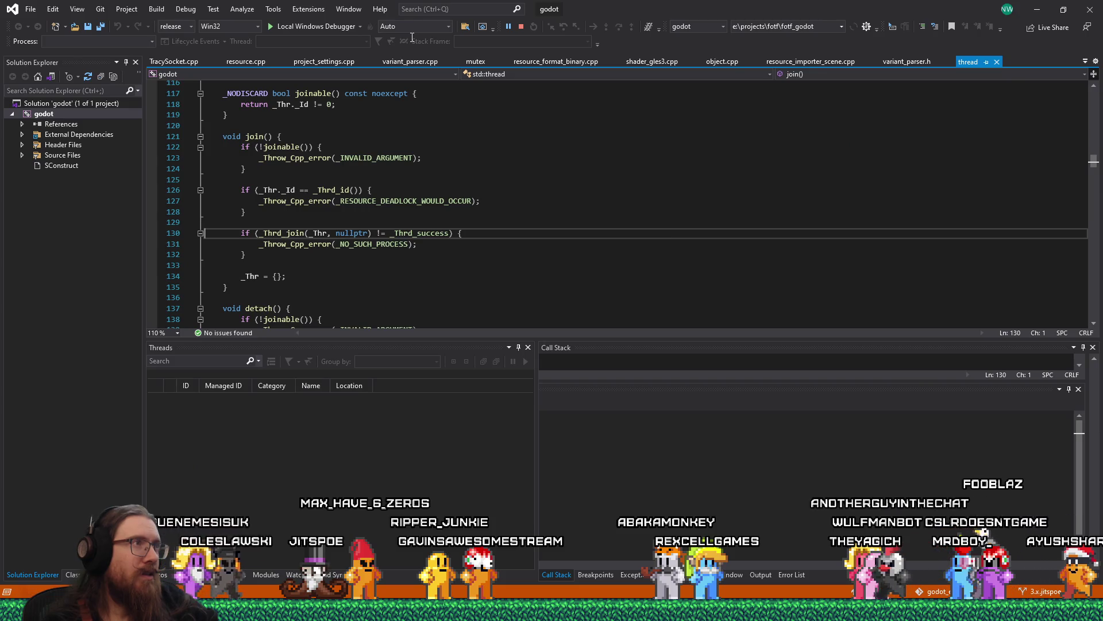
Copy the word set_shader_param from line 3351 of the Godot script.
key("alt+Tab")
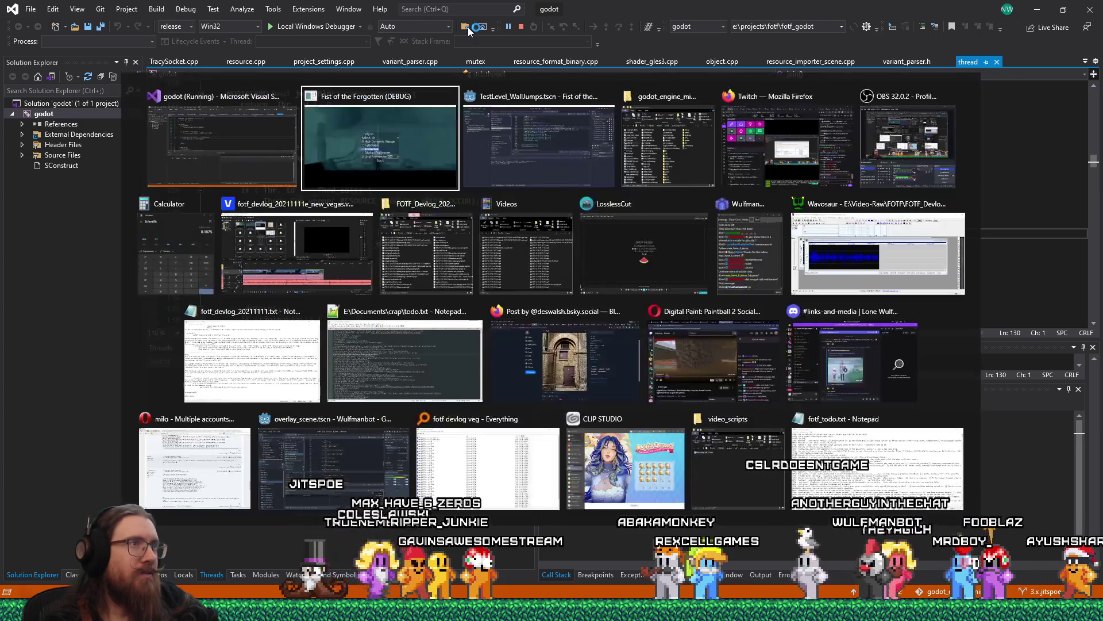
double_click(614, 168)
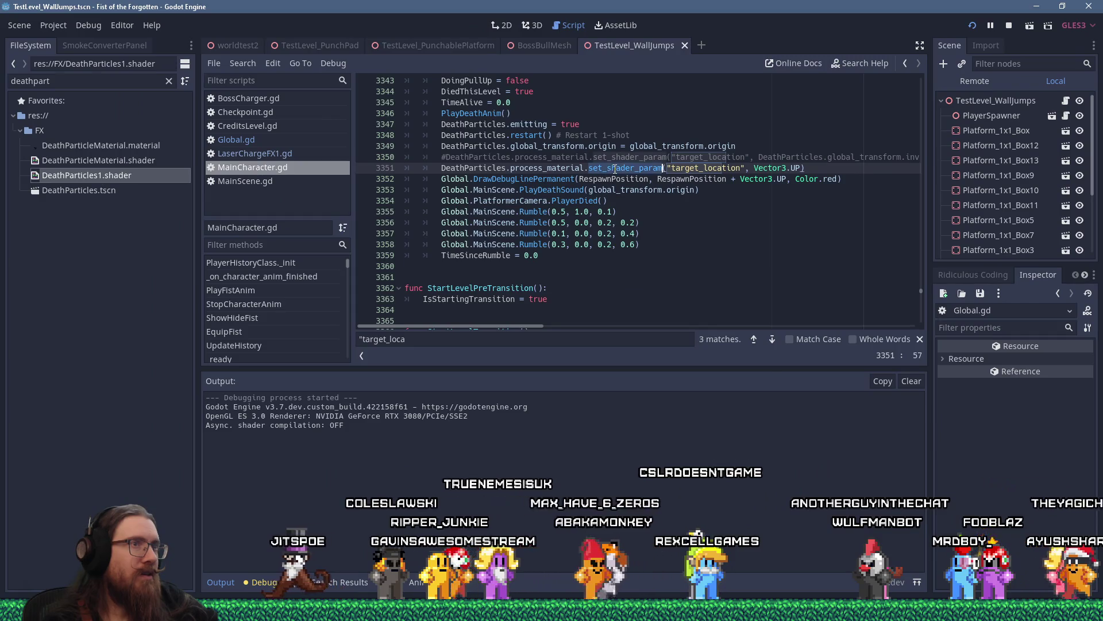
right_click(614, 170)
left_click(649, 232)
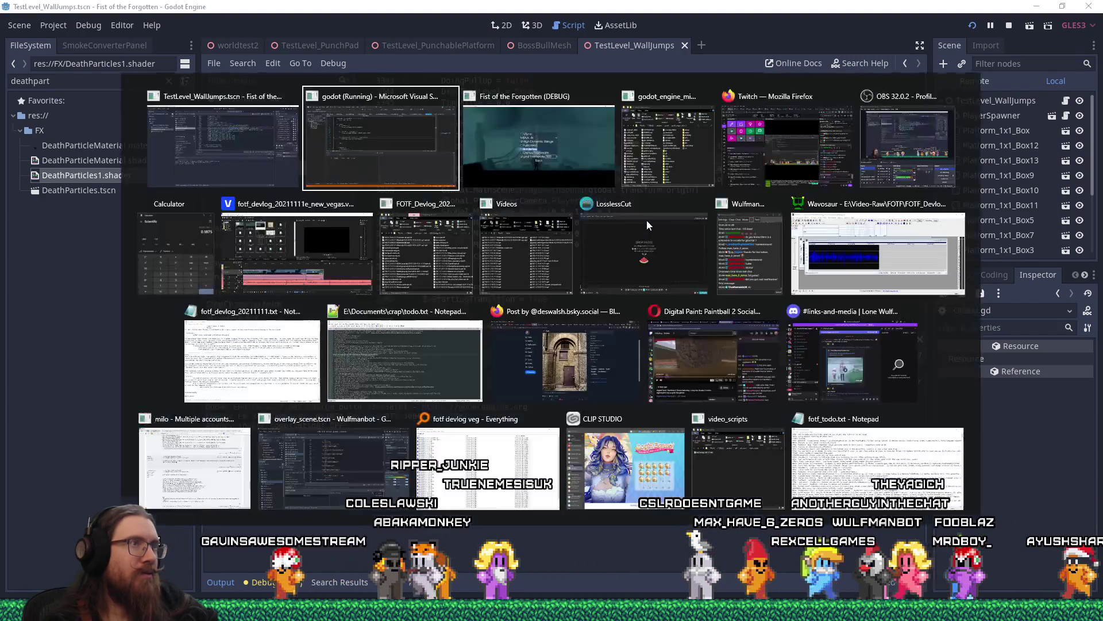
In Visual Studio, try 'open proce' in the Command Window, clear it, and start Find in Files.
key("alt+Tab")
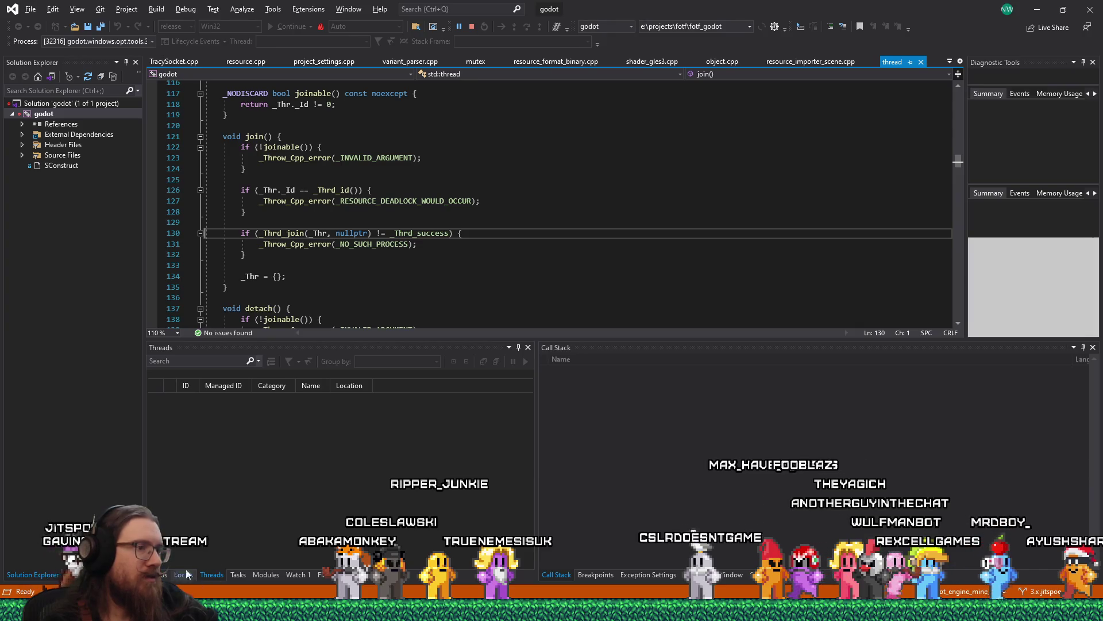
key("ctrl+alt+a")
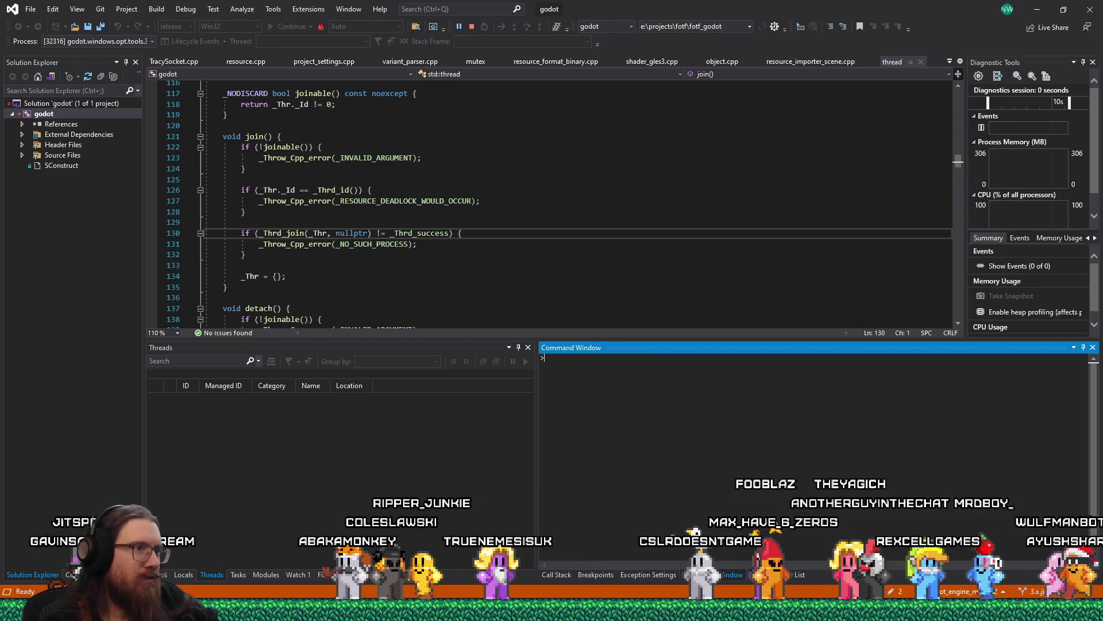
type("open p")
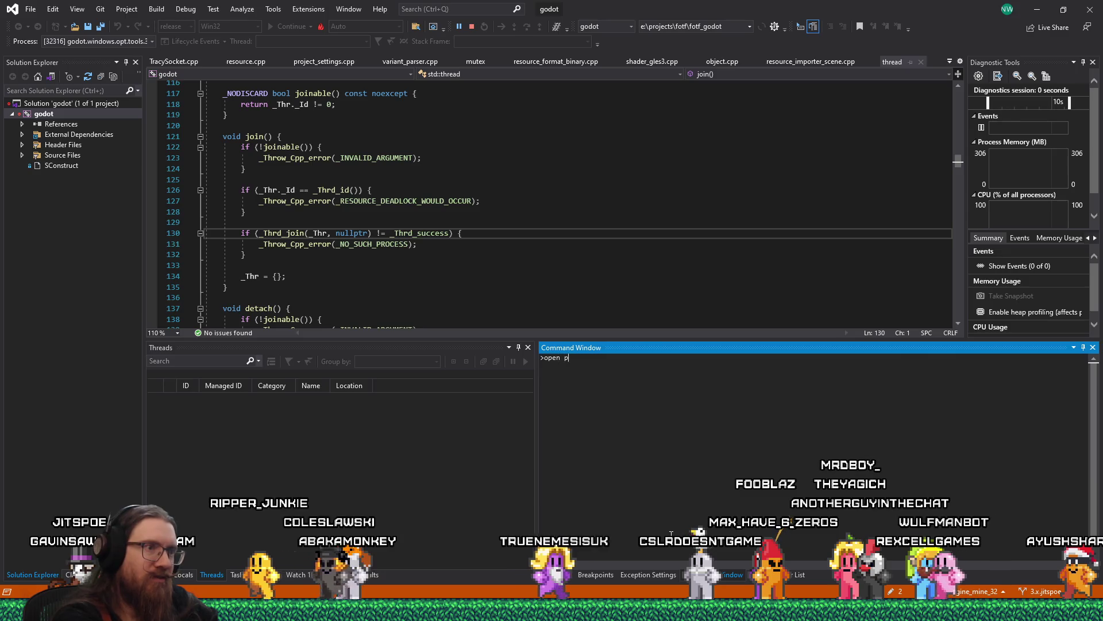
type("rocess")
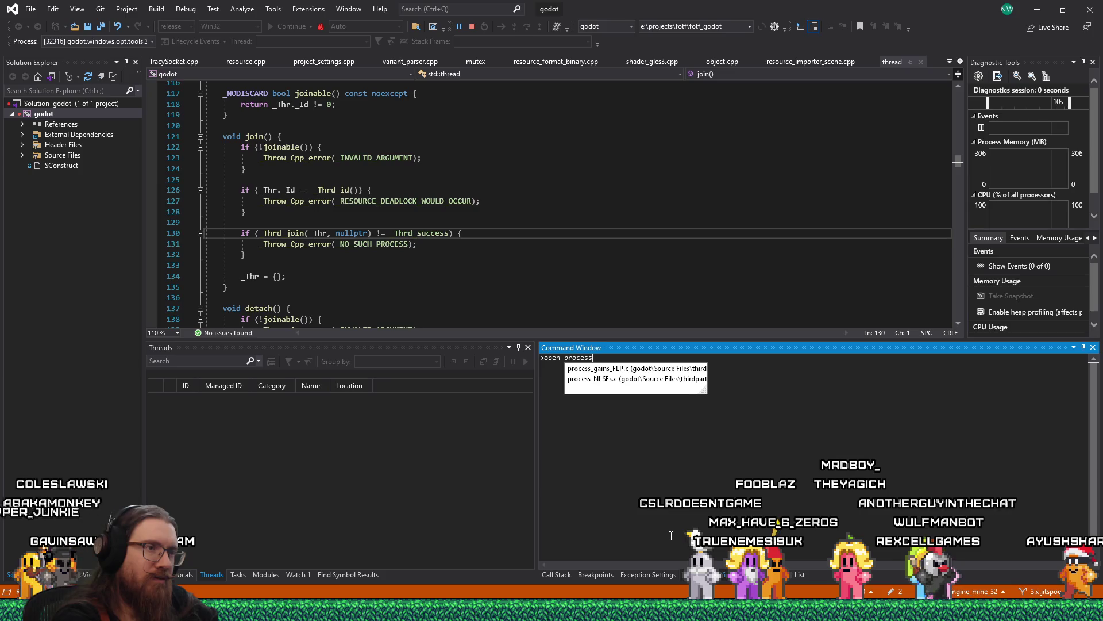
key("BackSpace")
key("BackSpace")
key("BackSpace")
key("shift+Home")
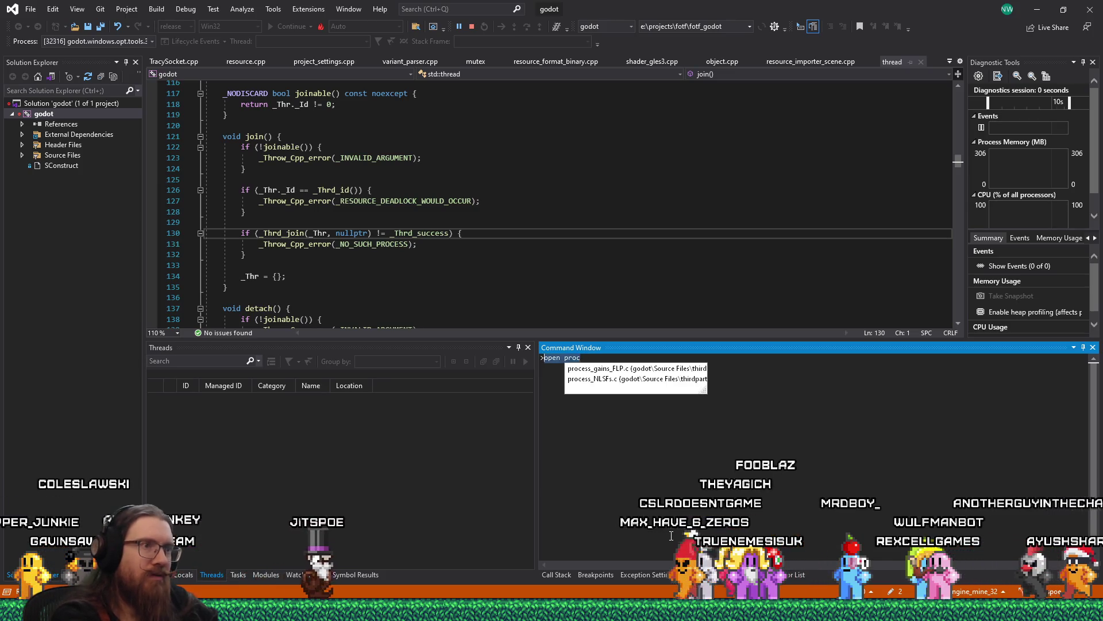
key("BackSpace")
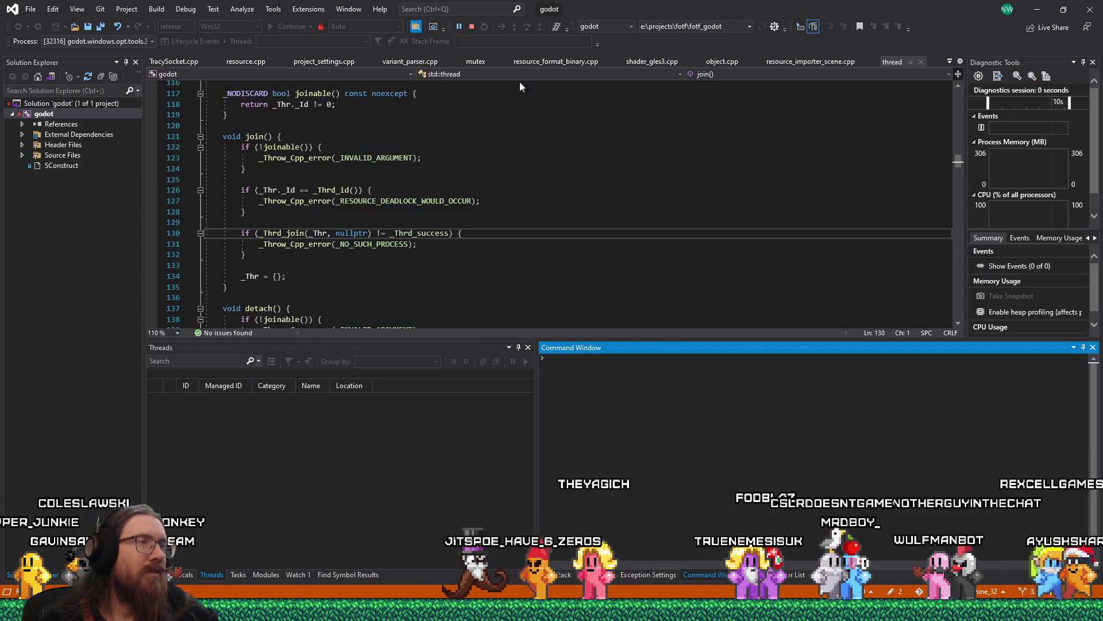
key("ctrl+shift+f")
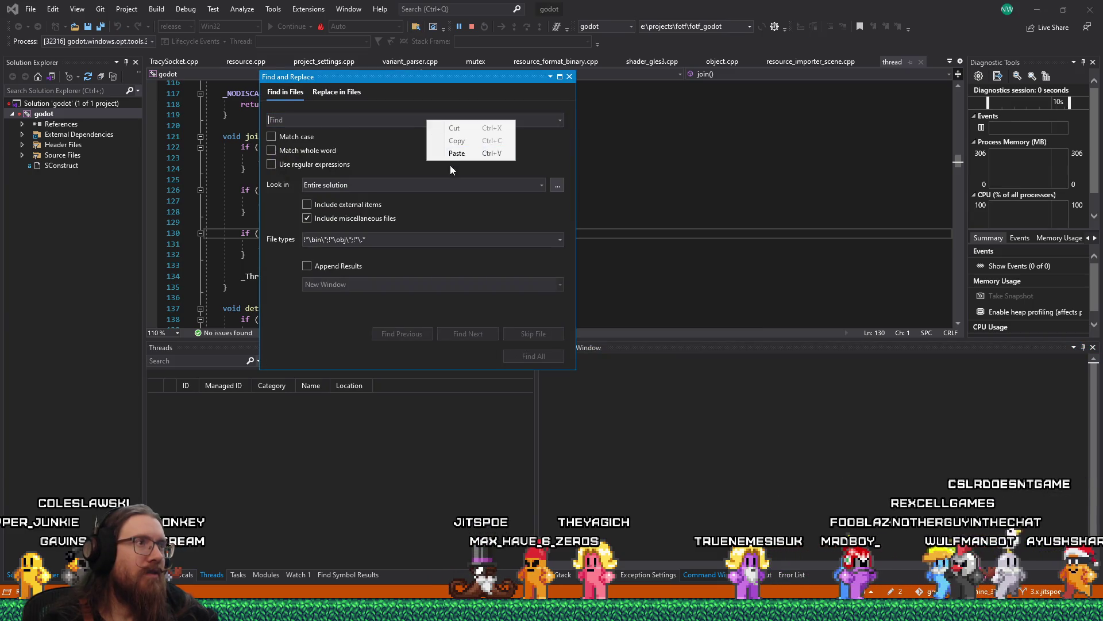
Paste set_shader_param into Find in Files and find all matches across the solution.
left_click(543, 356)
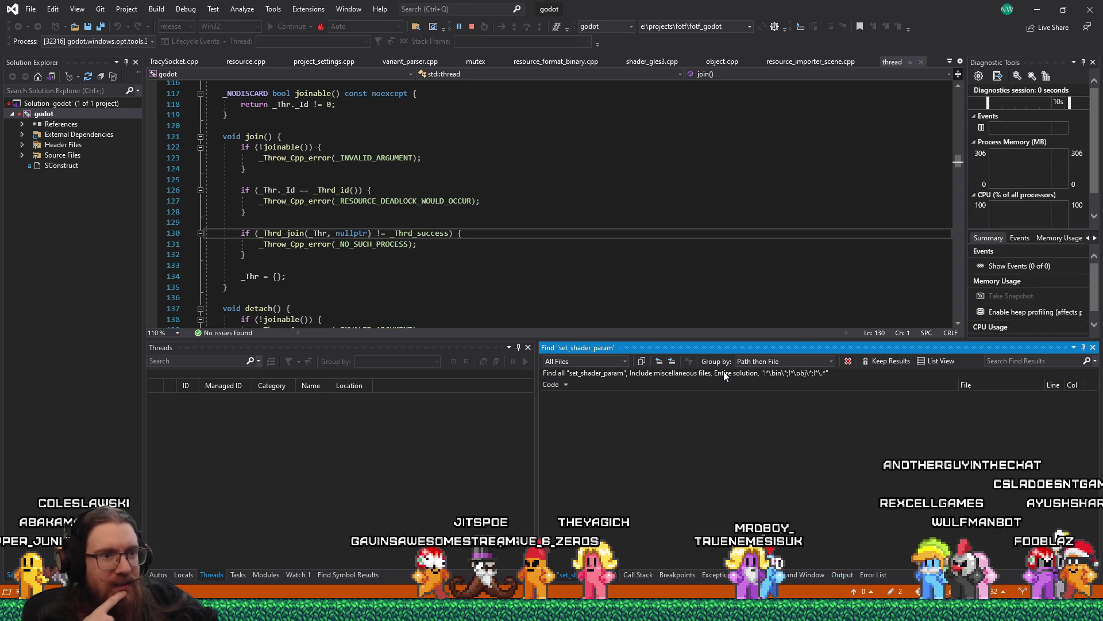
key("alt+Tab")
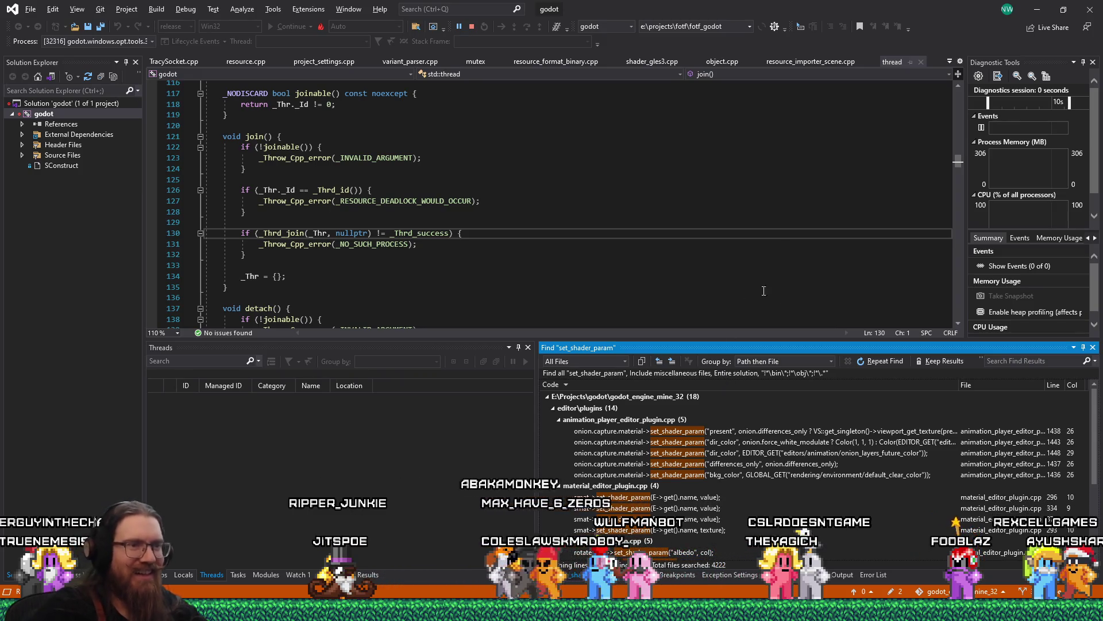
Enlarge the Find Results panel and open the set_shader_param declaration in material.h, line 98.
scroll(843, 442, "down", 4)
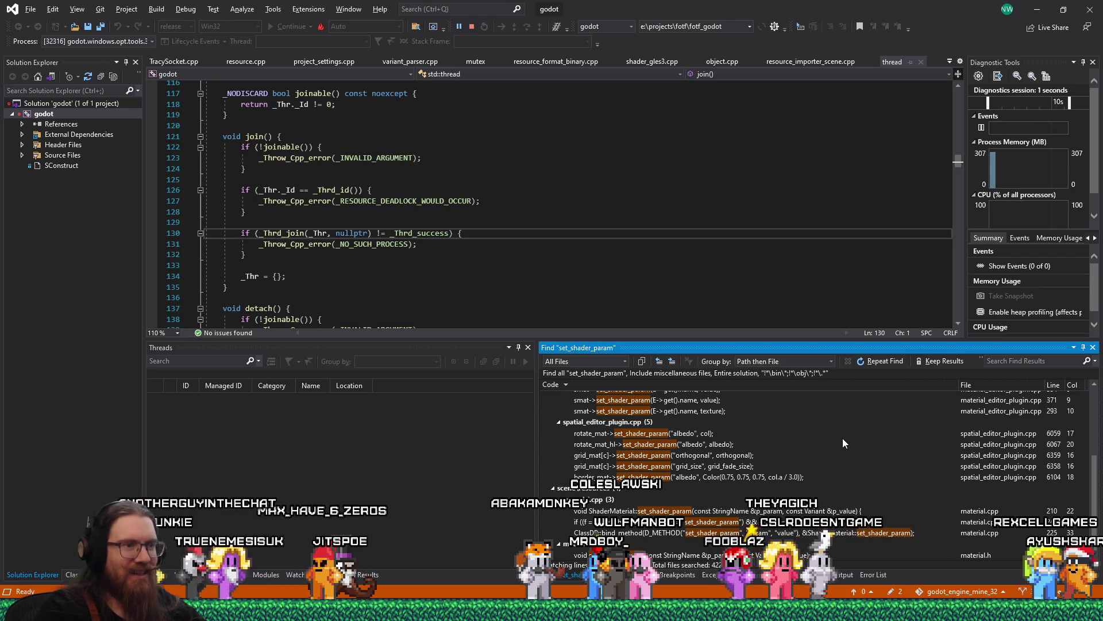
scroll(843, 437, "up", 3)
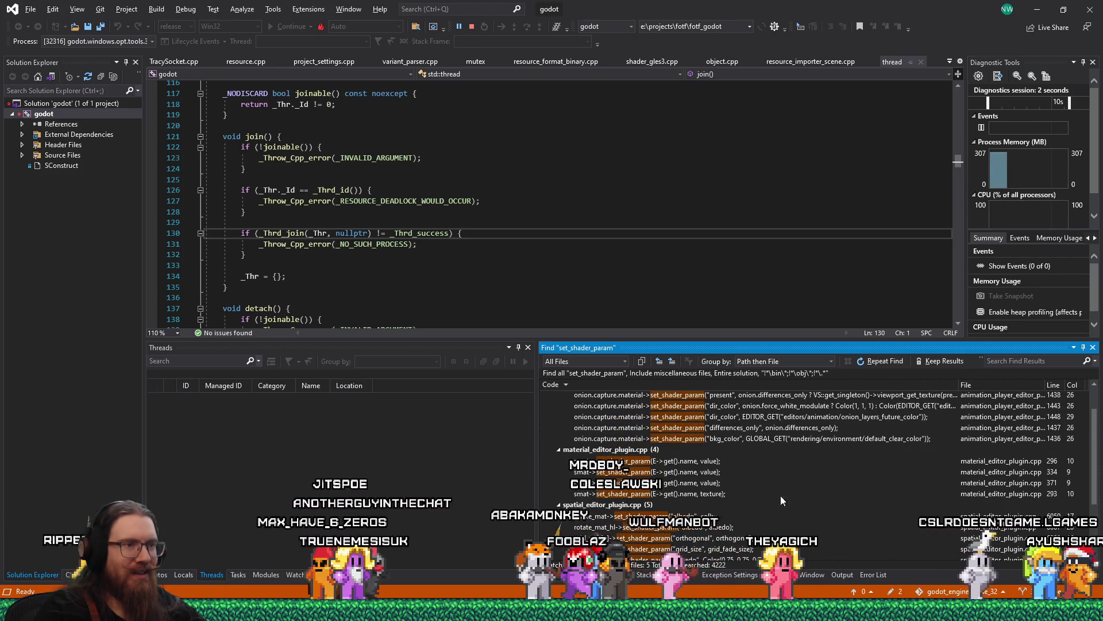
scroll(725, 505, "up", 1)
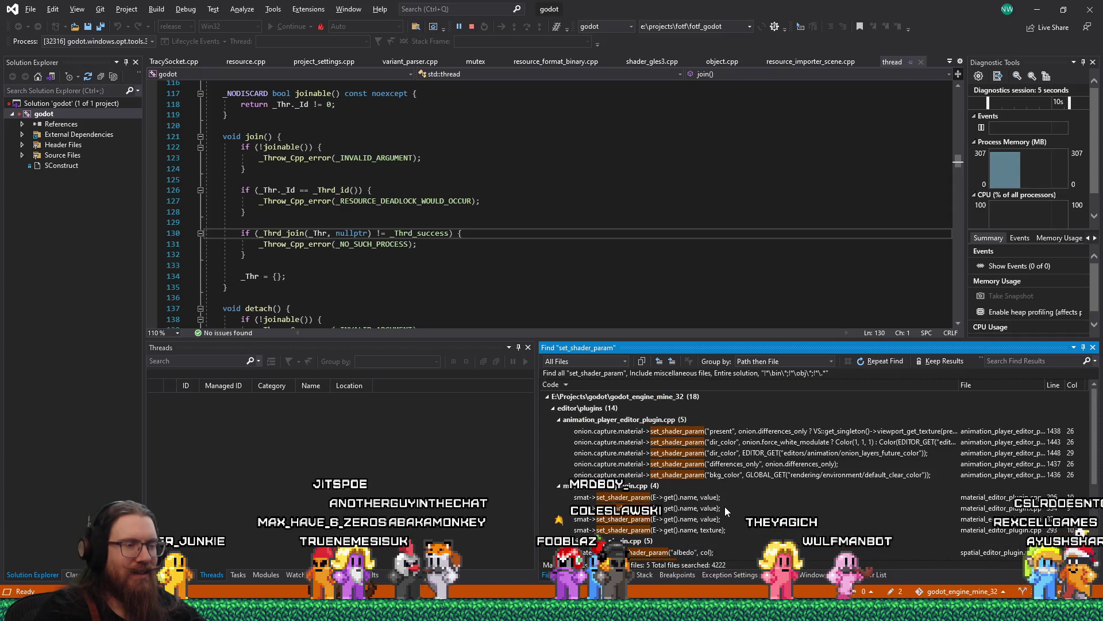
scroll(726, 505, "down", 4)
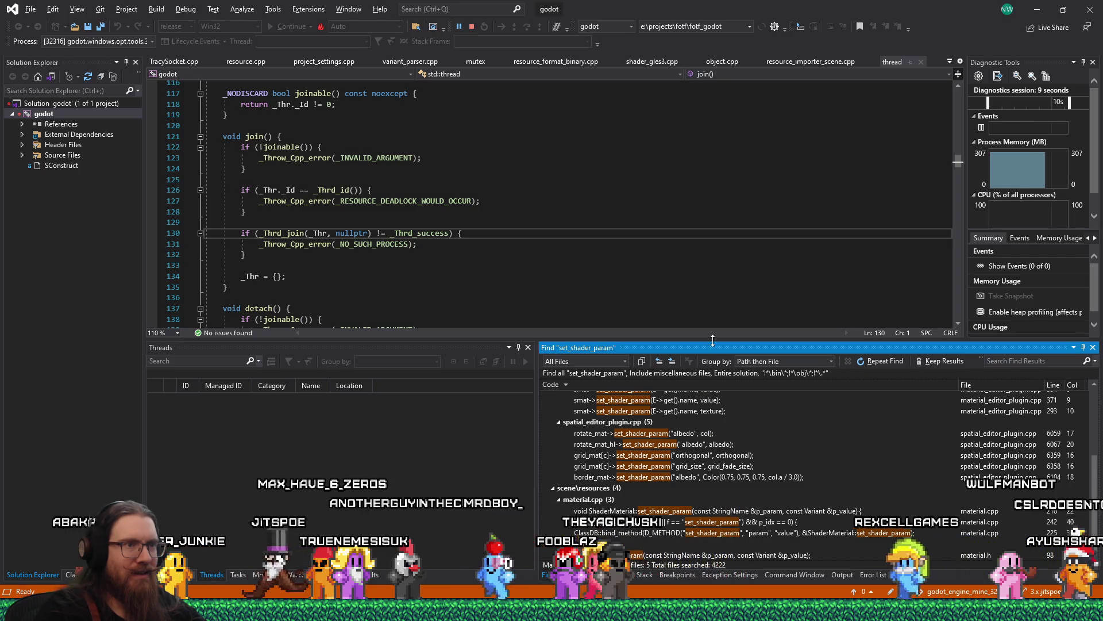
left_click_drag(709, 339, 726, 284)
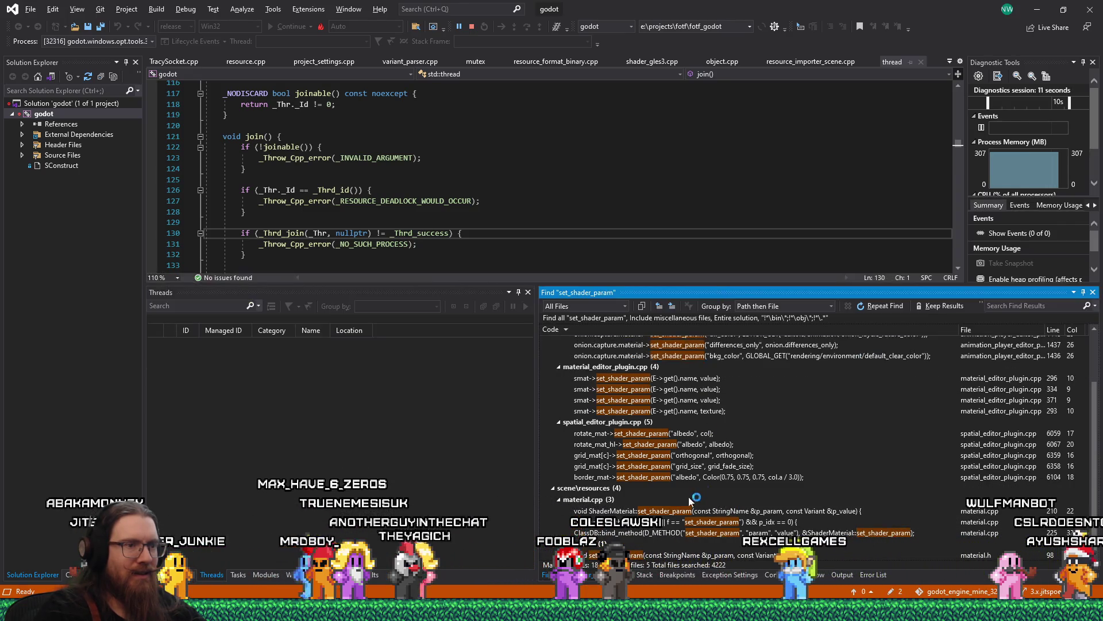
double_click(631, 553)
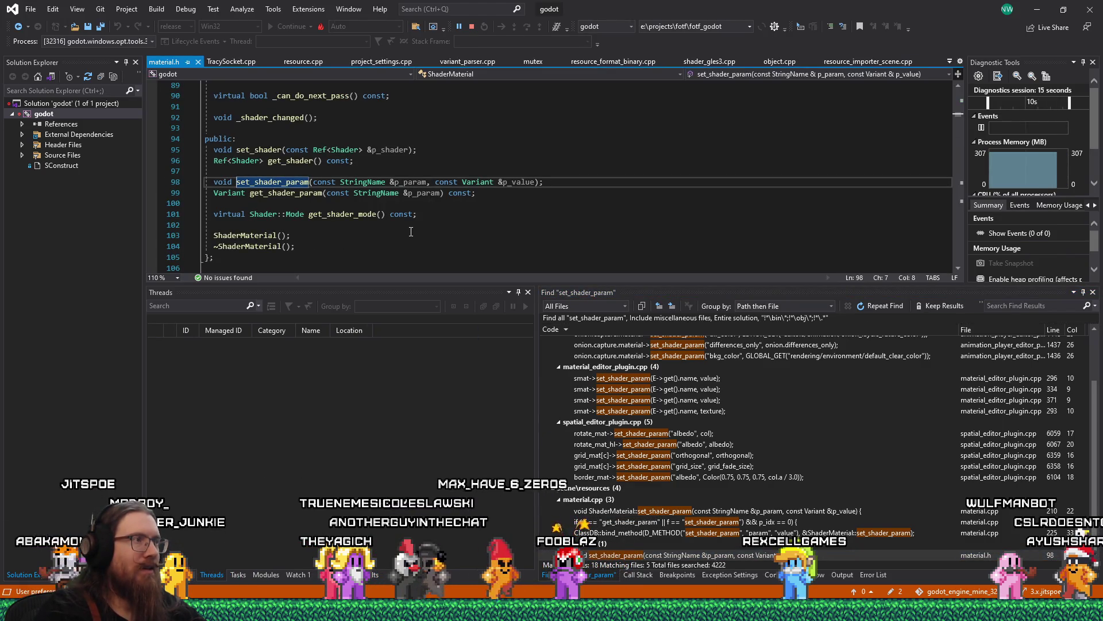
Open ShaderMaterial::set_shader_param in material.cpp and set a breakpoint on line 211.
double_click(637, 512)
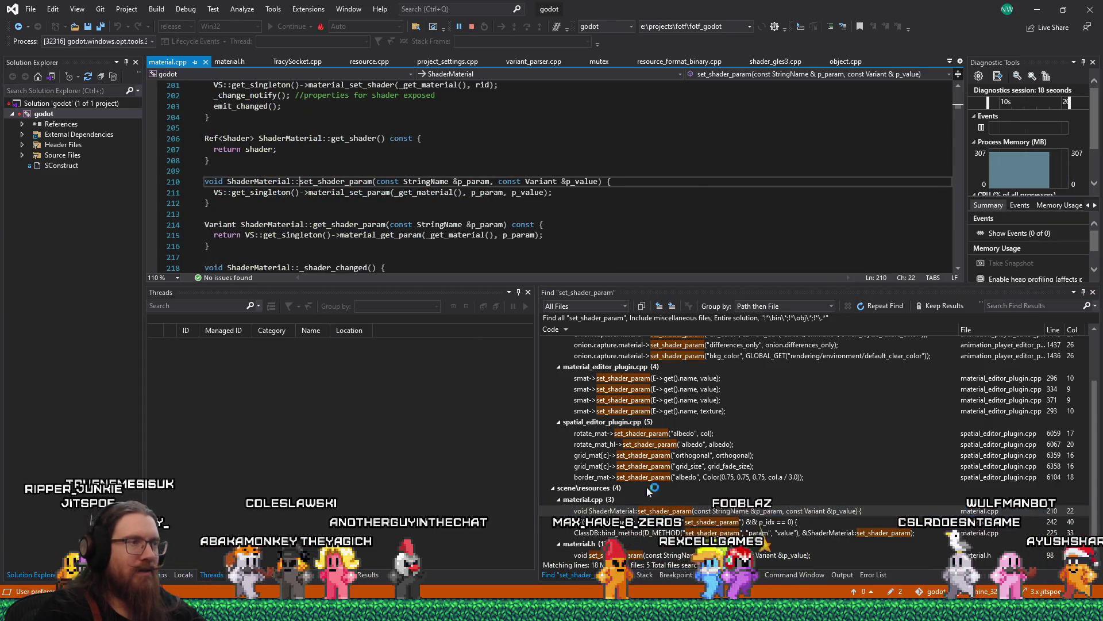
left_click(284, 193)
left_click(153, 195)
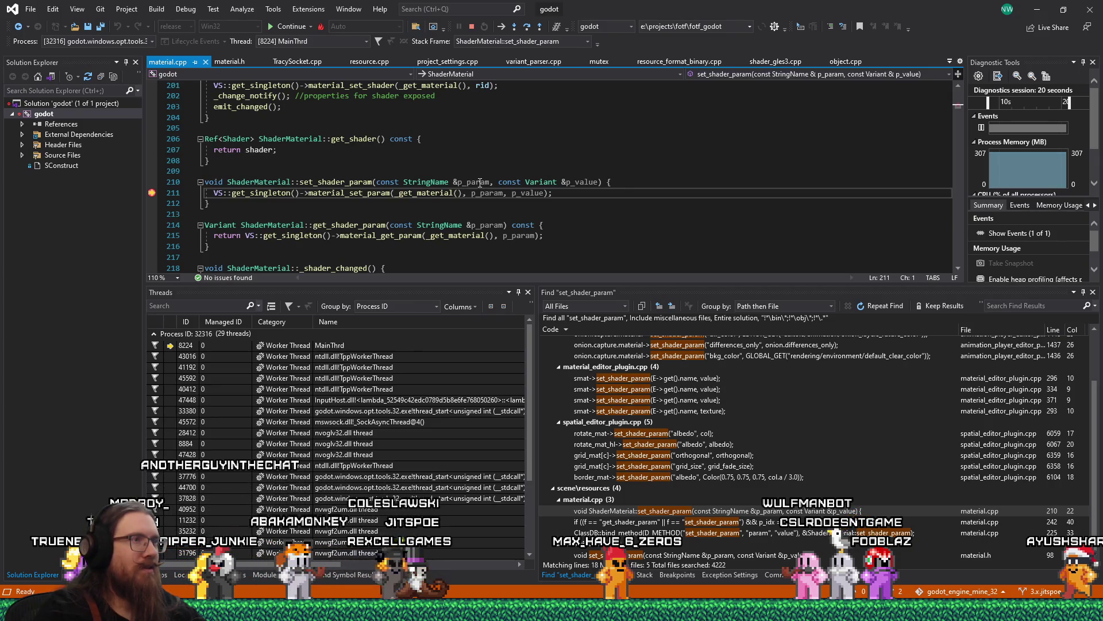
Open the Conditions settings for the line-211 breakpoint.
mouse_move(587, 181)
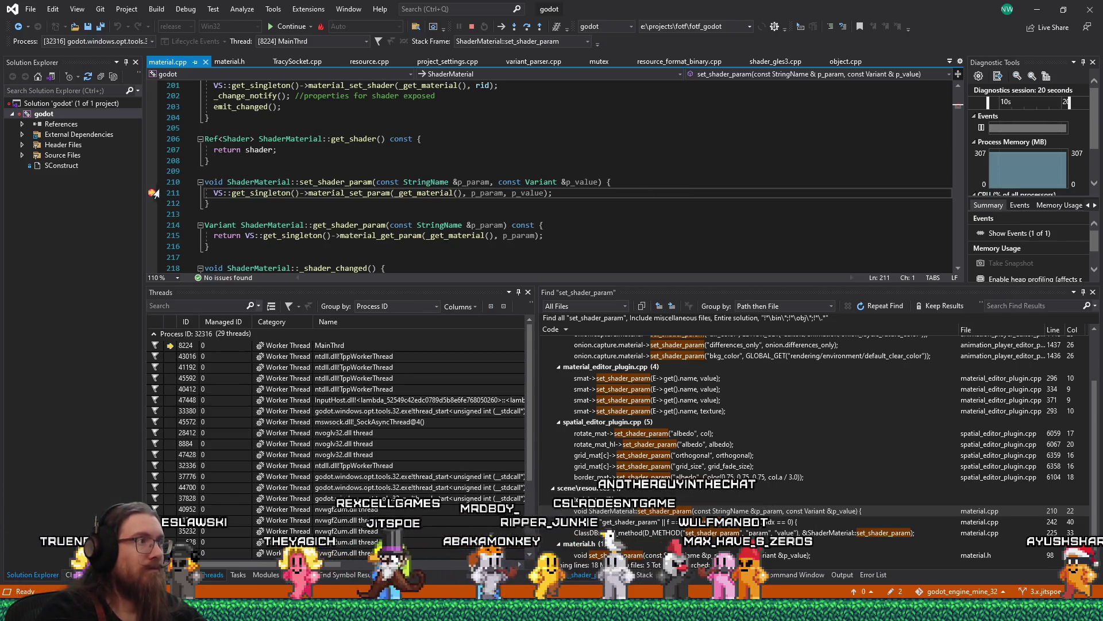
mouse_move(152, 192)
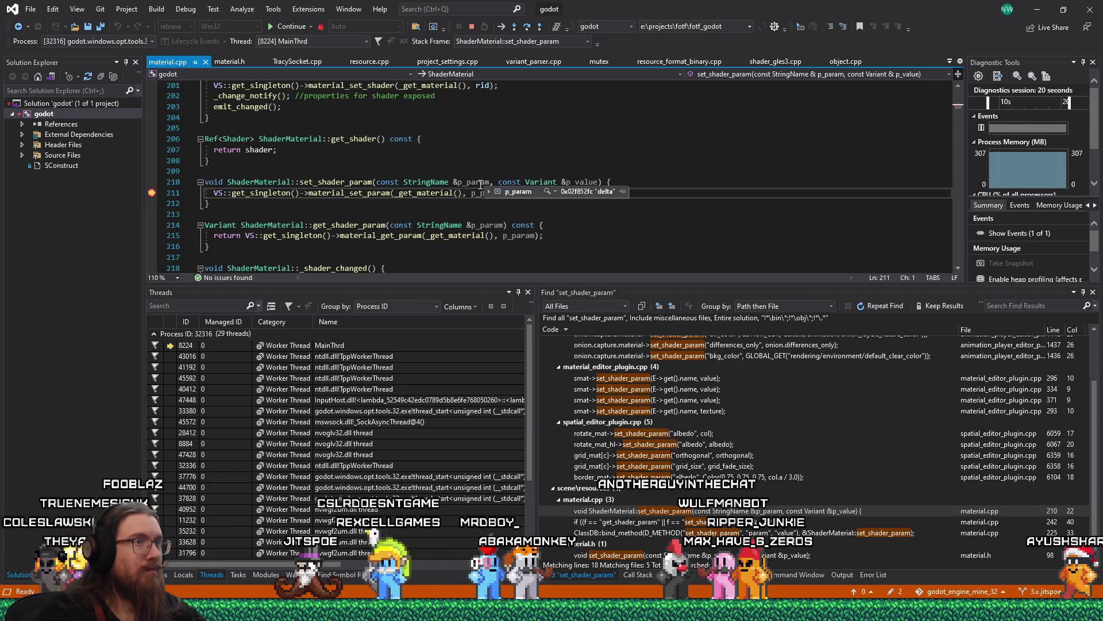
right_click(154, 195)
left_click(219, 226)
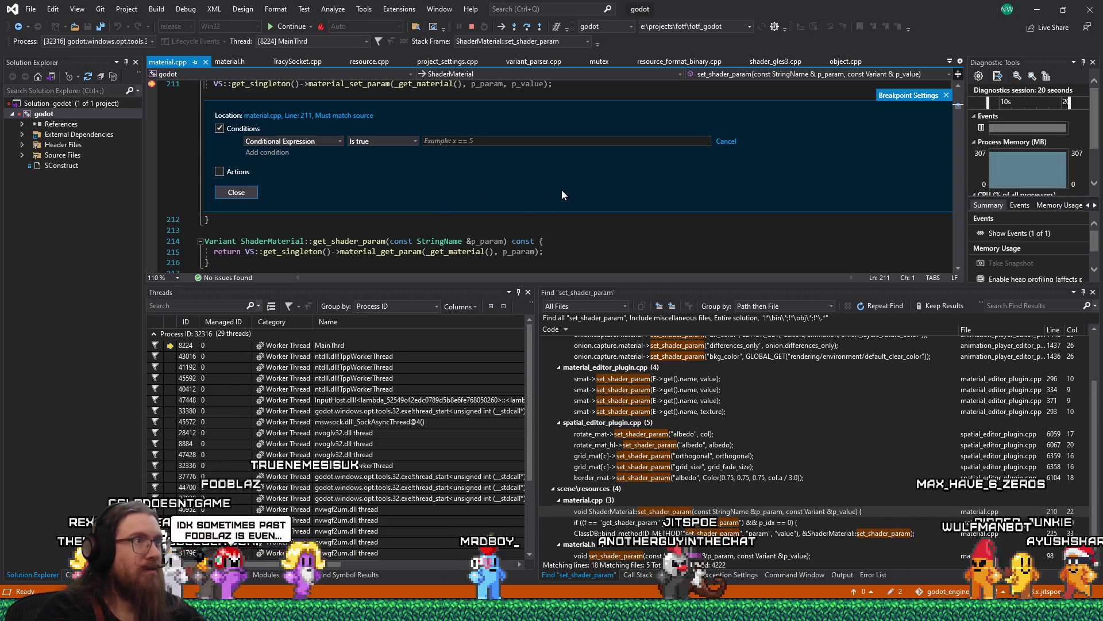
Enter condition p_param == "target_location", see the operator error, and close the breakpoint settings.
type("p_param == \"")
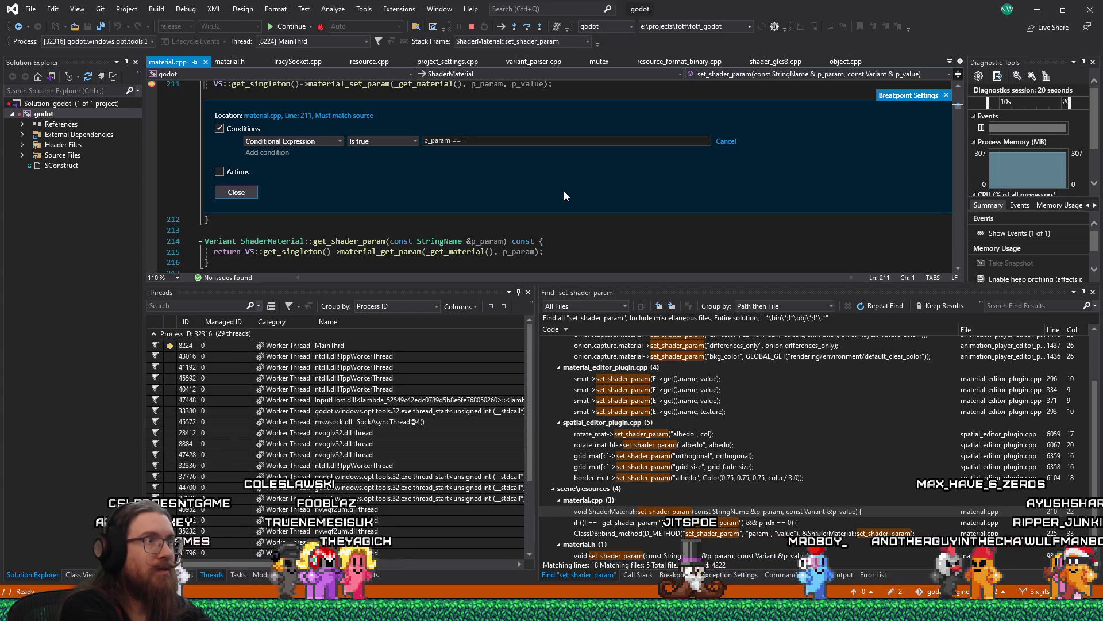
key("alt+Tab")
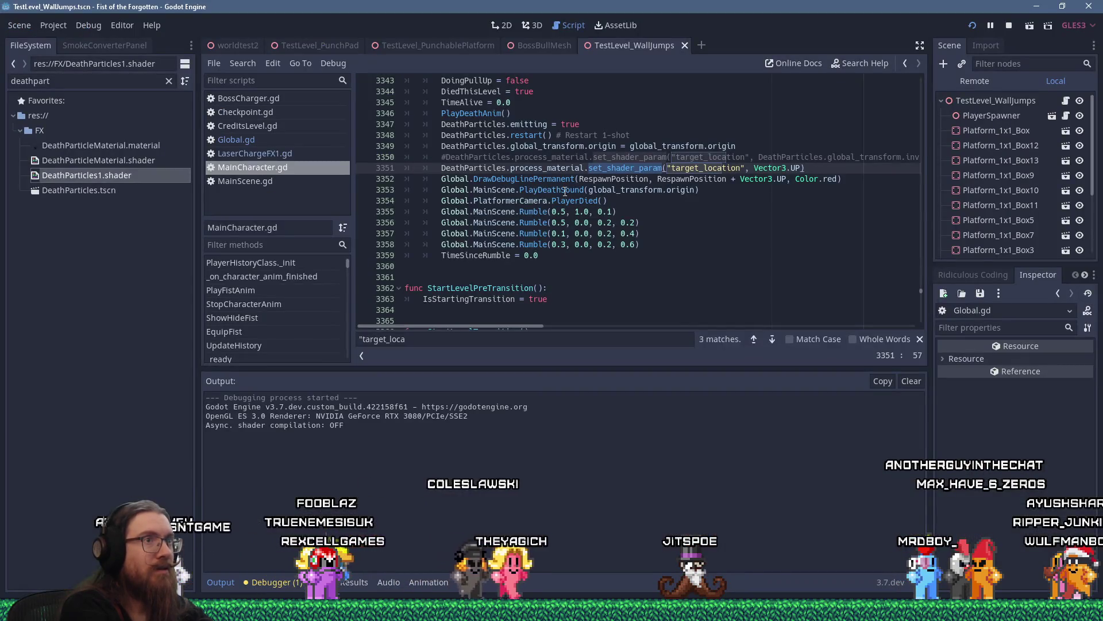
key("alt+Tab")
type("target_l")
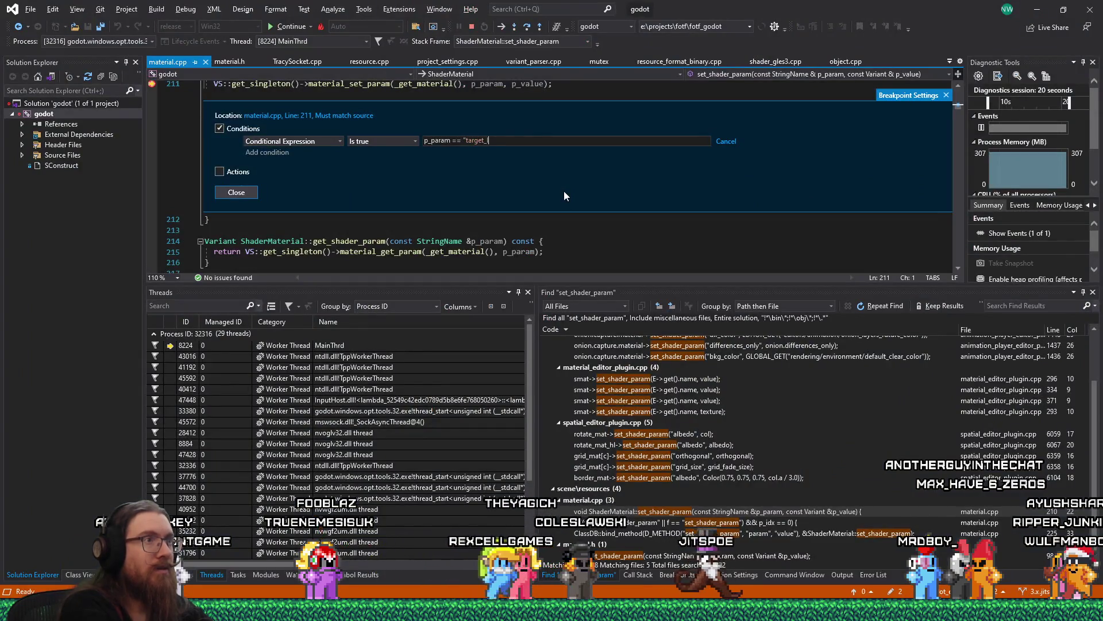
type("ocation\"")
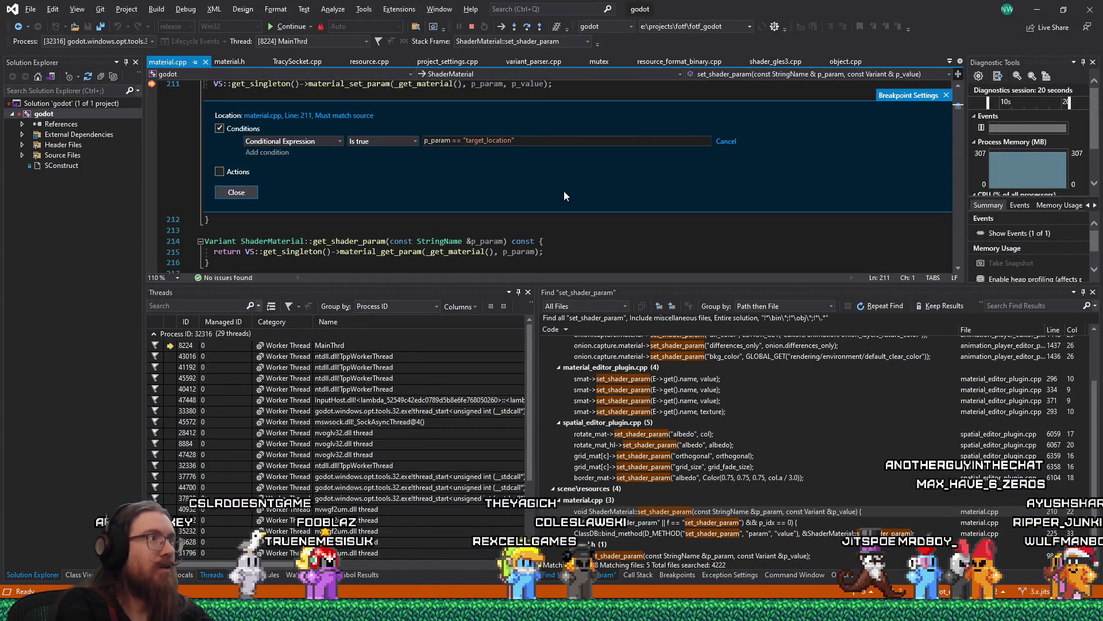
left_click(247, 193)
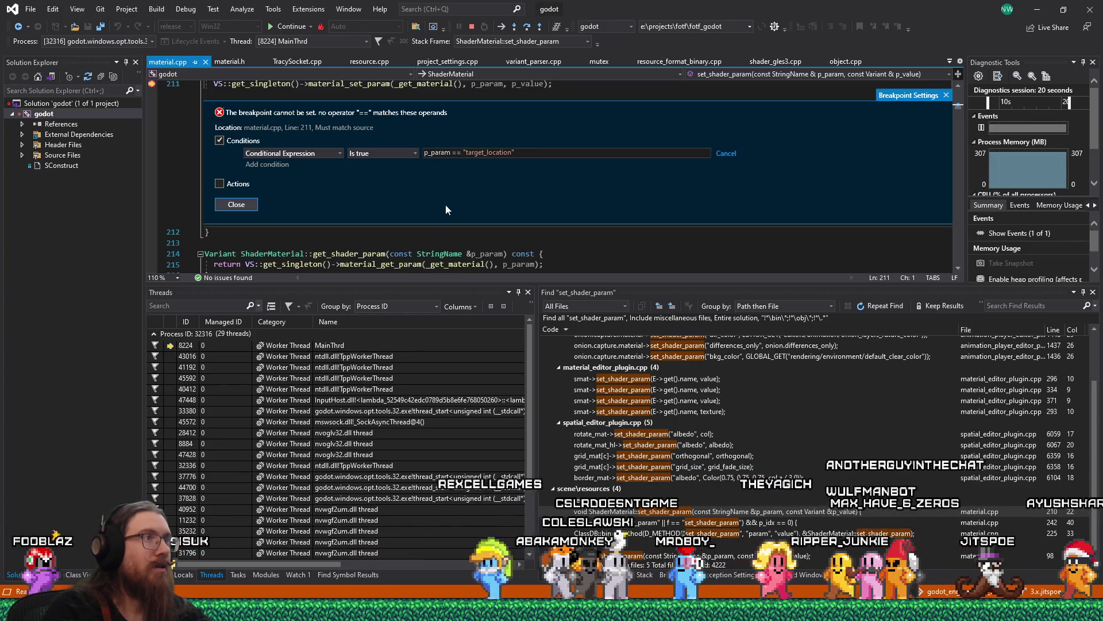
left_click(247, 205)
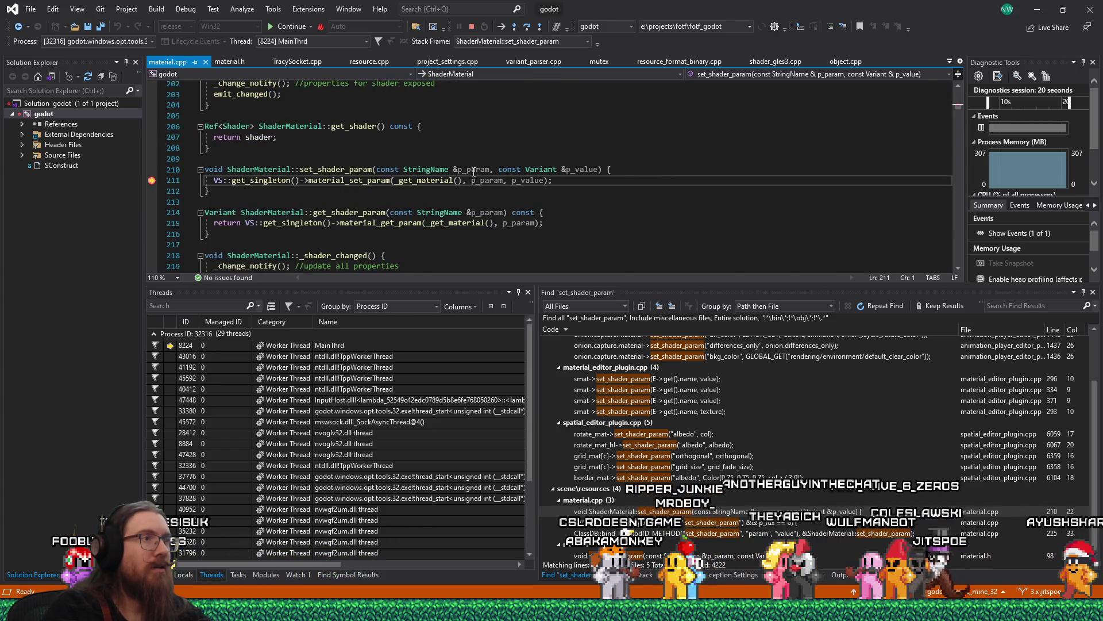
Peek the StringName class definition inline and scroll through it.
mouse_move(473, 172)
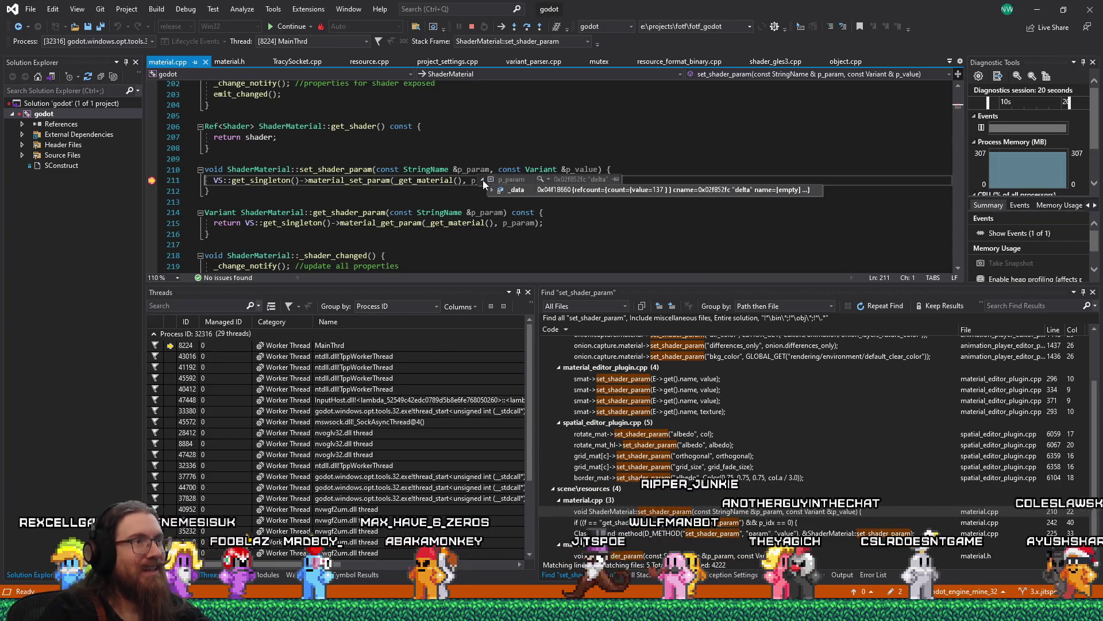
right_click(432, 169)
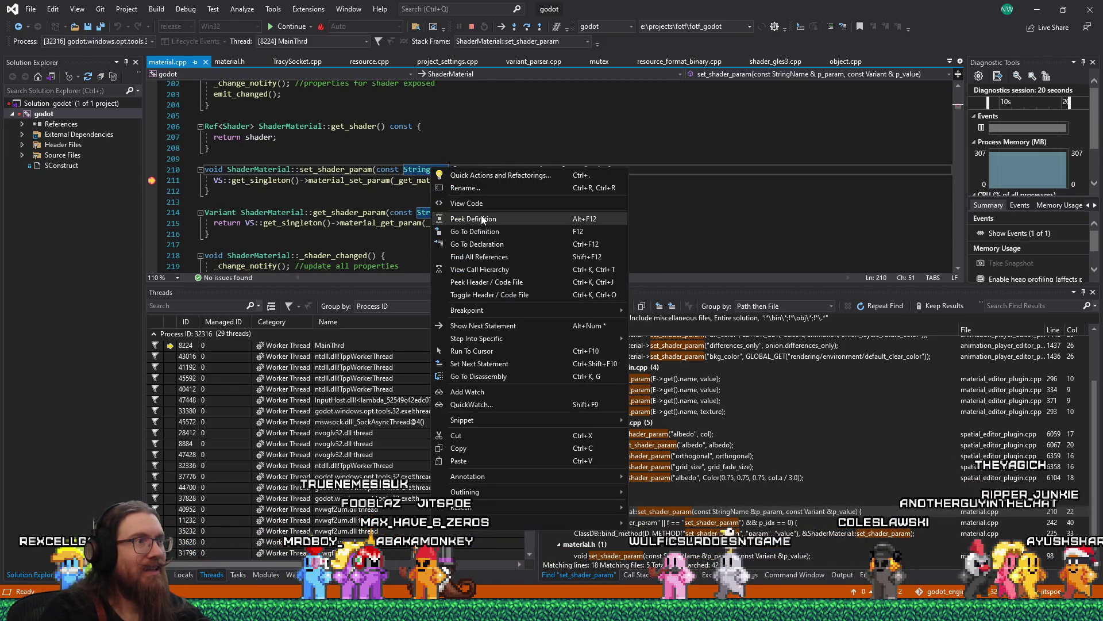
left_click(481, 217)
scroll(489, 210, "up", 3)
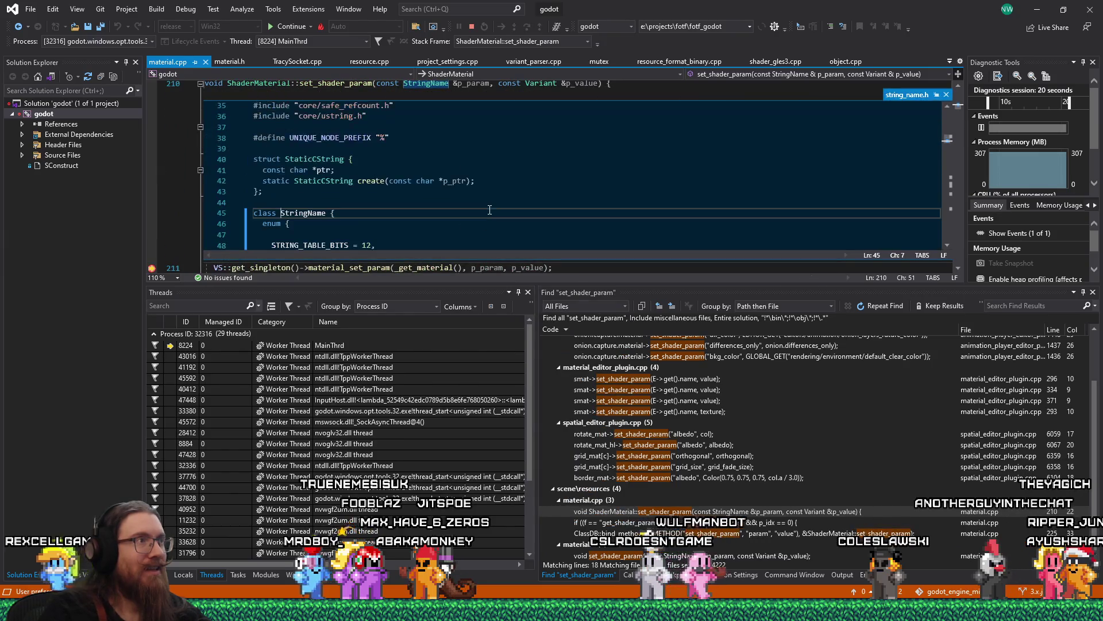
scroll(489, 210, "down", 5)
scroll(489, 210, "down", 8)
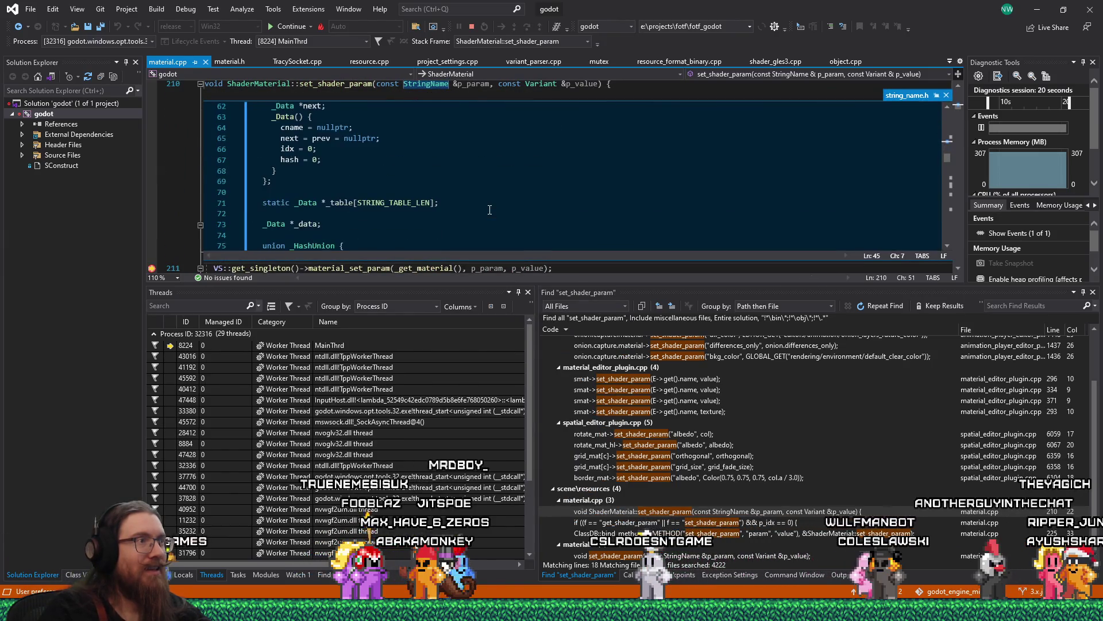
scroll(489, 210, "down", 4)
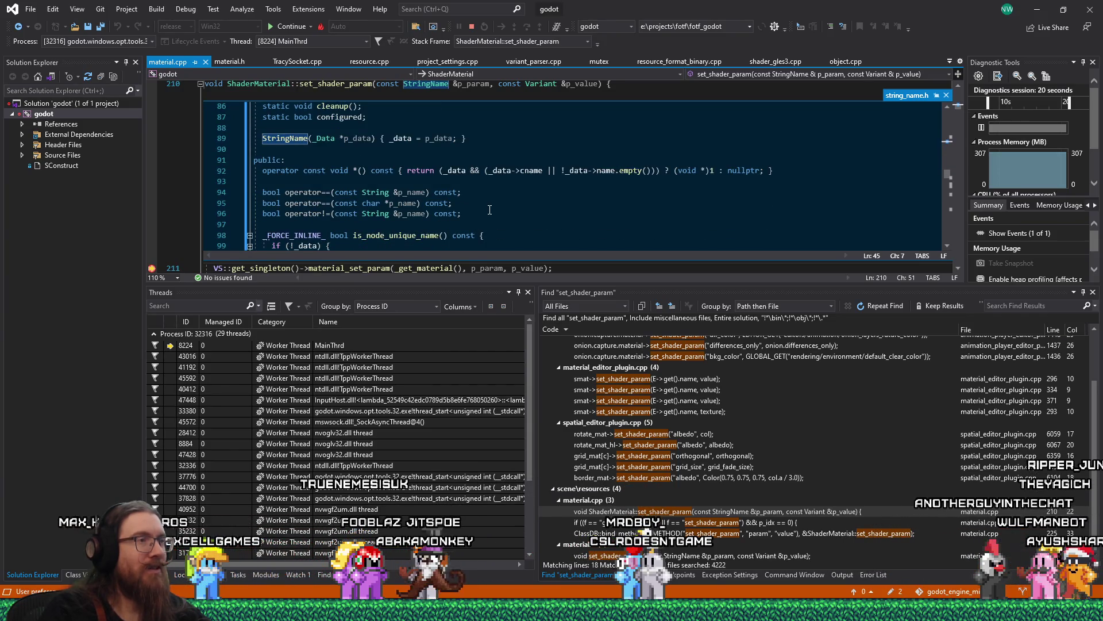
scroll(489, 210, "down", 2)
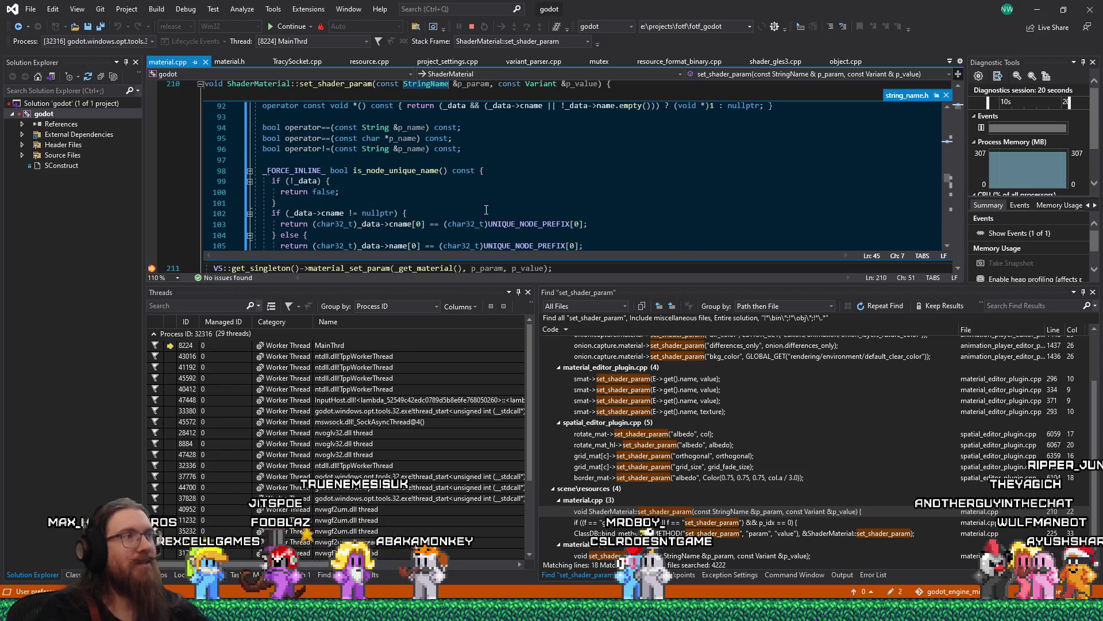
Peek StringName's operator==(const char *p_name) implementation from string_name.cpp.
scroll(486, 210, "up", 1)
scroll(486, 210, "up", 2)
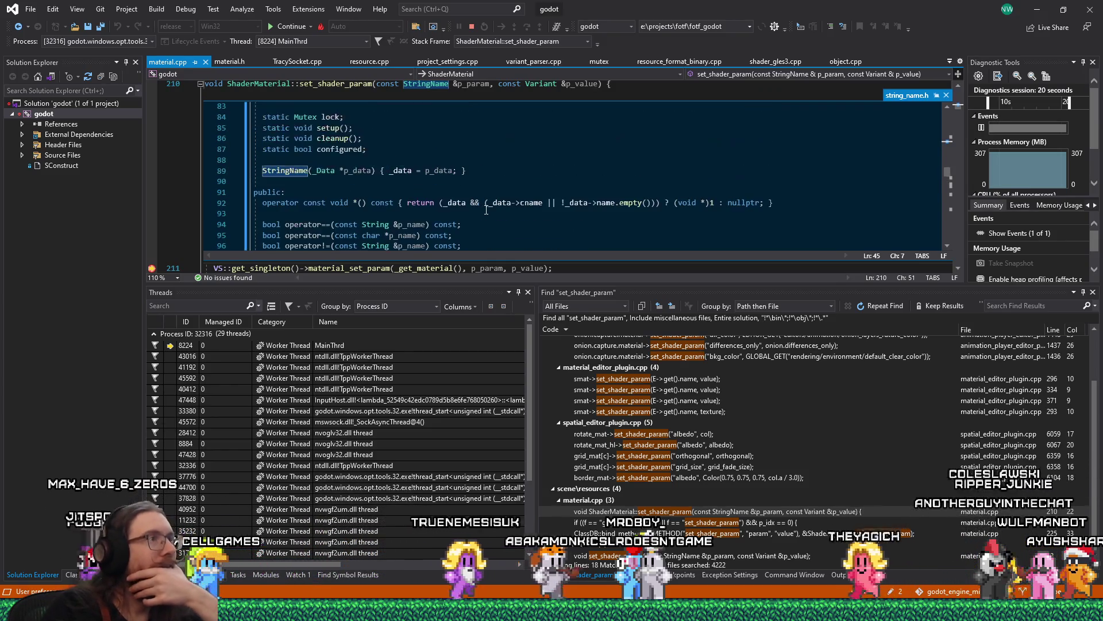
scroll(486, 209, "down", 6)
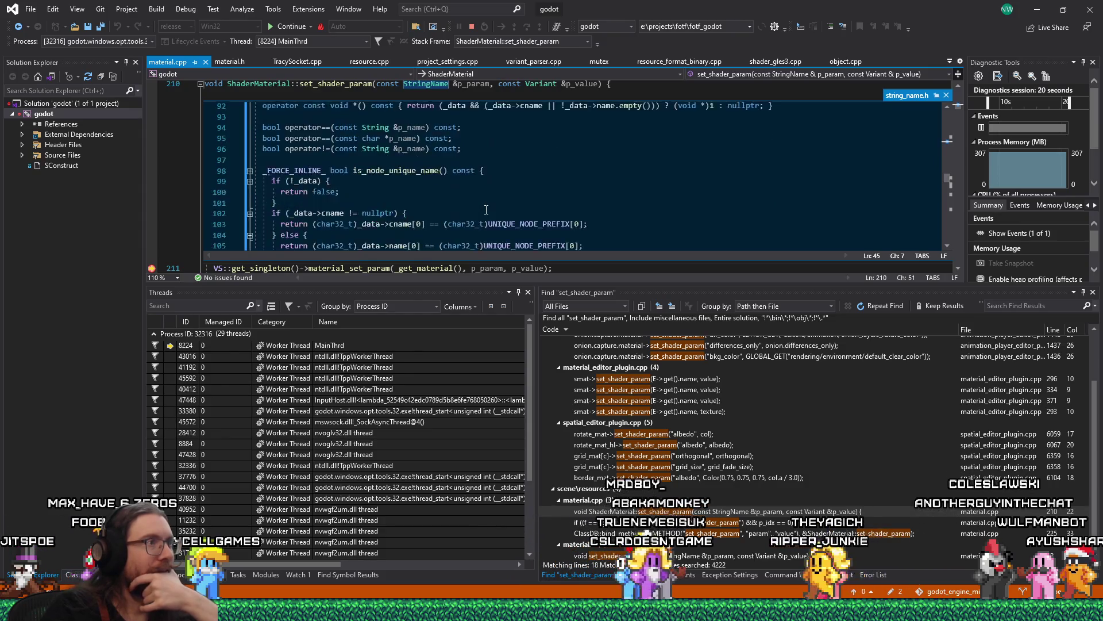
scroll(486, 209, "up", 5)
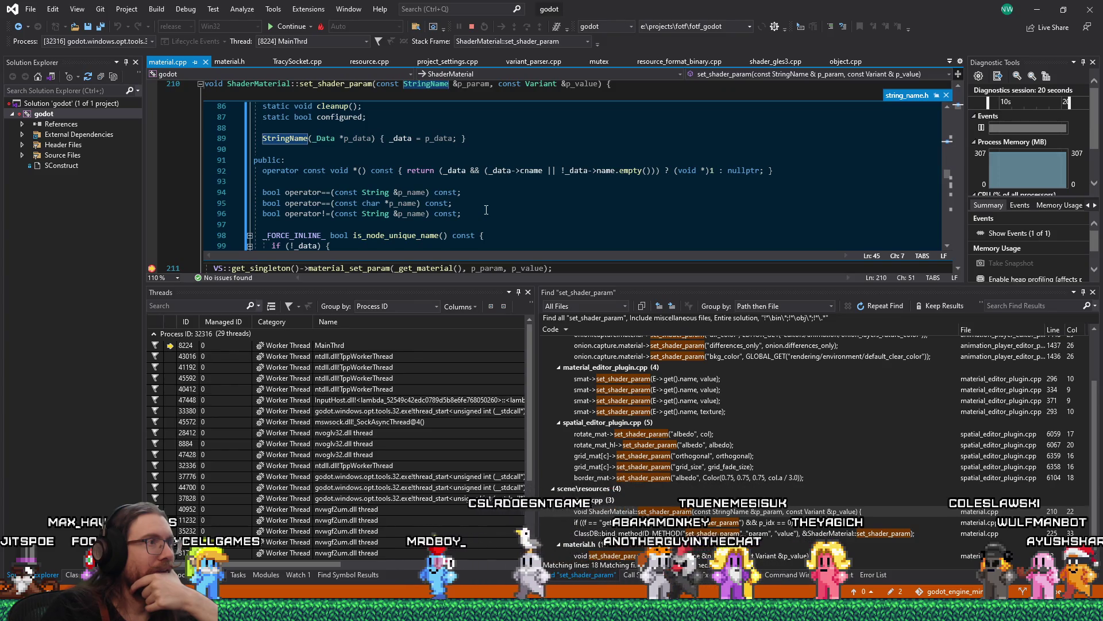
right_click(308, 203)
left_click(350, 223)
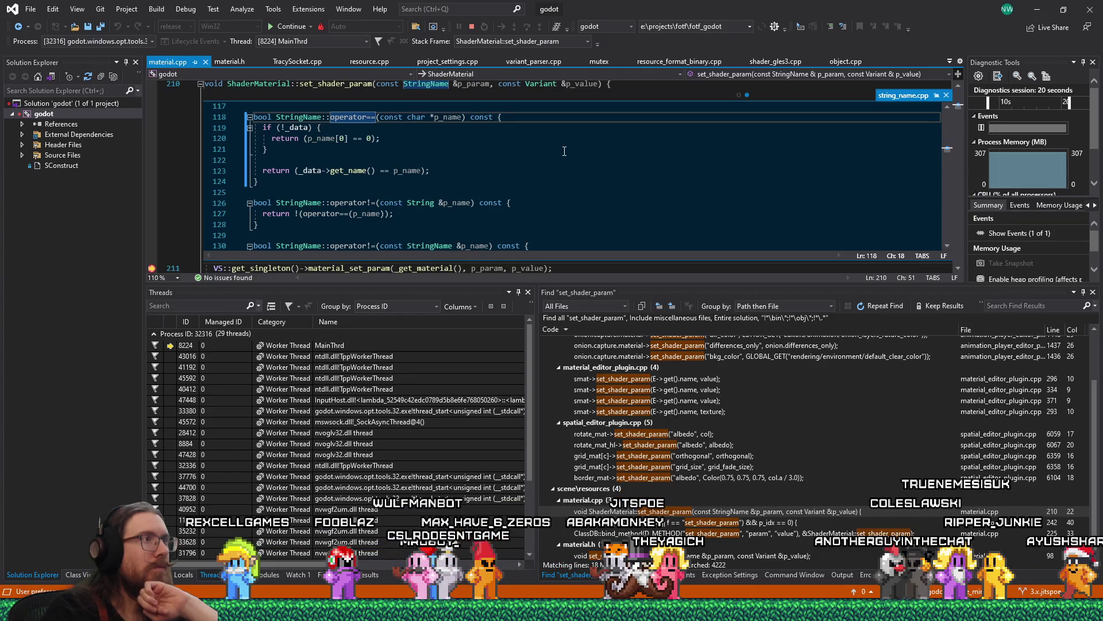
Scroll through StringName's operator== definitions in the string_name.cpp peek, then switch to Firefox.
scroll(565, 152, "up", 1)
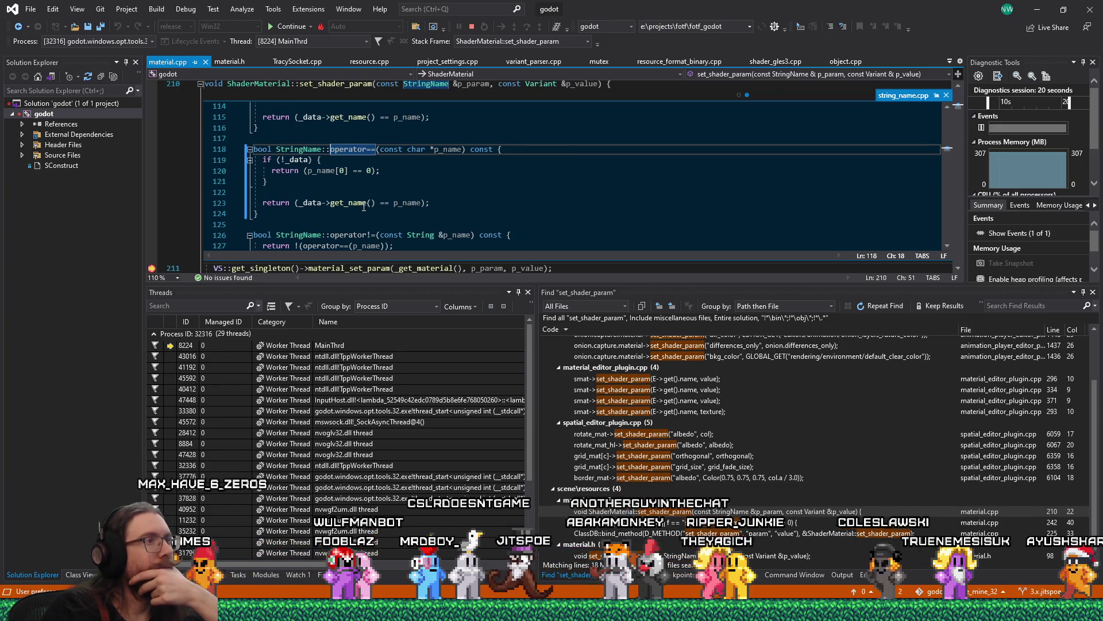
scroll(359, 204, "up", 2)
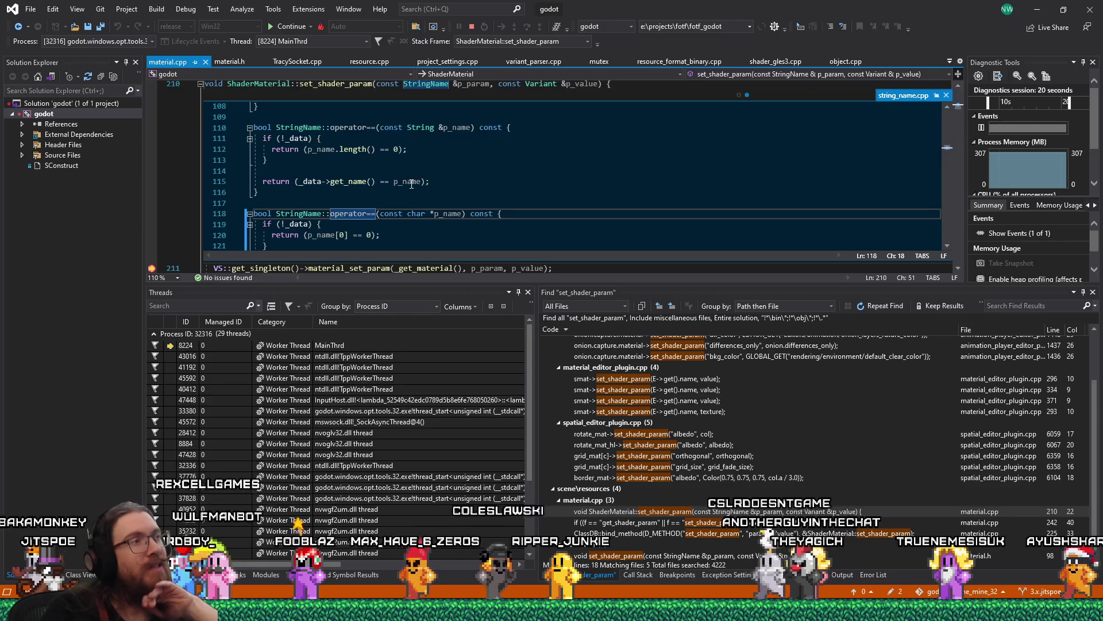
scroll(411, 183, "down", 4)
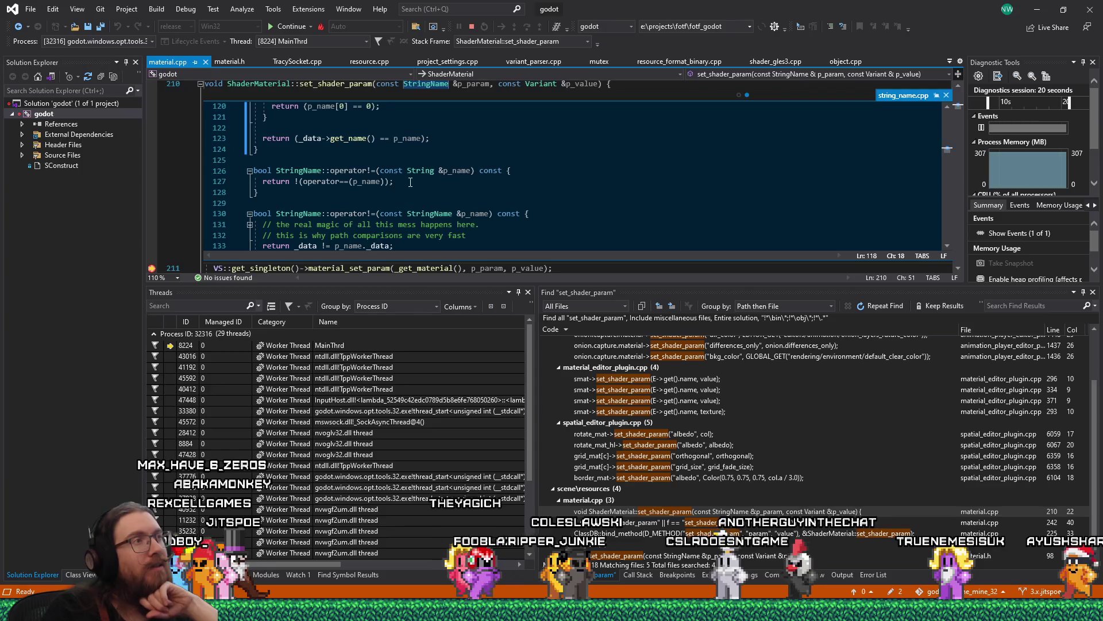
scroll(411, 182, "up", 2)
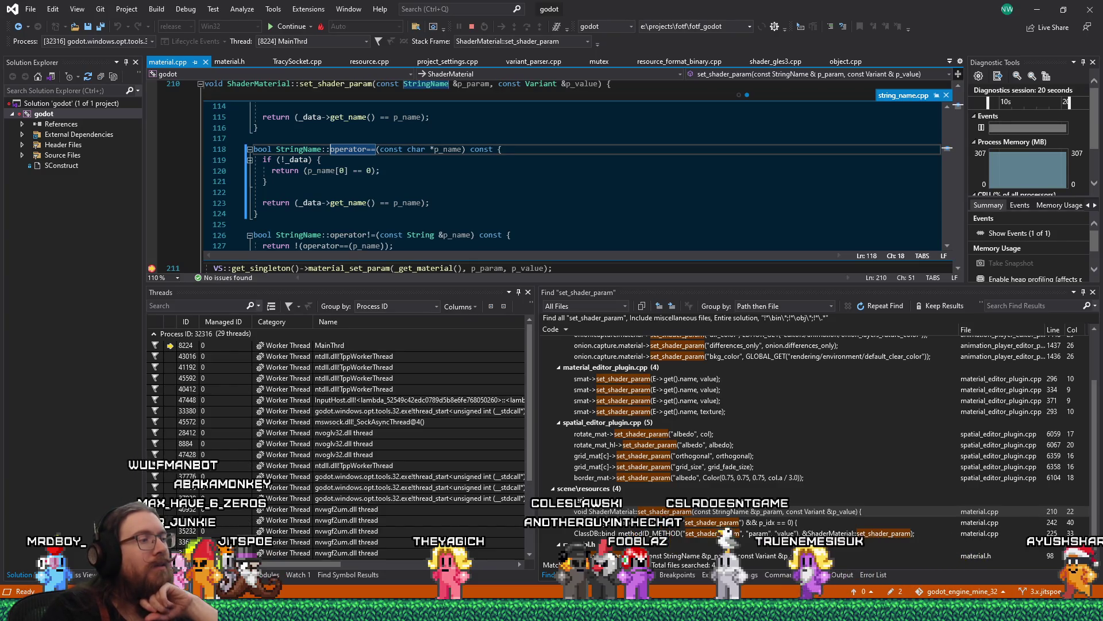
left_click(552, 612)
left_click(1025, 567)
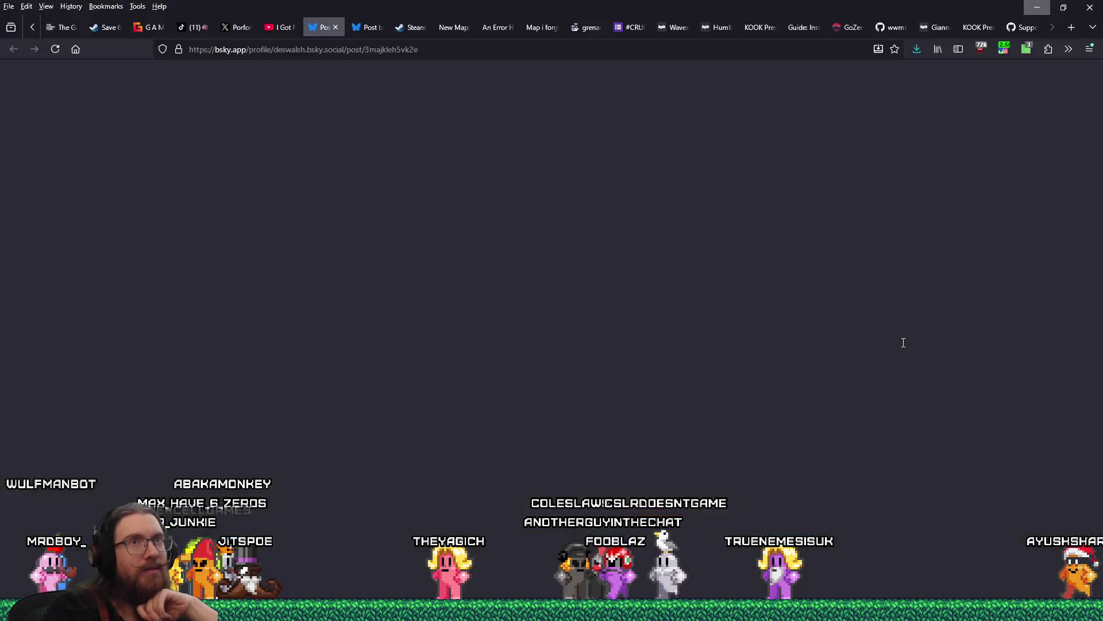
In a new tab, search 'c++ conditional breakpoint string comparison' and open the Stack Overflow result.
left_click(1068, 28)
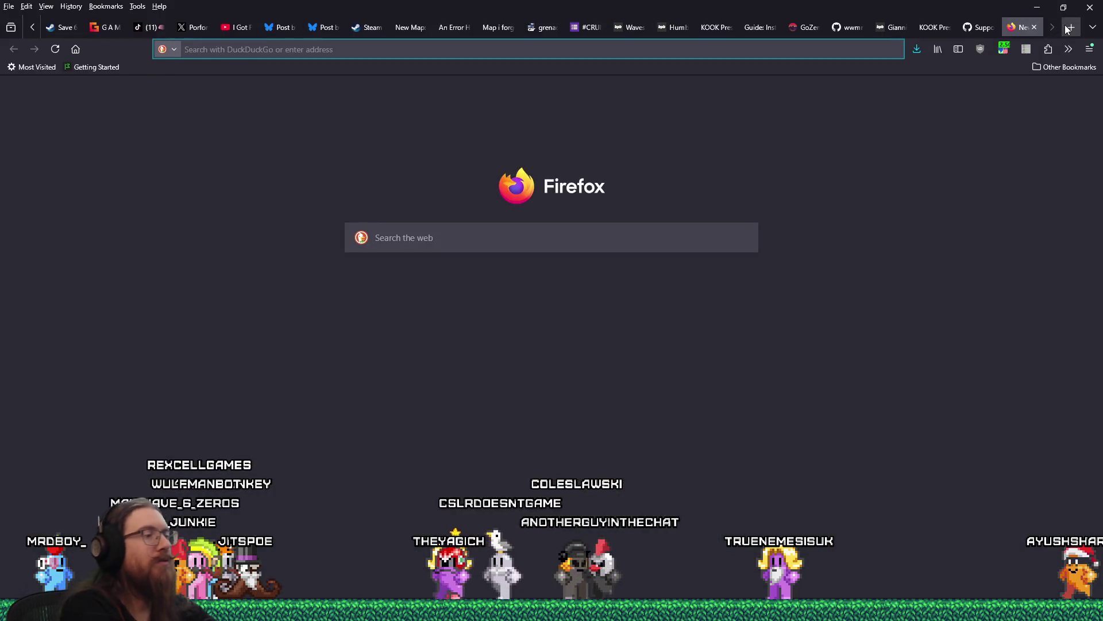
type("c++ conditional breakpoint string")
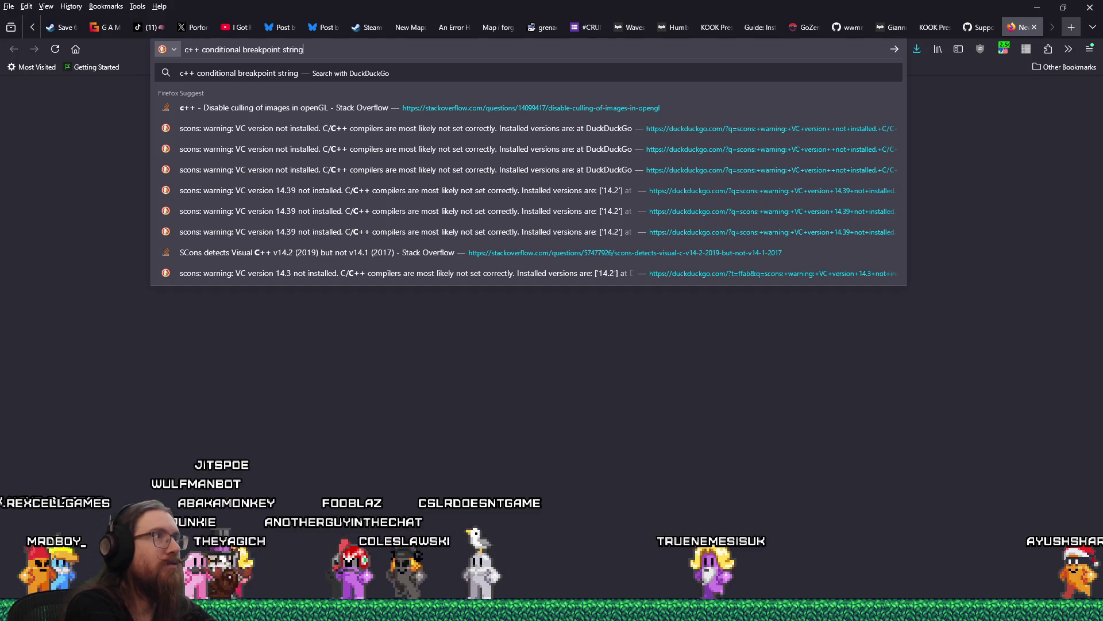
type(" compariso")
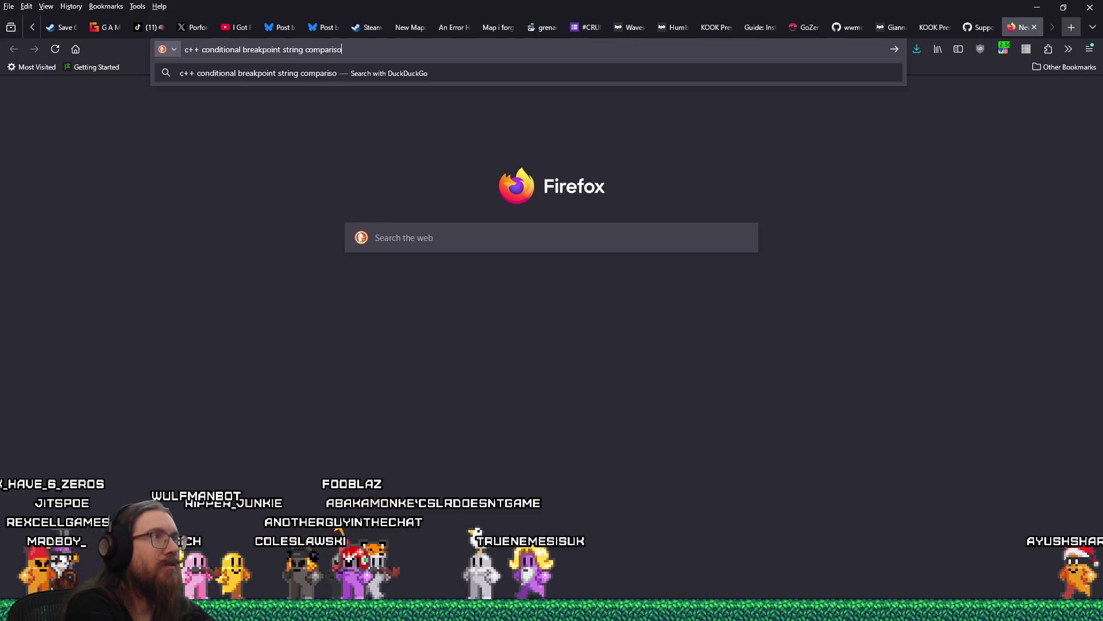
type("n")
key("Return")
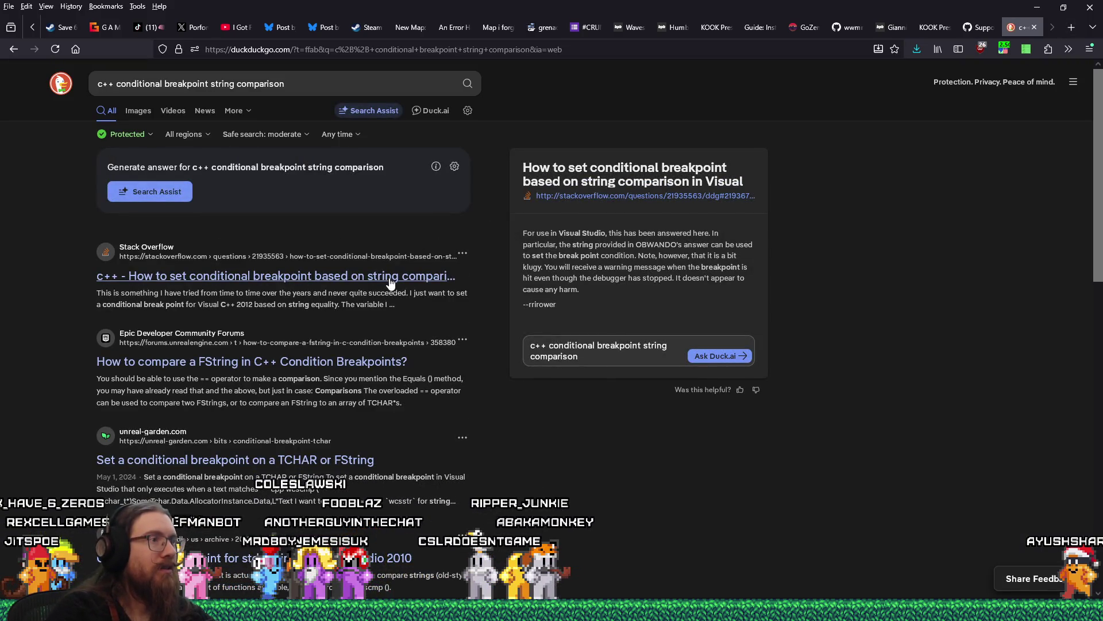
left_click(426, 283)
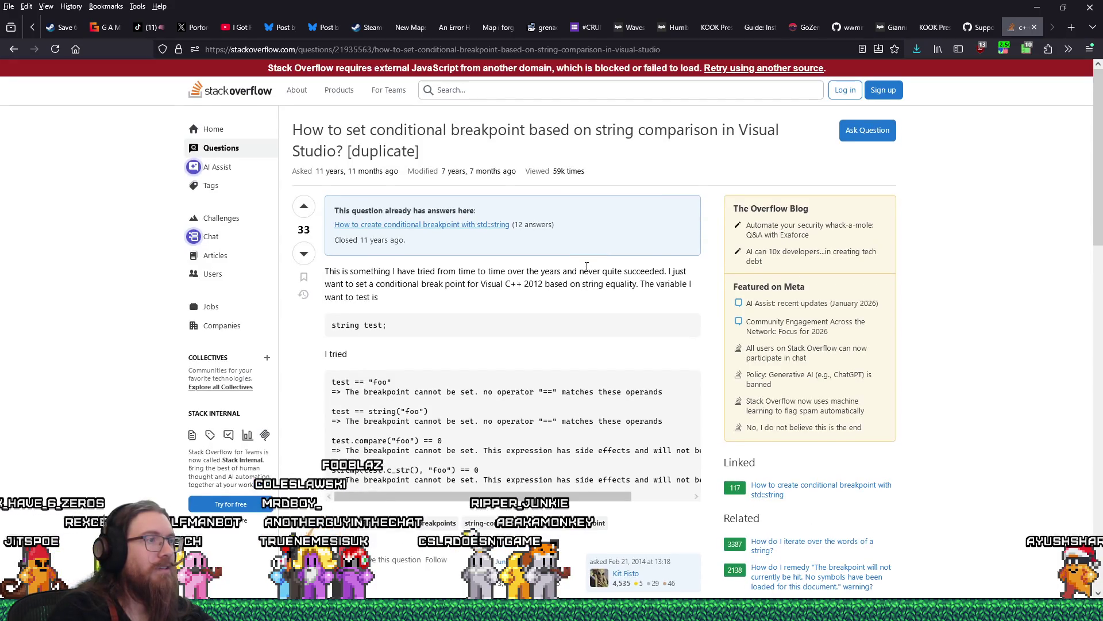
Follow the linked std::string question and copy its strcmp(newString._Bx._Ptr,"my value")==0 condition.
scroll(586, 268, "down", 10)
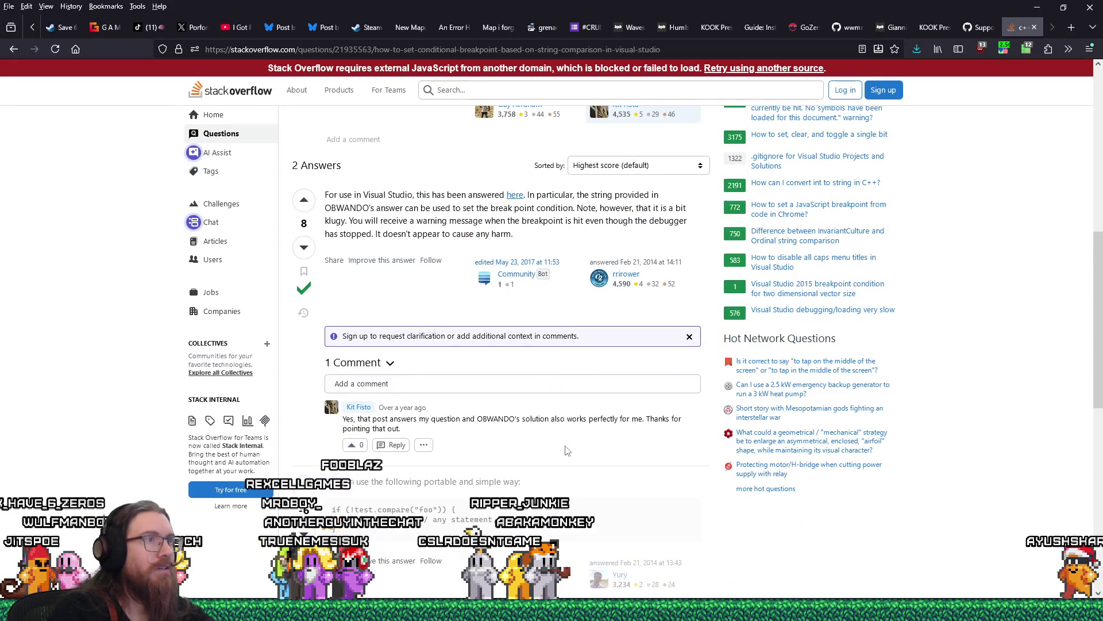
left_click(516, 199)
scroll(592, 325, "down", 6)
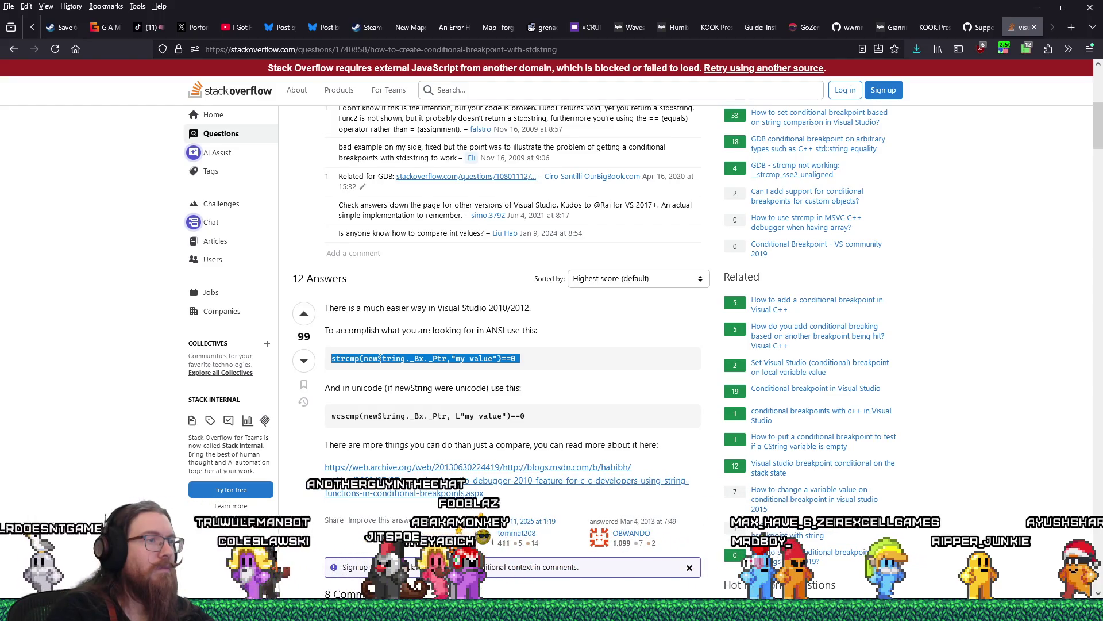
right_click(380, 359)
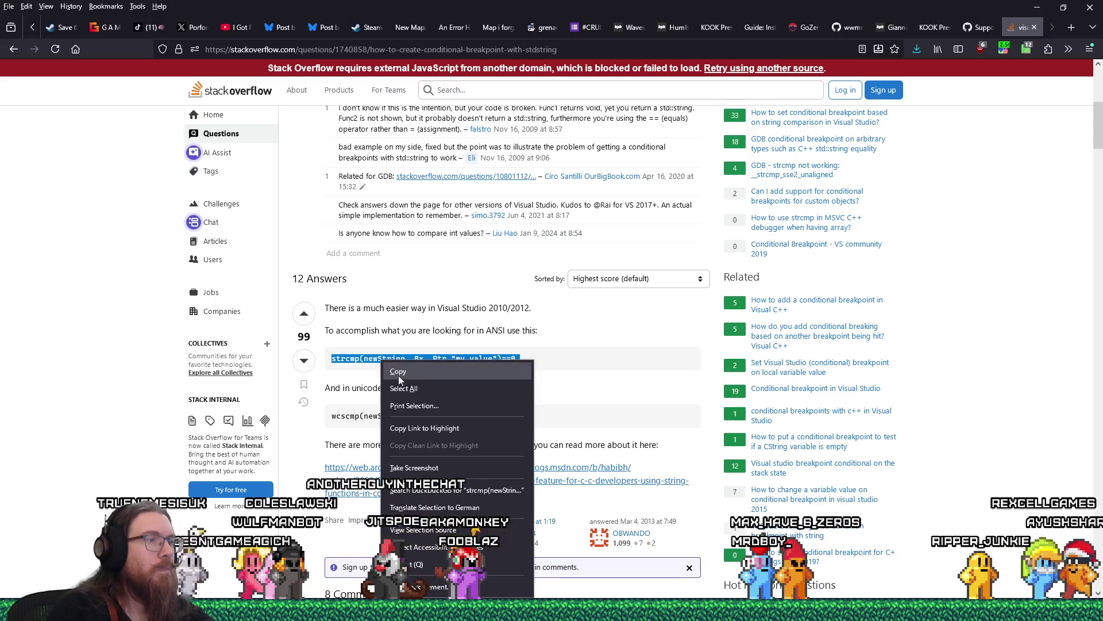
left_click(414, 372)
key("alt+Tab")
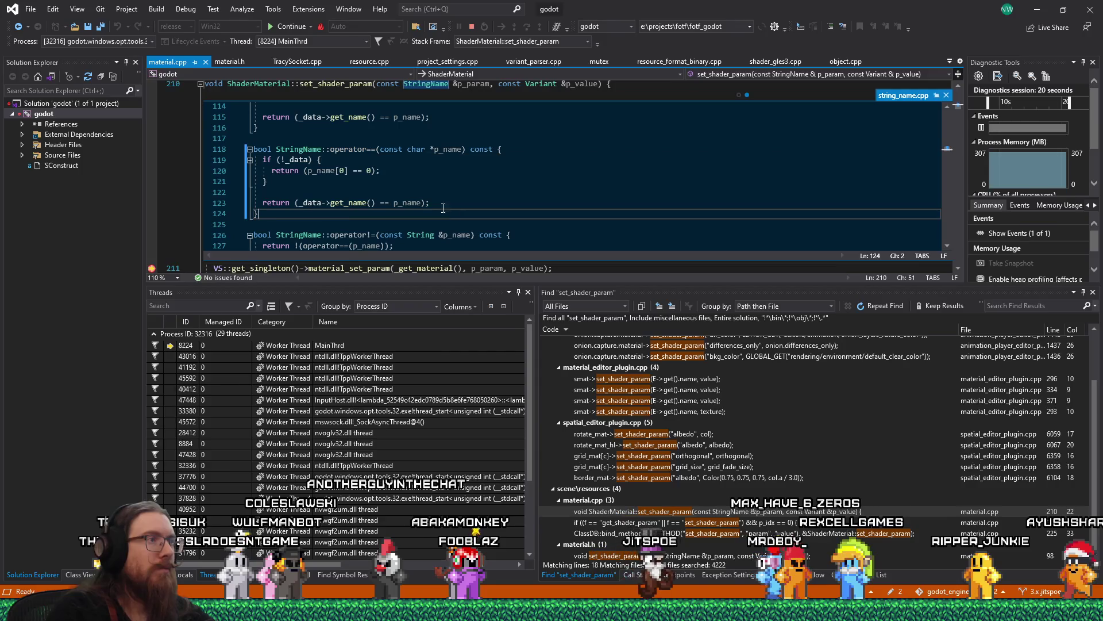
Go to get_name's definition in string_name.h and scroll to the _Data struct's cname field.
right_click(359, 205)
left_click(397, 241)
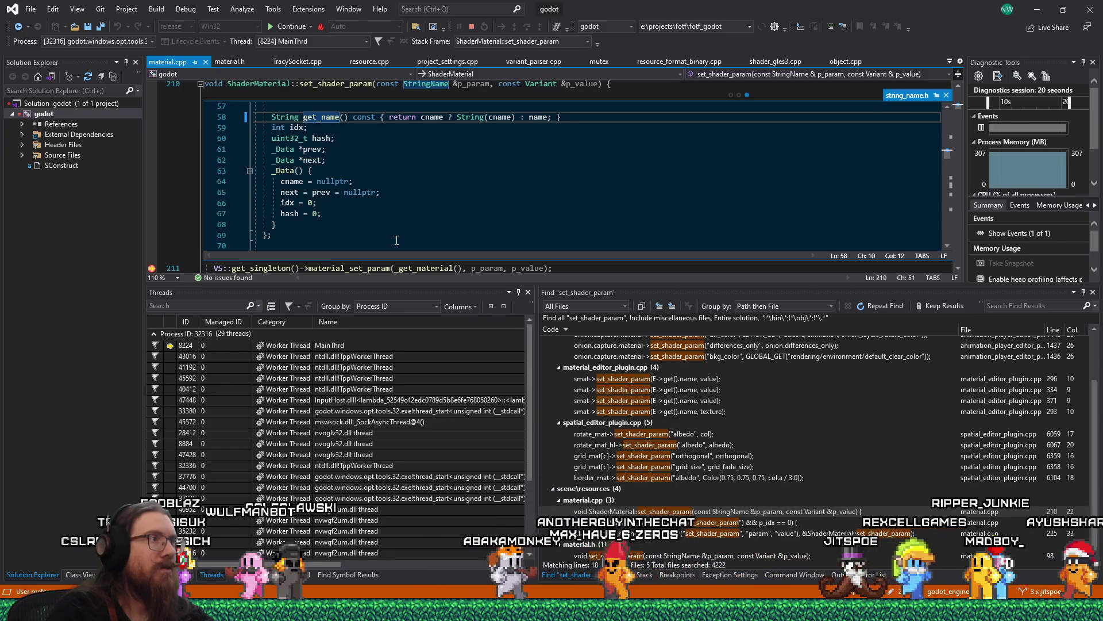
scroll(397, 240, "up", 1)
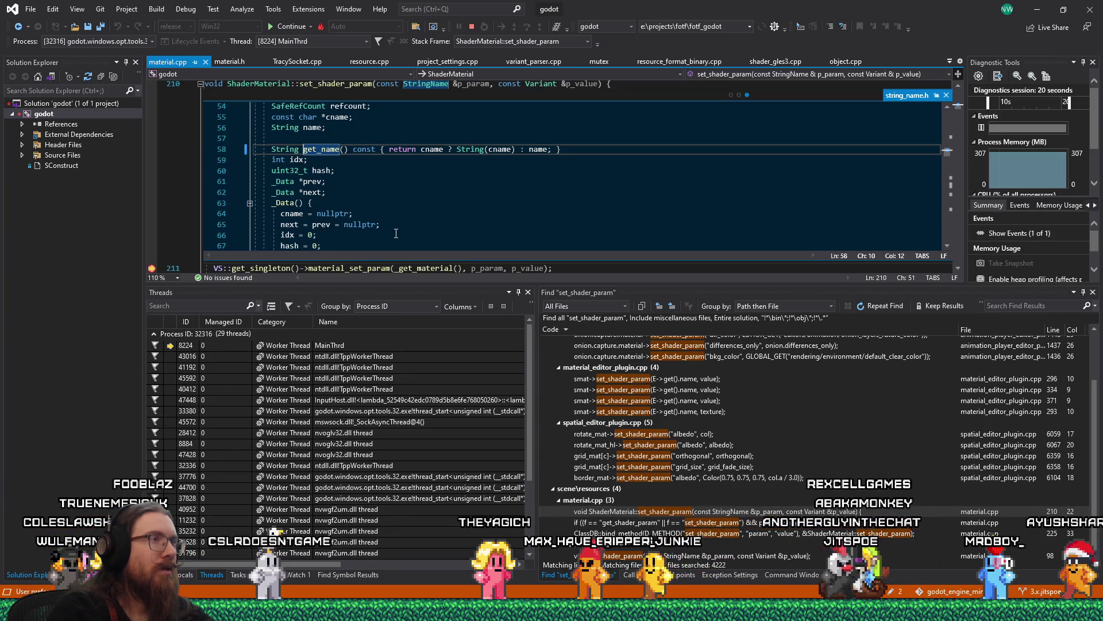
scroll(396, 233, "up", 2)
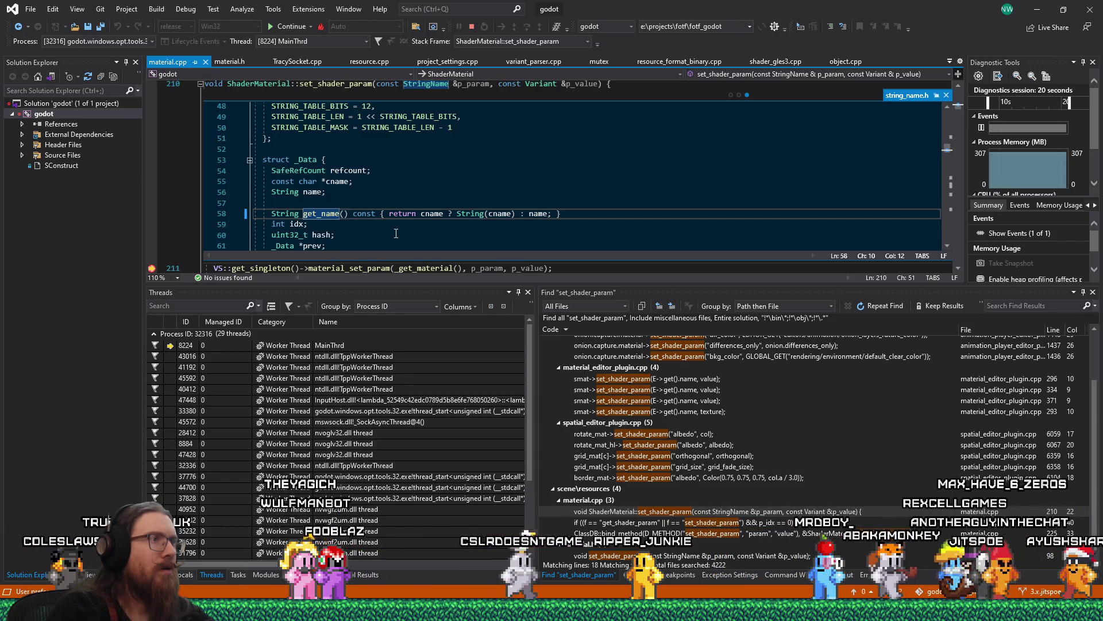
scroll(396, 233, "down", 6)
scroll(396, 232, "up", 5)
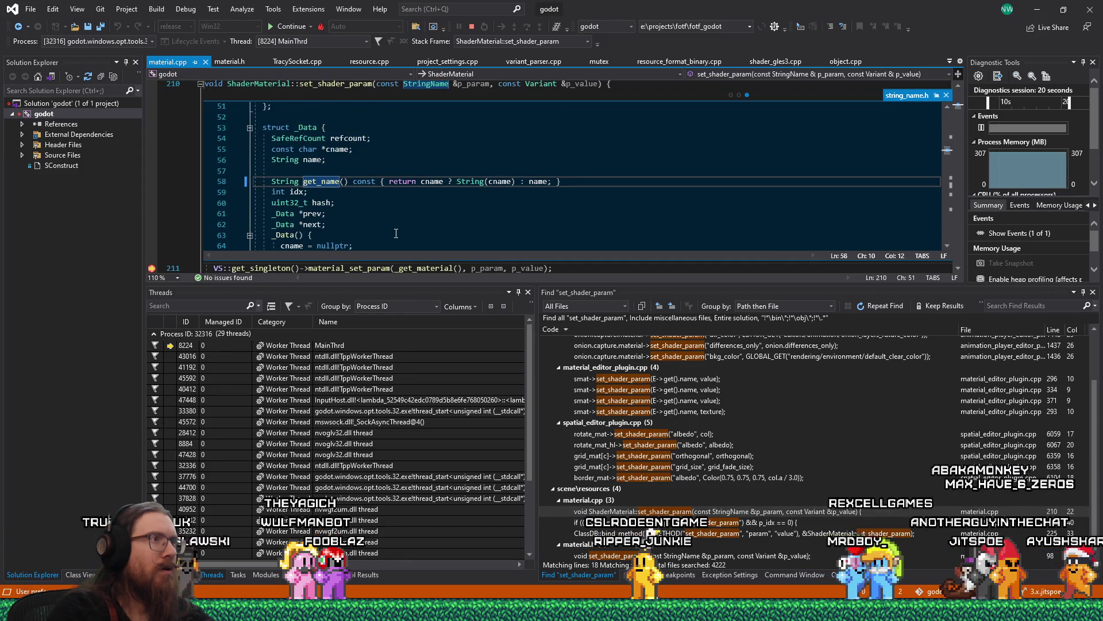
scroll(395, 232, "up", 1)
key("alt+Tab")
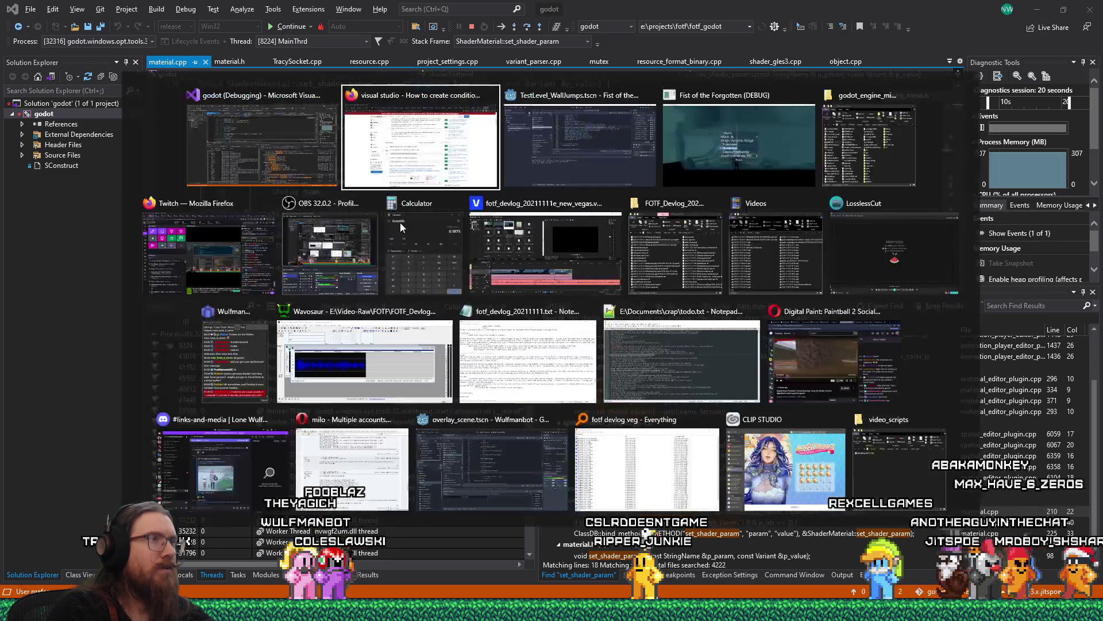
Launch Notepad from the Run prompt as a scratchpad for the copied snippet.
key("Escape")
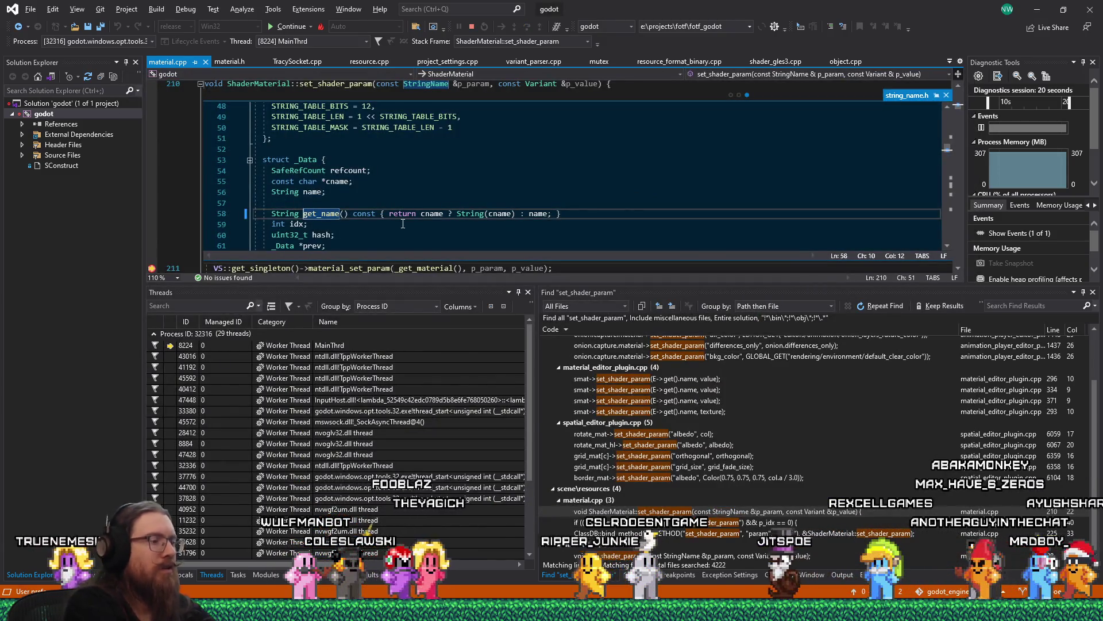
key("super+r")
type("note")
key("Escape")
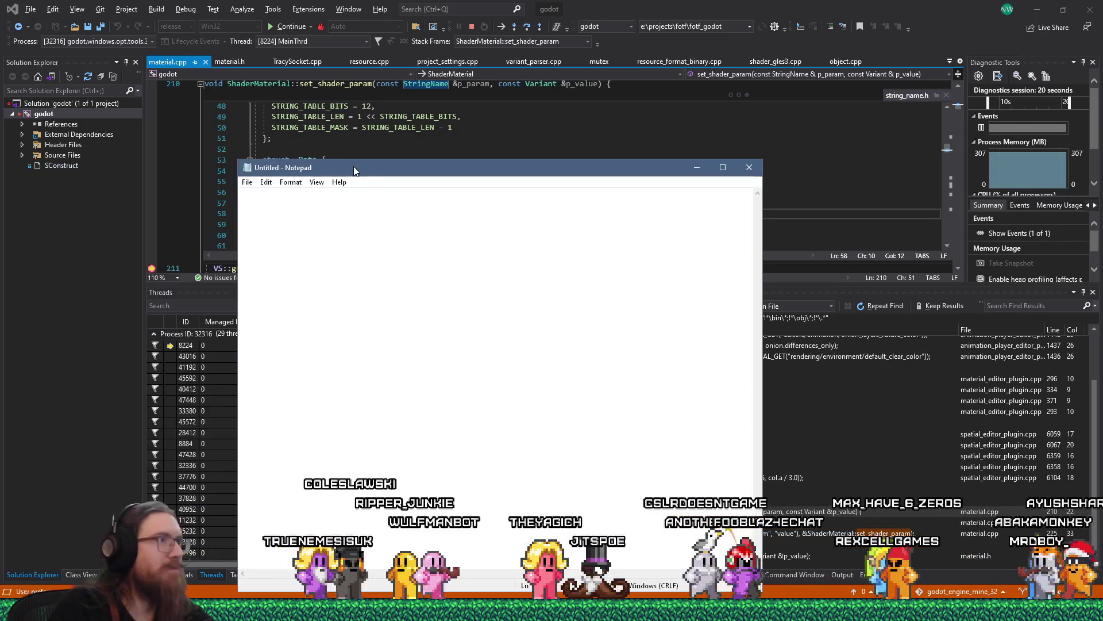
key("Return")
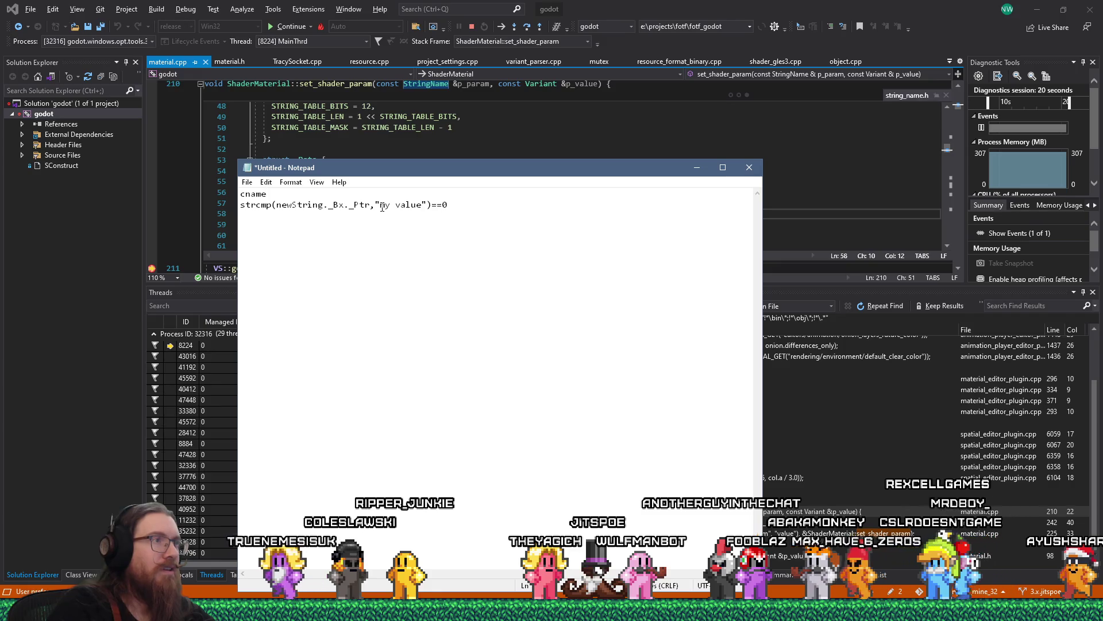
Copy the parameter name target_location from the script in the Godot editor.
key("alt+Tab")
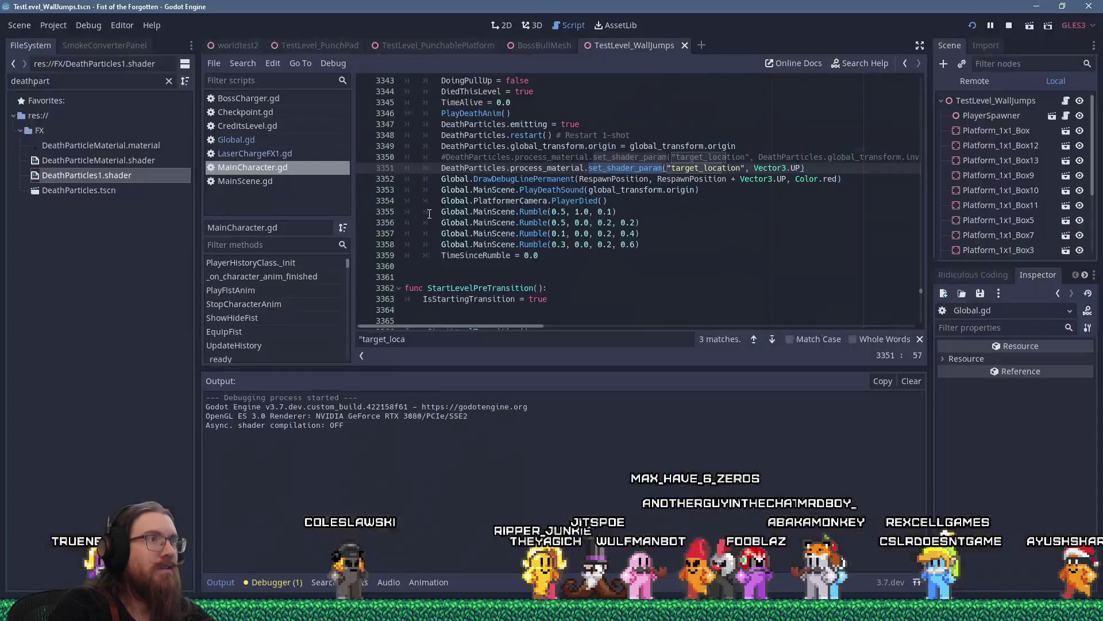
double_click(671, 167)
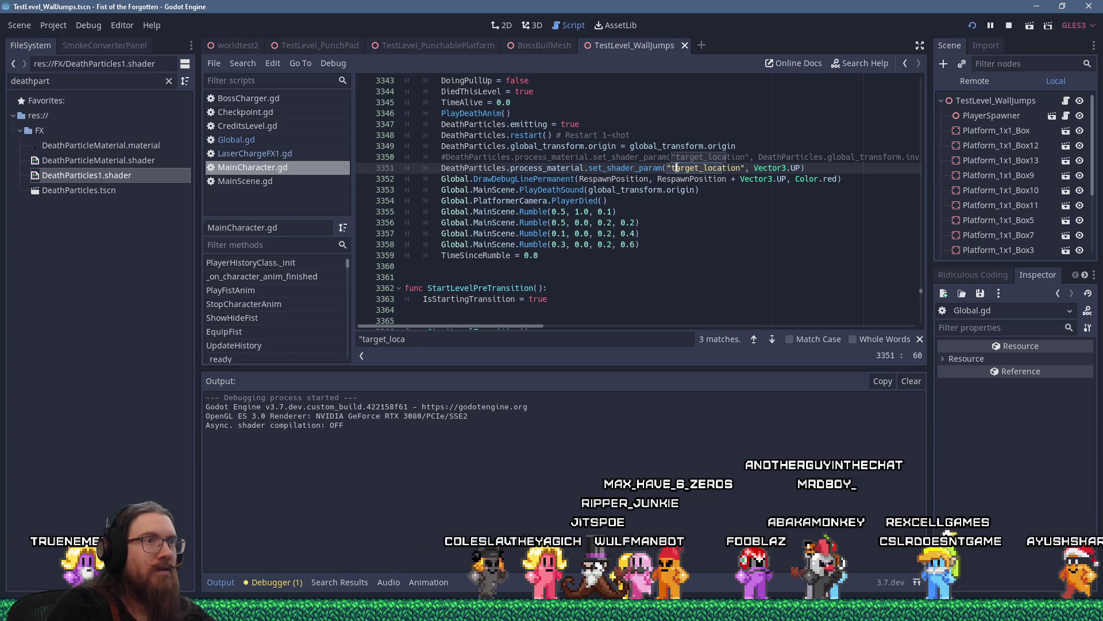
right_click(676, 167)
left_click(682, 181)
key("alt+Tab")
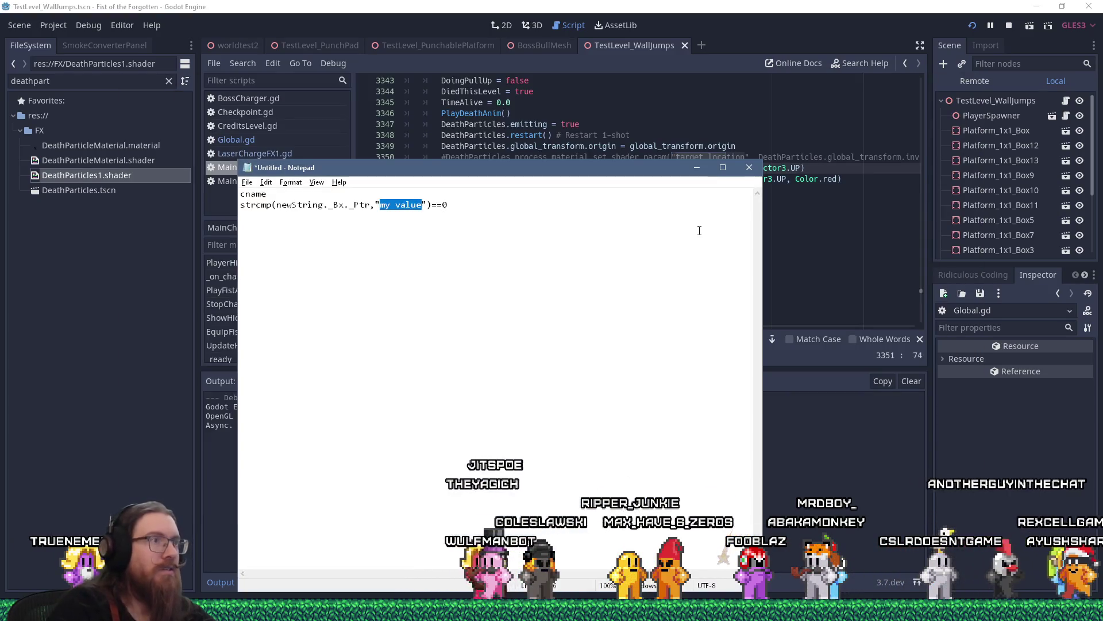
Edit the snippet into strcmp(cname,"target_location")==0 and return to Visual Studio.
key("ctrl+v")
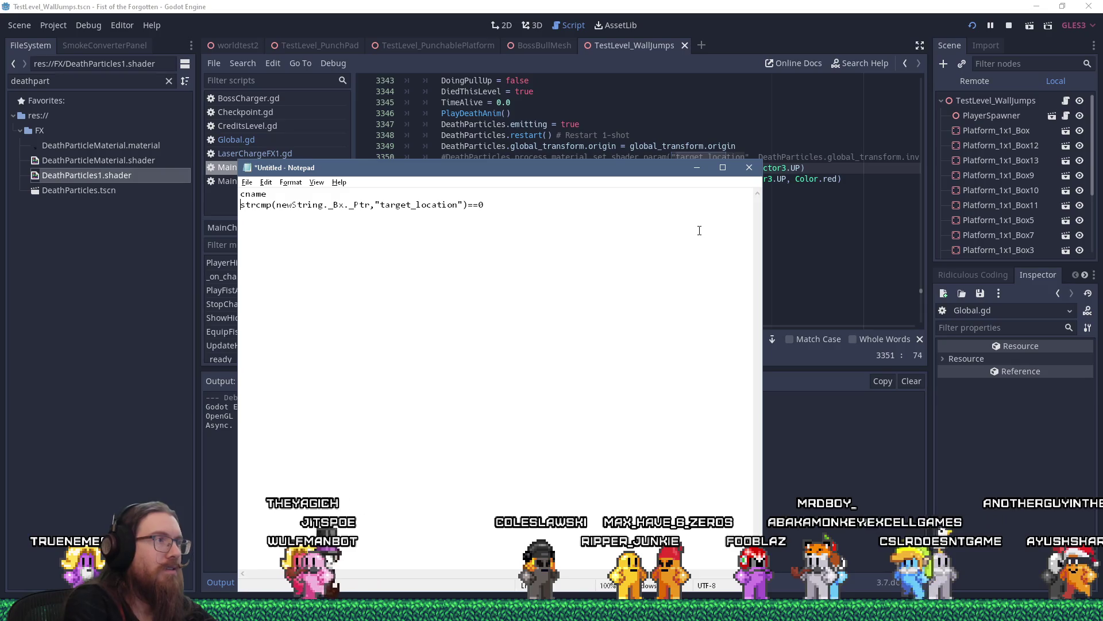
key("shift+Right")
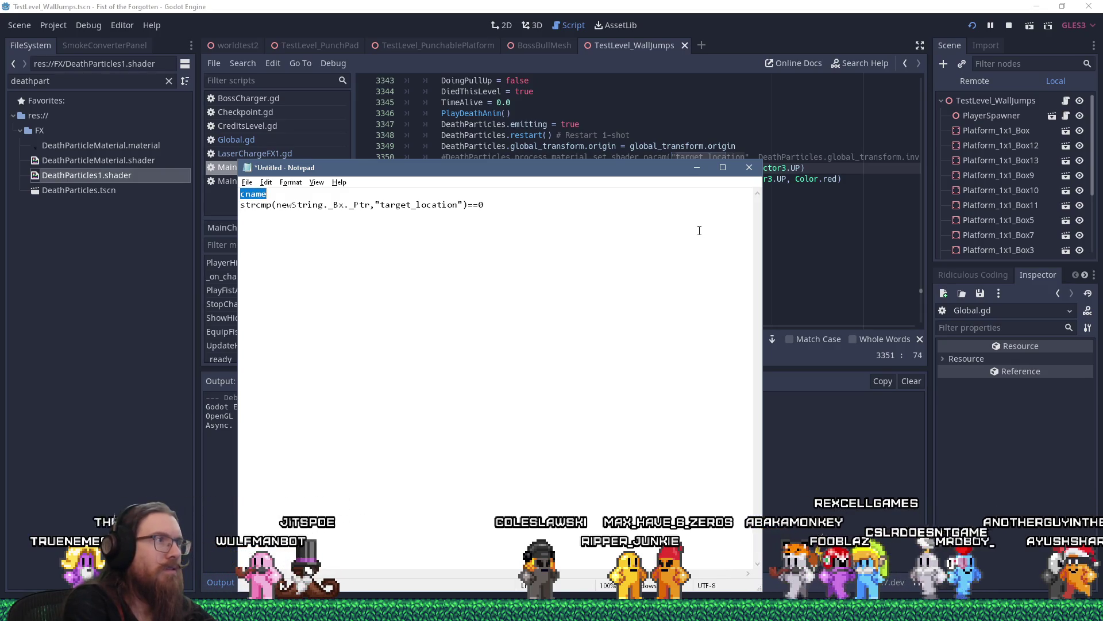
key("Delete")
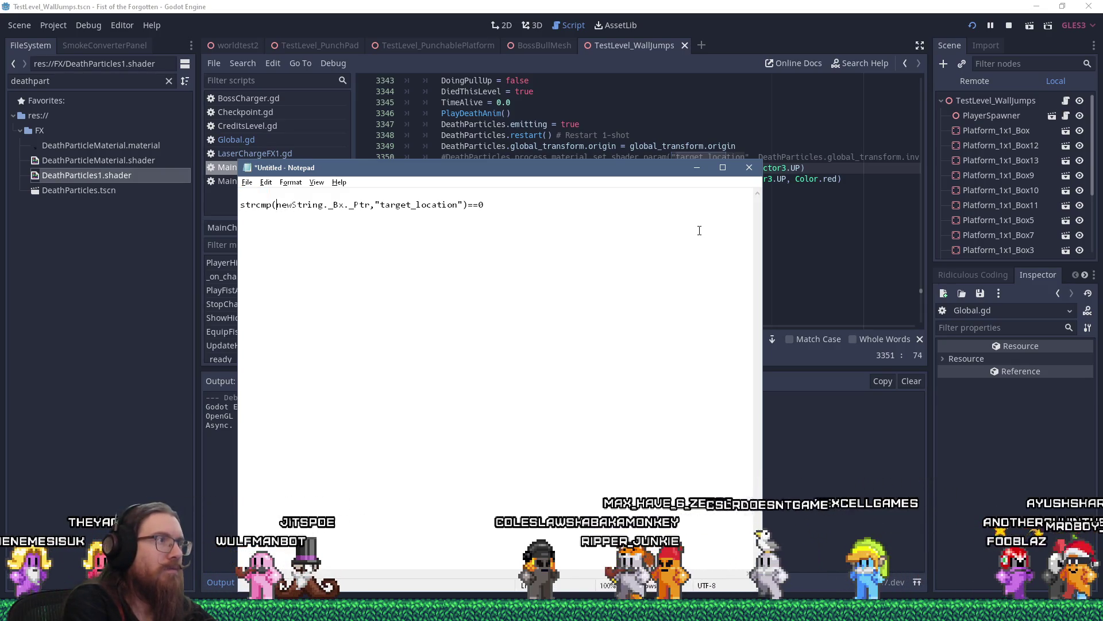
key("shift+Right")
key("shift+Right")
key("shift+Right")
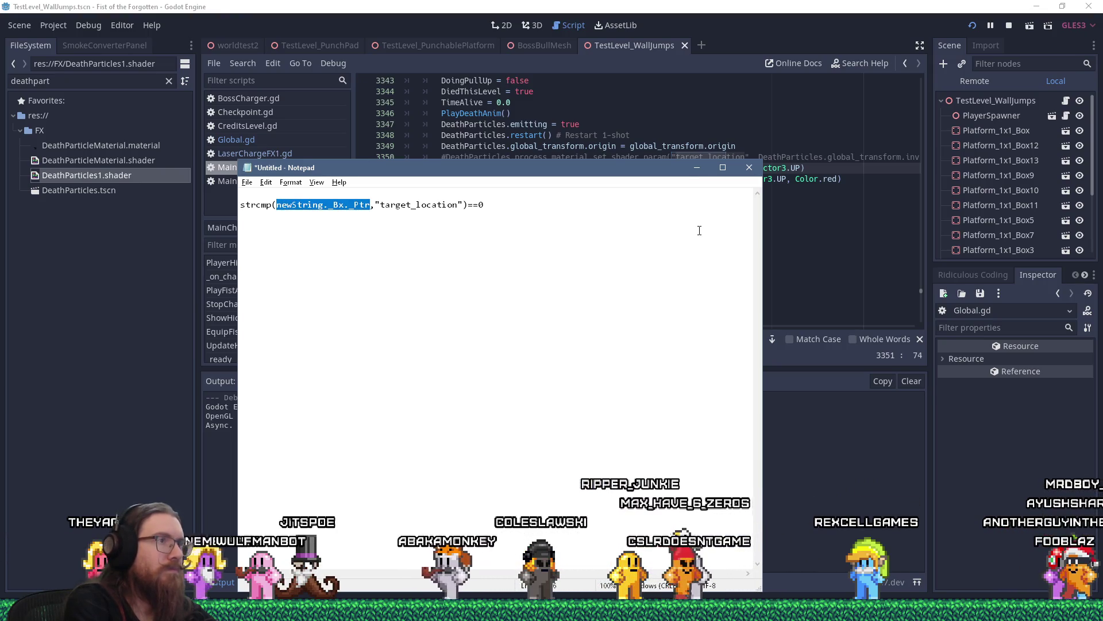
key("ctrl+v")
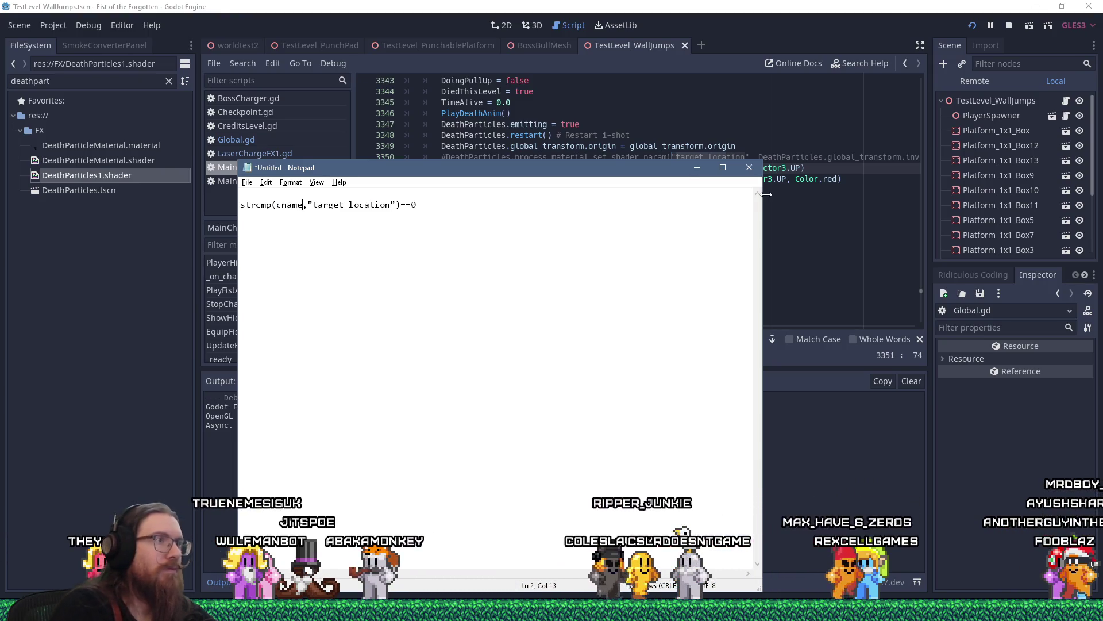
left_click(632, 6)
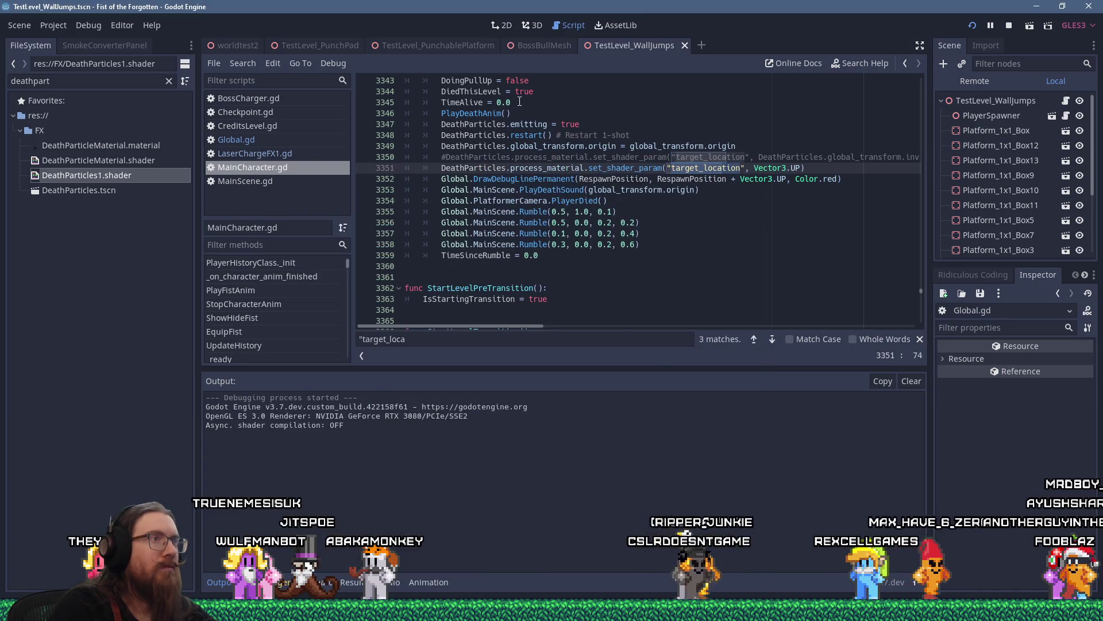
key("alt+Tab")
left_click(437, 167)
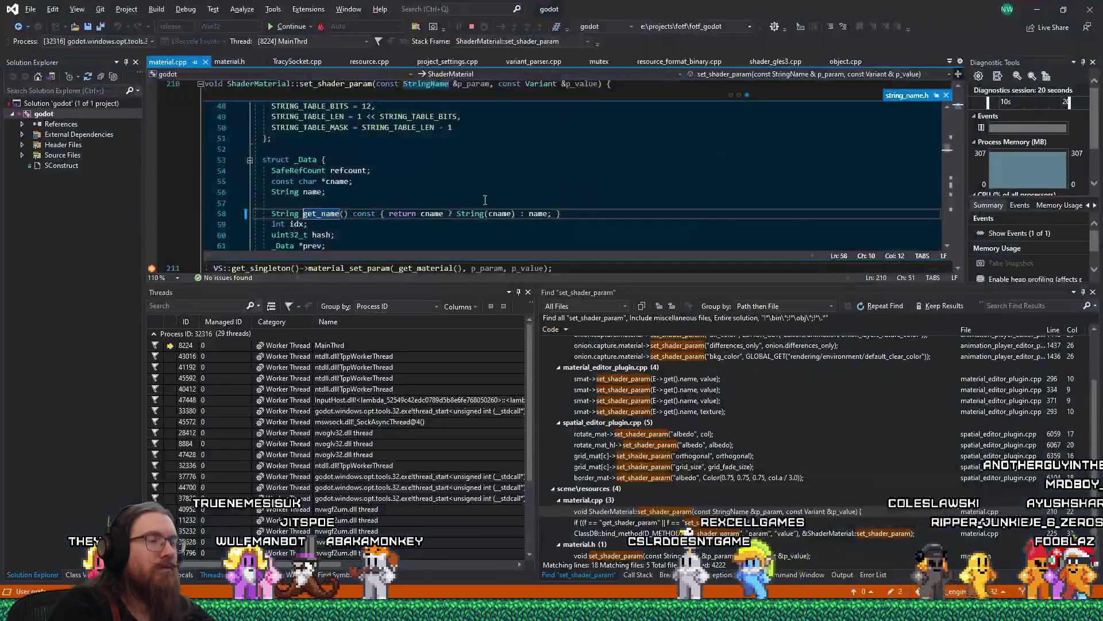
Enlarge the code editor and bring up Breakpoint Settings for material.cpp line 211.
scroll(466, 198, "up", 1)
scroll(402, 230, "down", 5)
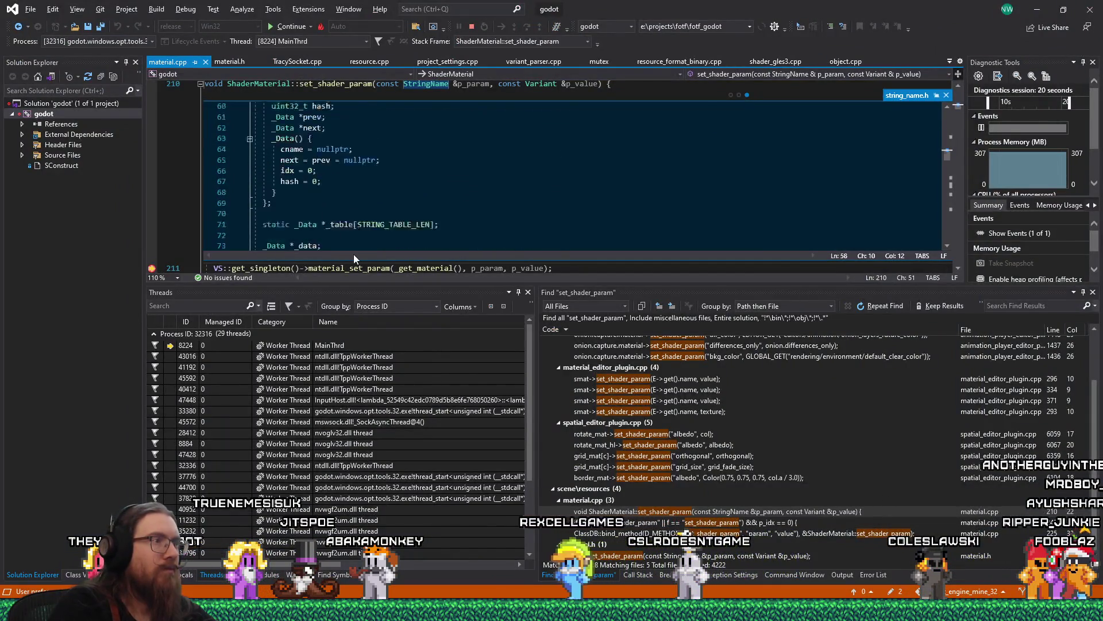
mouse_move(382, 282)
left_mouse_down()
mouse_move(373, 414)
mouse_move(368, 172)
mouse_move(376, 252)
left_mouse_up()
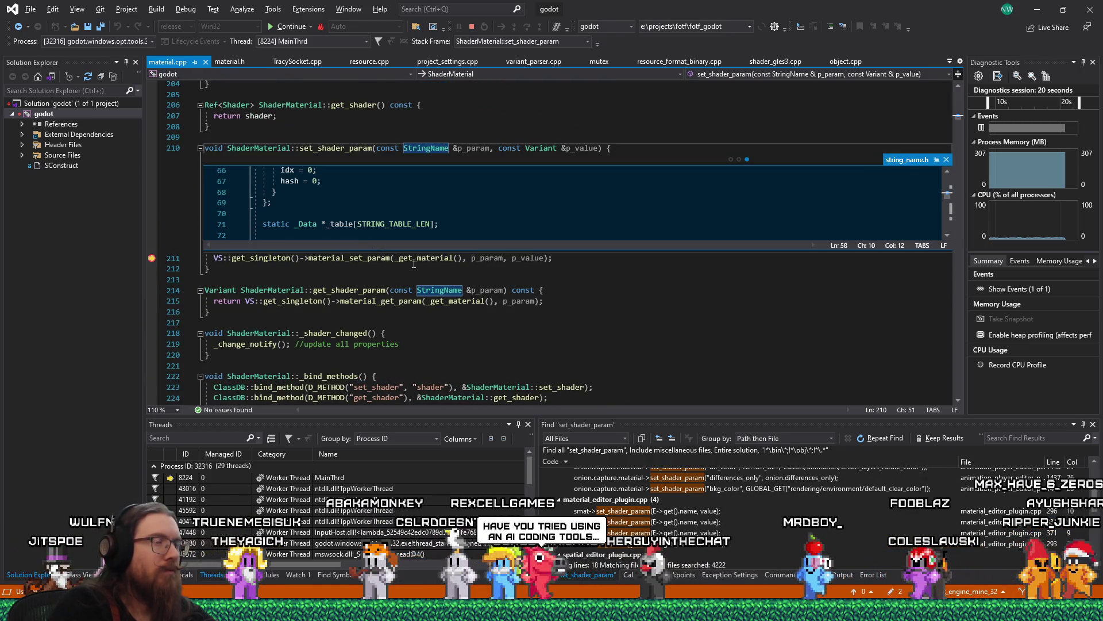
double_click(487, 258)
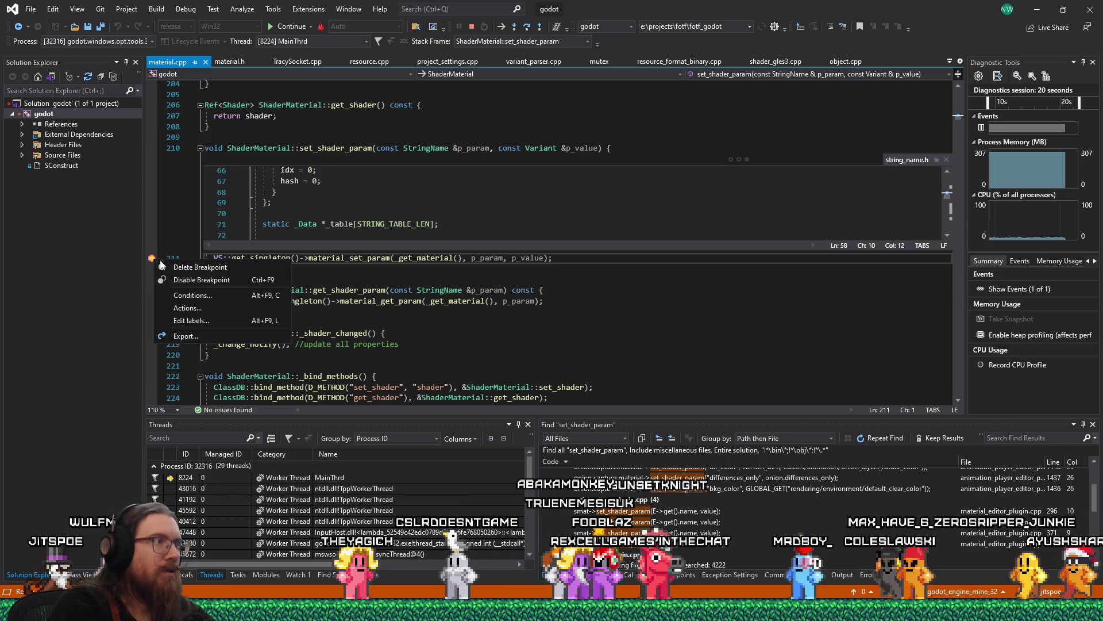
key("Escape")
key("Escape")
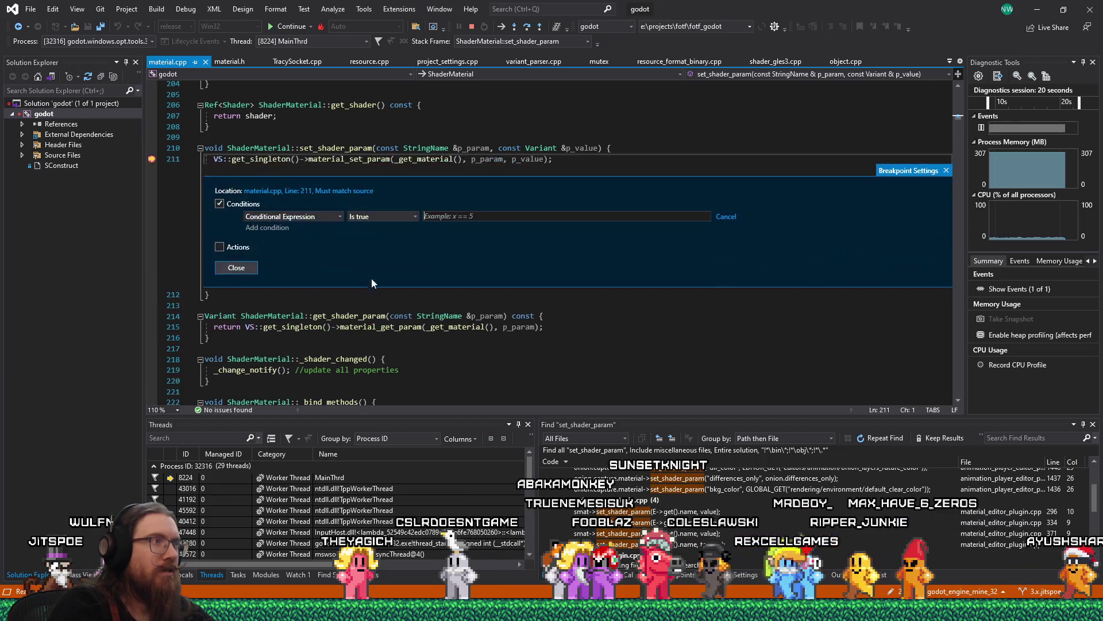
Prefix cname with p_param-> in the Notepad scratch condition.
left_click(503, 214)
type("p_param")
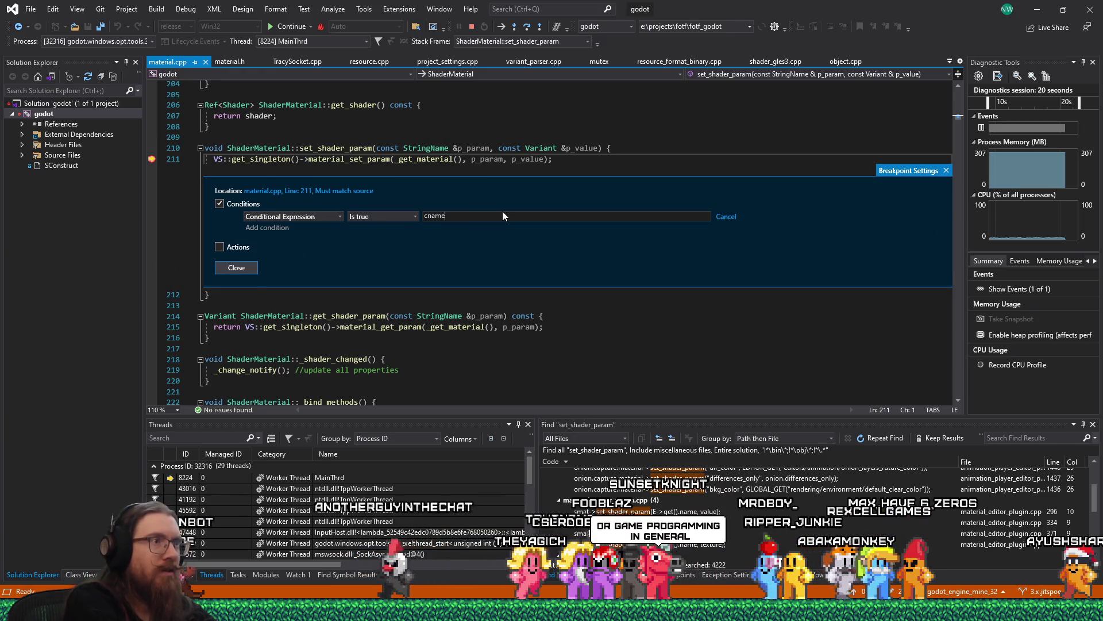
key("alt+Tab")
key("alt+Tab")
key("Tab")
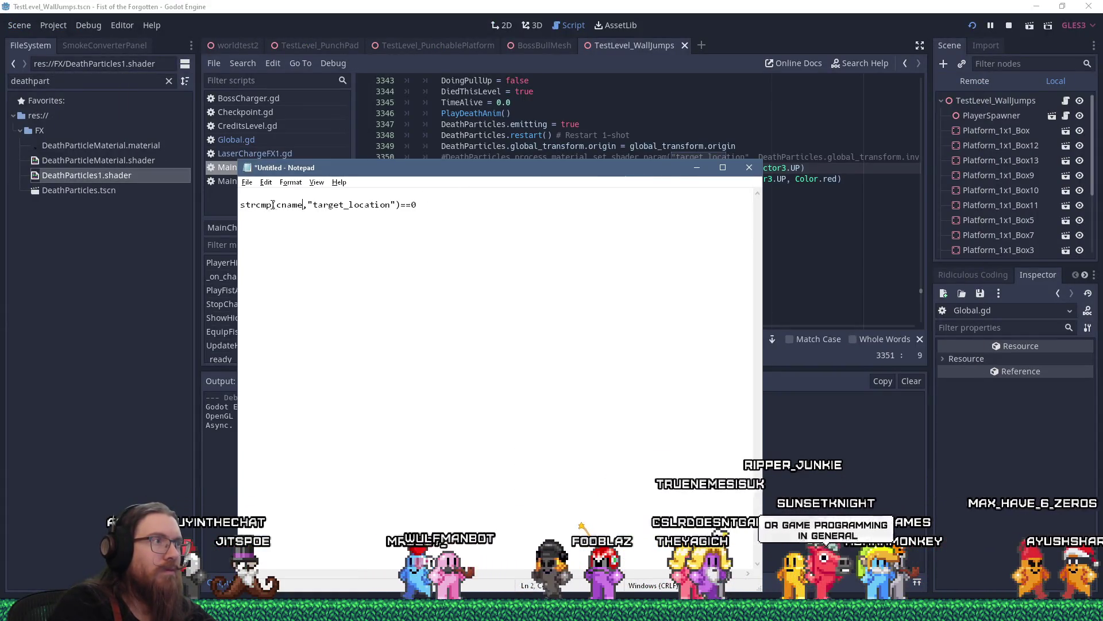
key("ctrl+Left")
type("p_par")
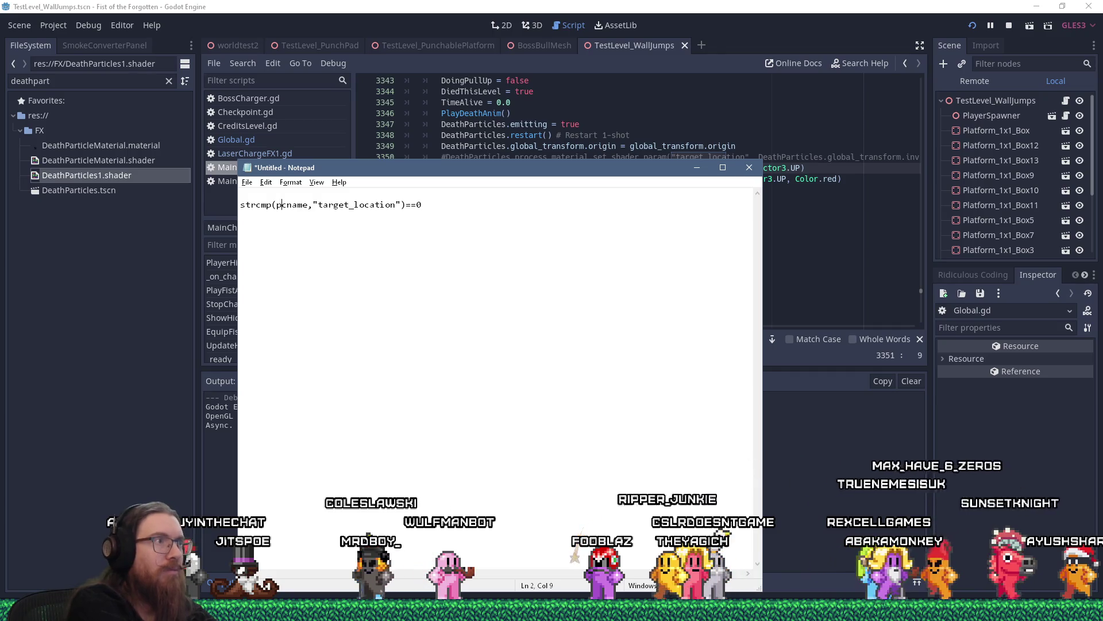
type("am->")
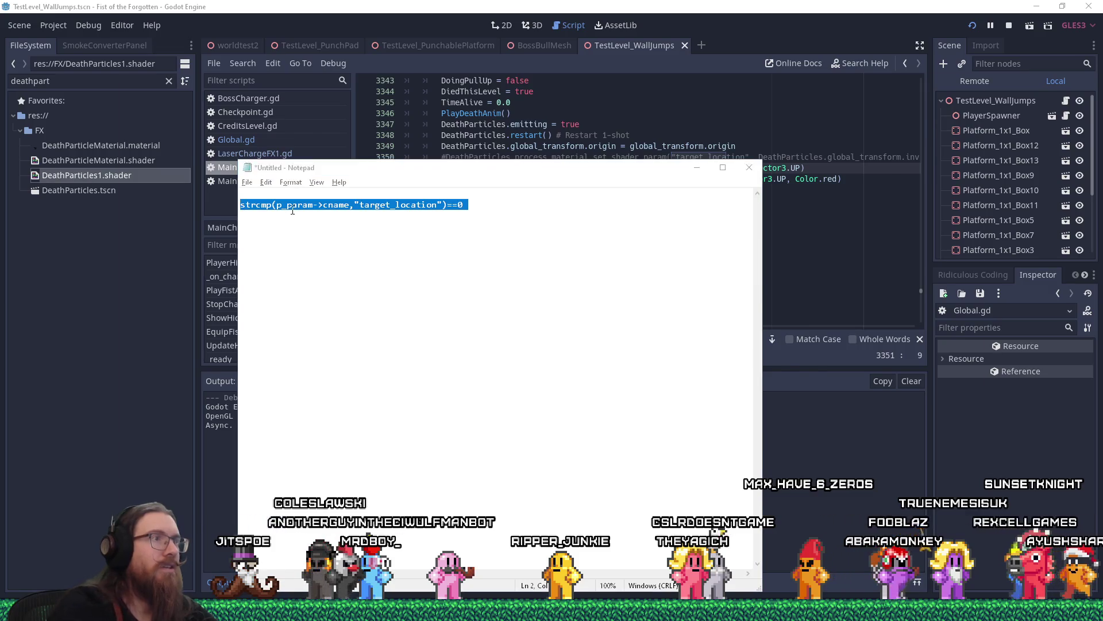
Paste strcmp(p_param->cname,"target_location")==0 as the breakpoint condition and close the settings.
key("alt+Tab")
key("alt+Tab")
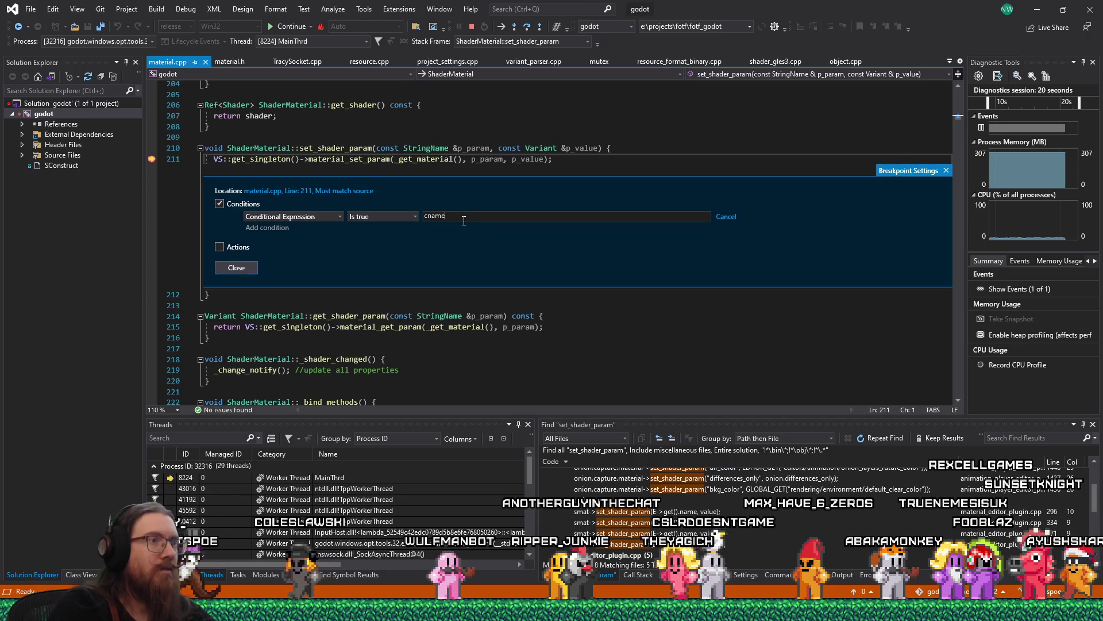
key("ctrl+a")
type("strcmp(p_param->cname,\"target_location\")==0")
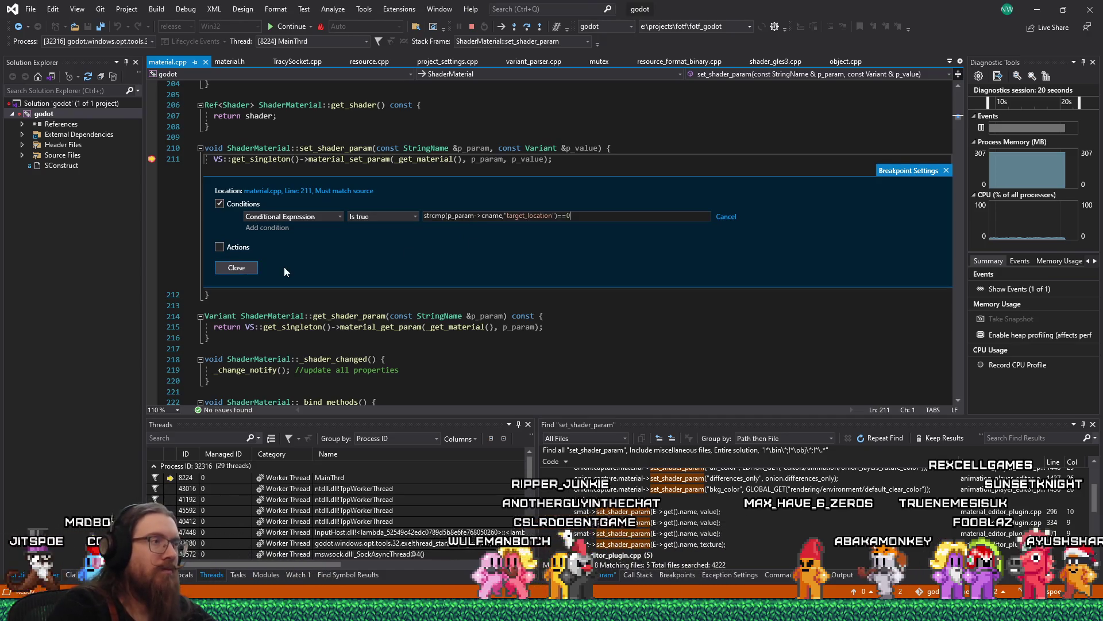
left_click(253, 265)
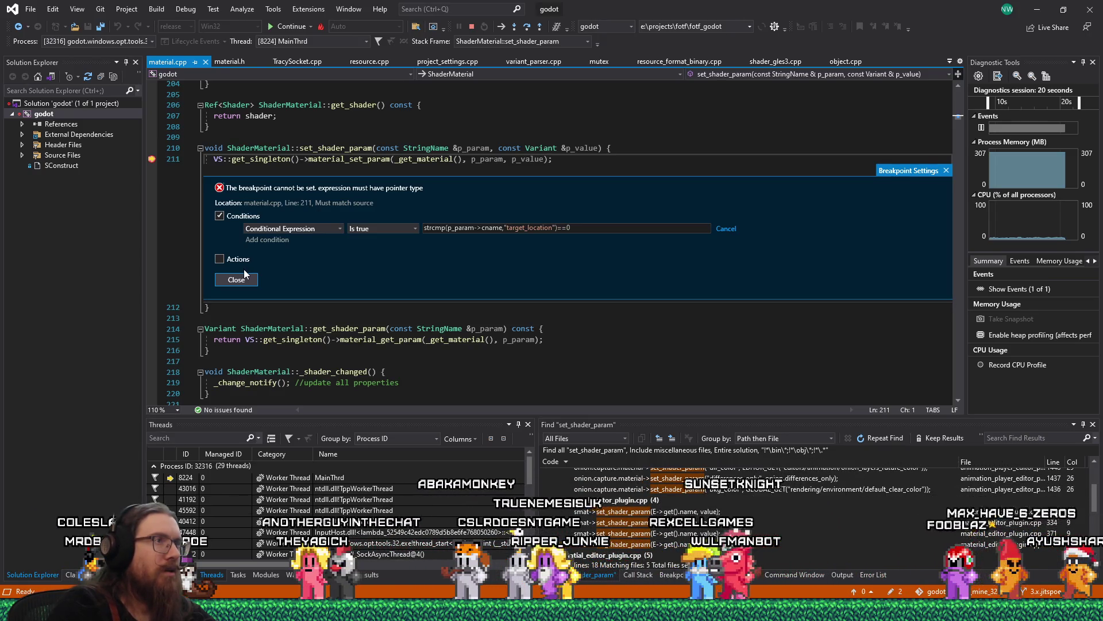
left_click(478, 228)
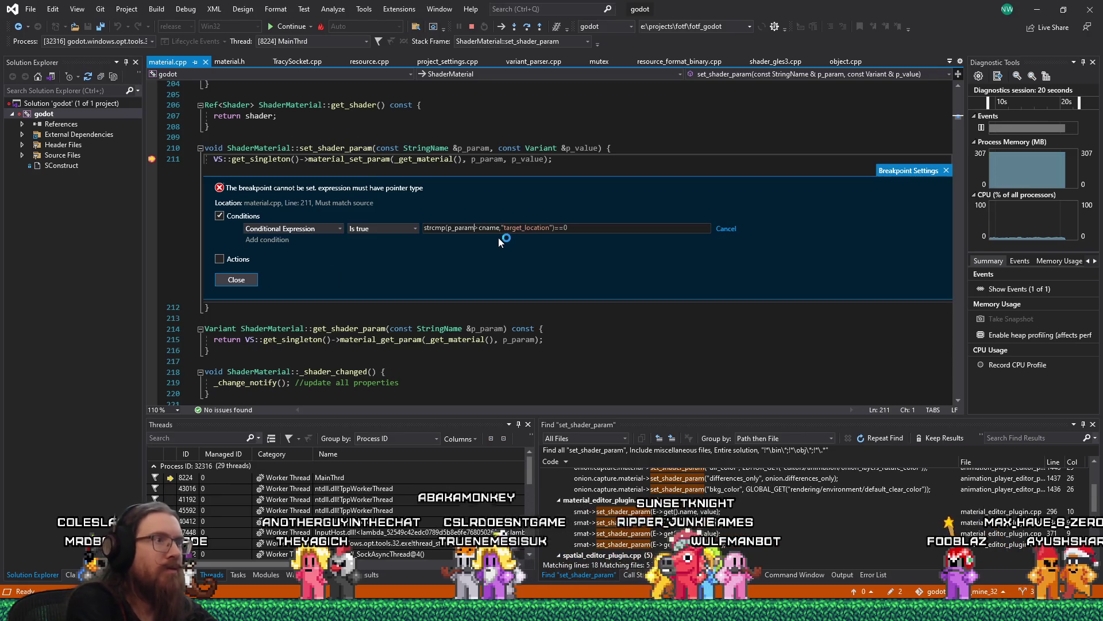
type(".")
left_click(251, 283)
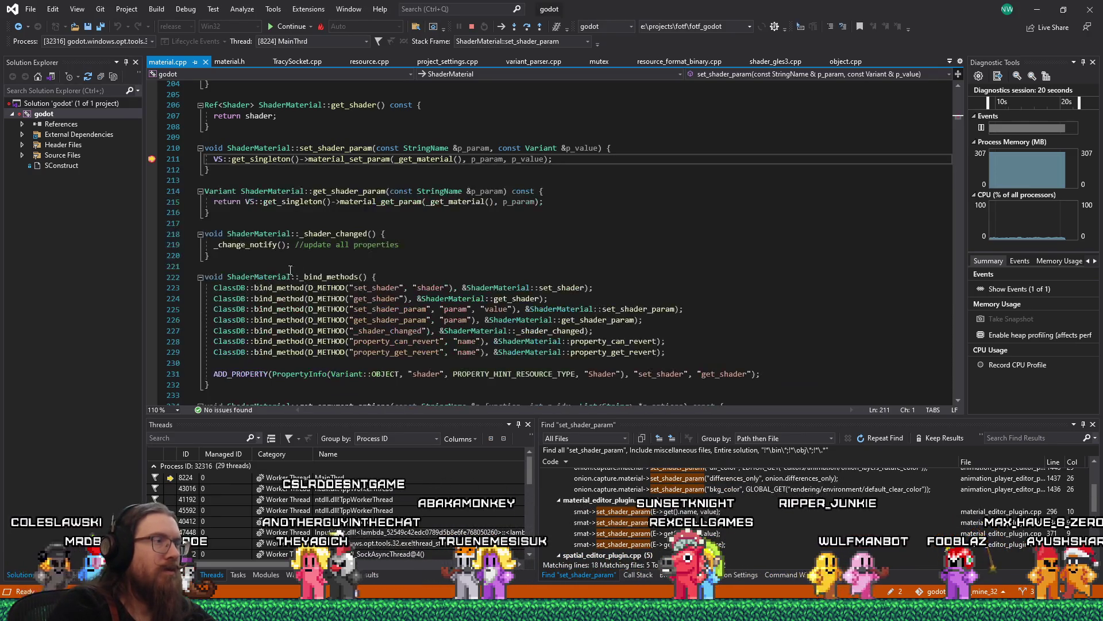
Resume execution and reopen the line 211 breakpoint's condition settings.
left_click(287, 28)
mouse_move(470, 145)
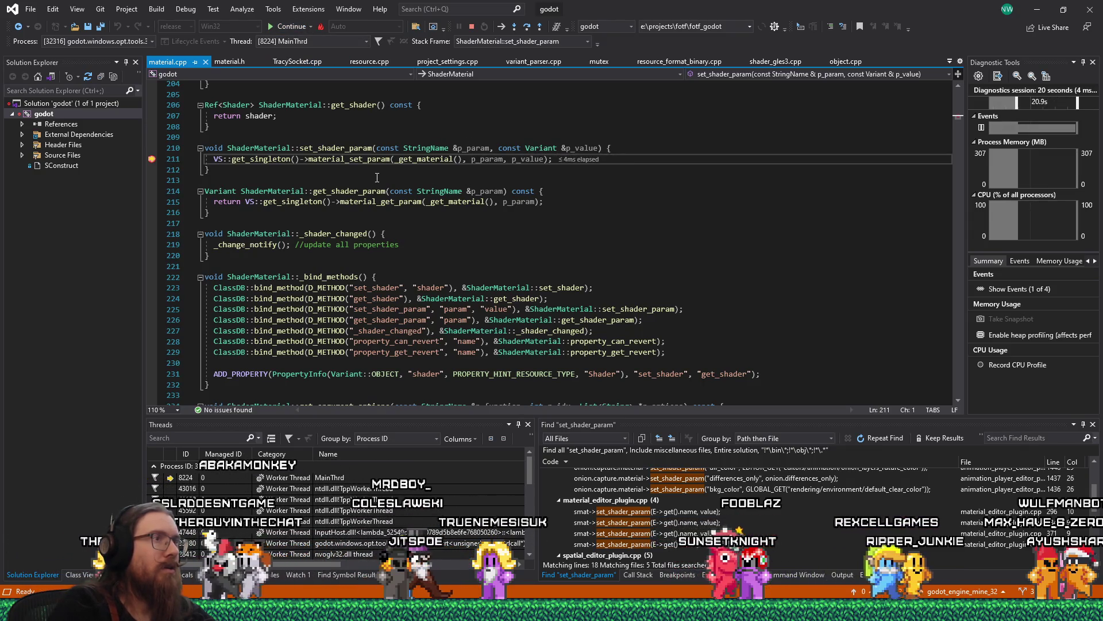
right_click(153, 160)
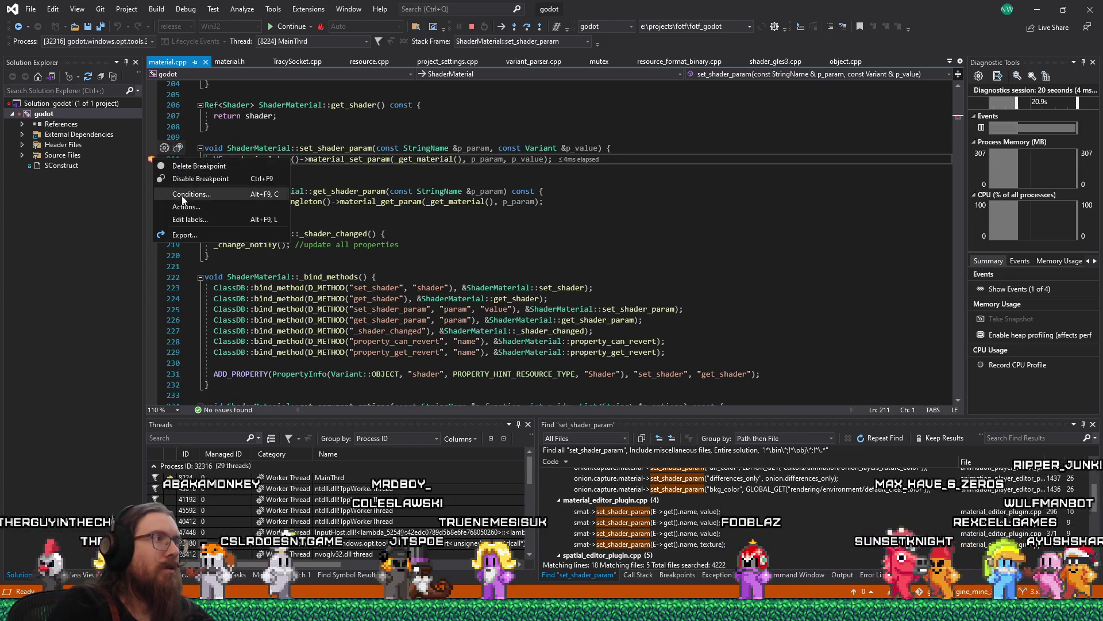
left_click(237, 193)
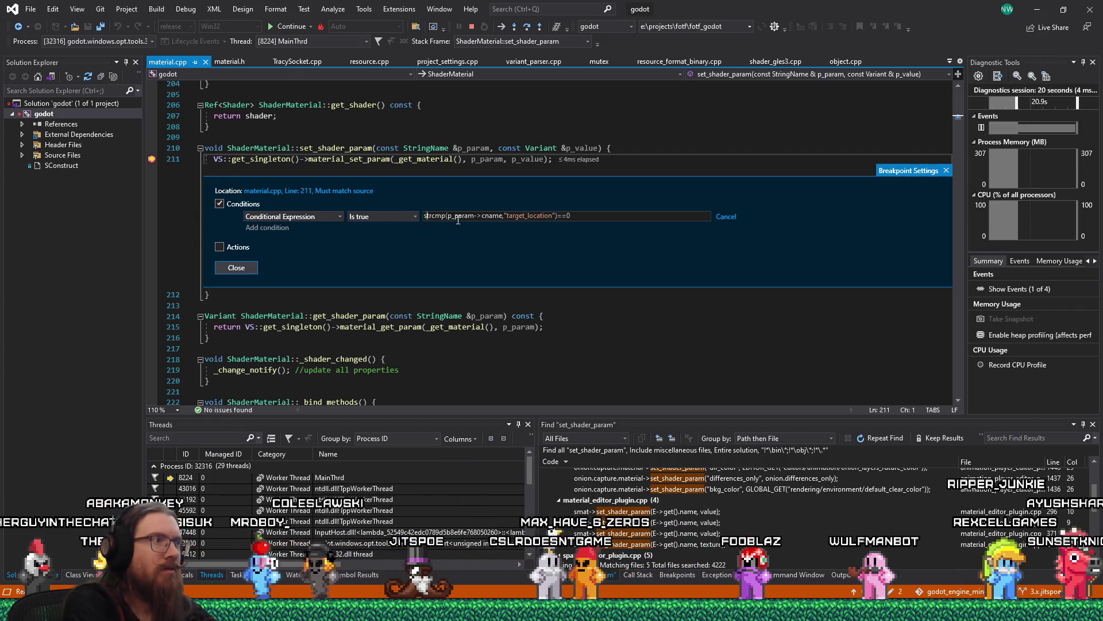
Change the condition to strcmp(p_param.cname,"target_location")==0 and apply it.
key("Return")
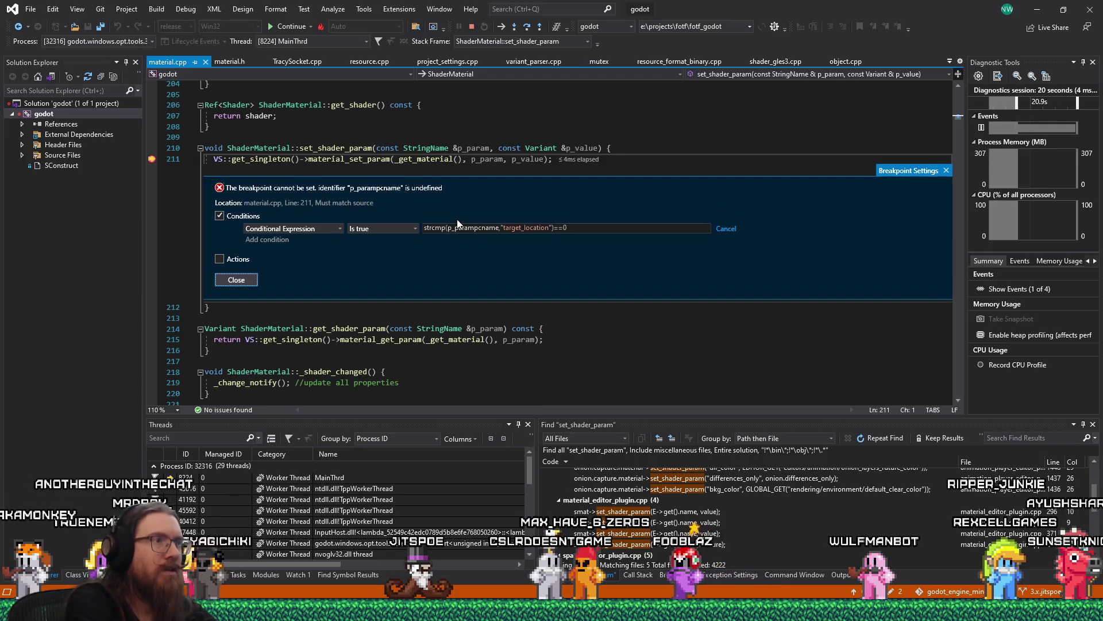
left_click(476, 228)
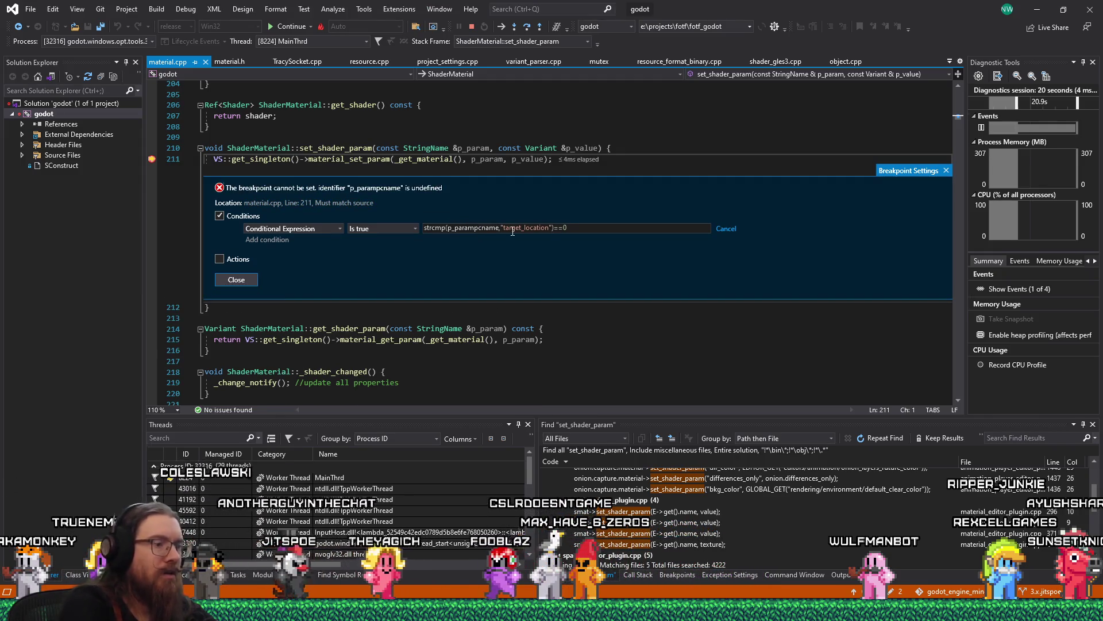
key("BackSpace")
type(".")
key("Return")
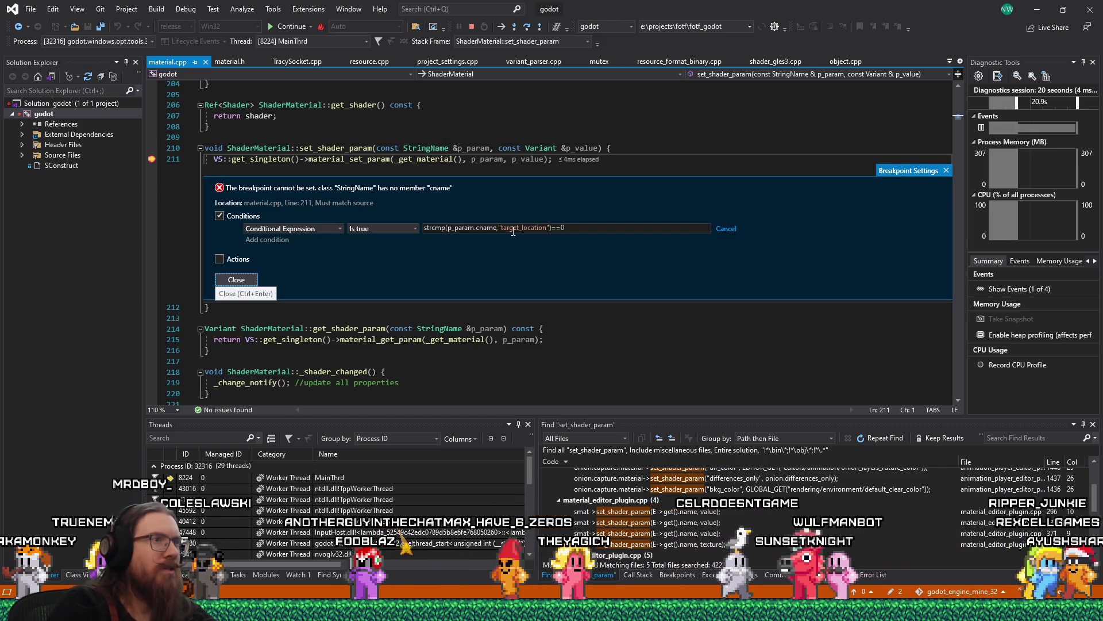
left_click(444, 333)
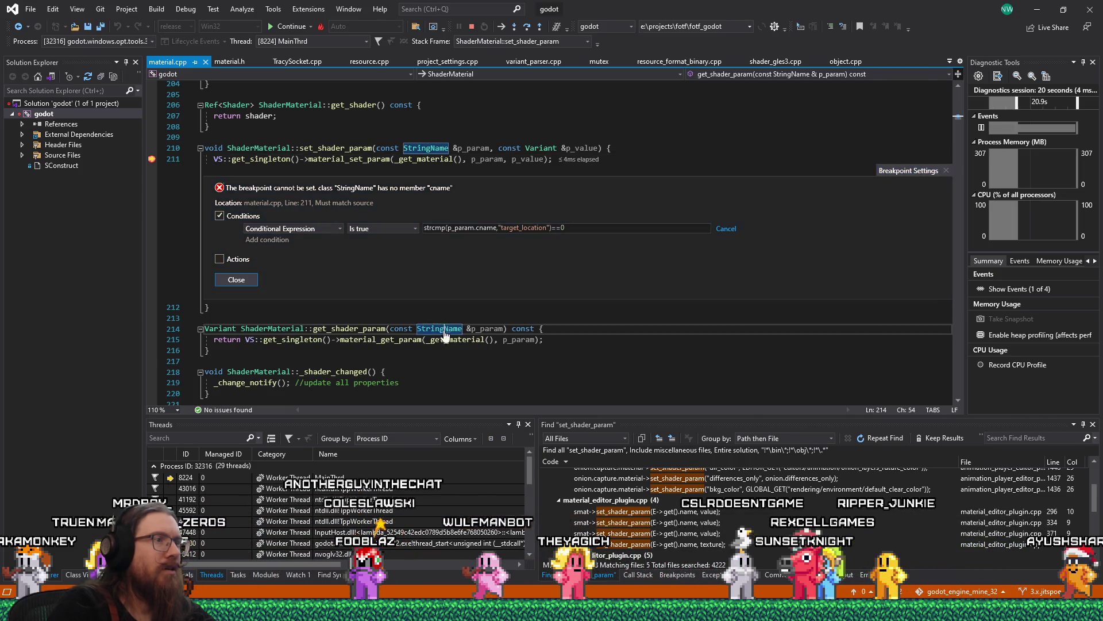
Jump to the StringName class in string_name.h and scroll through it to the _Data struct.
key("F12")
scroll(444, 330, "down", 3)
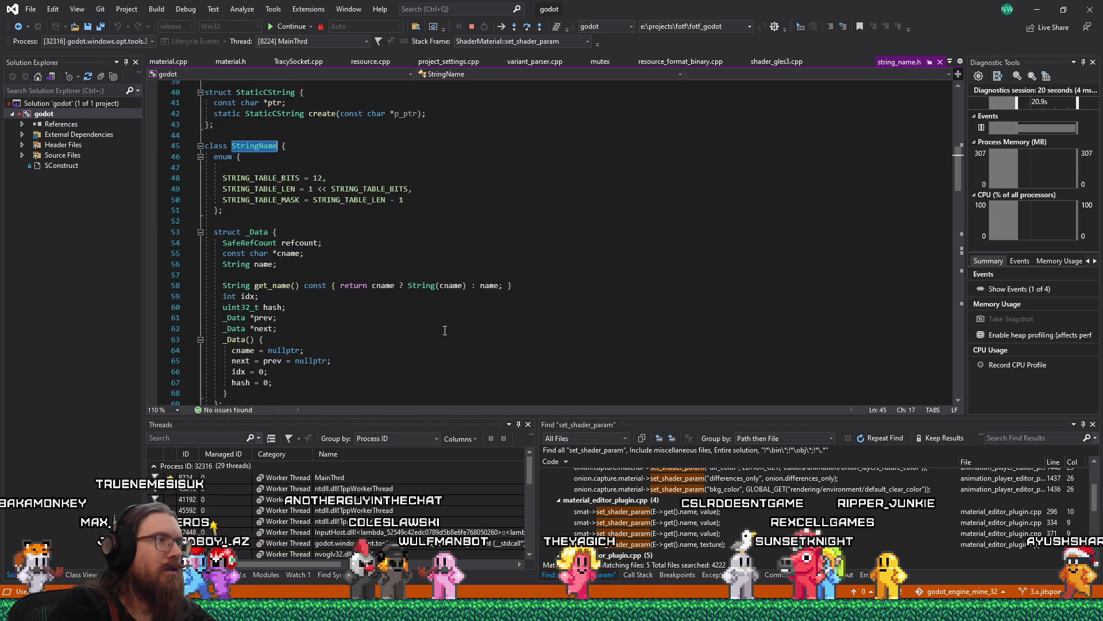
scroll(444, 331, "down", 3)
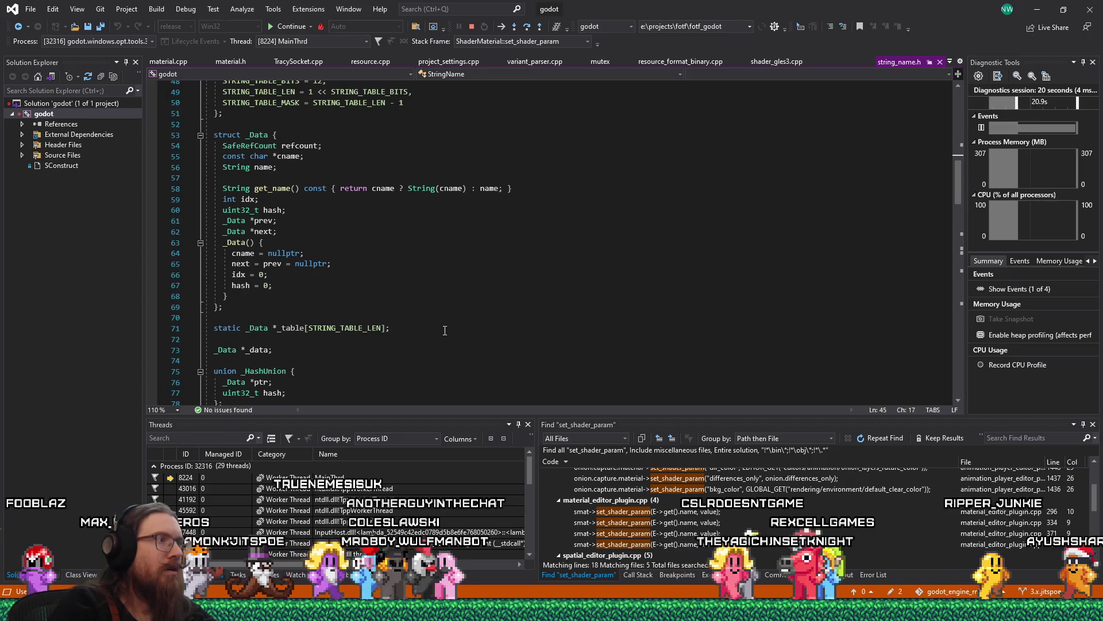
scroll(444, 331, "up", 2)
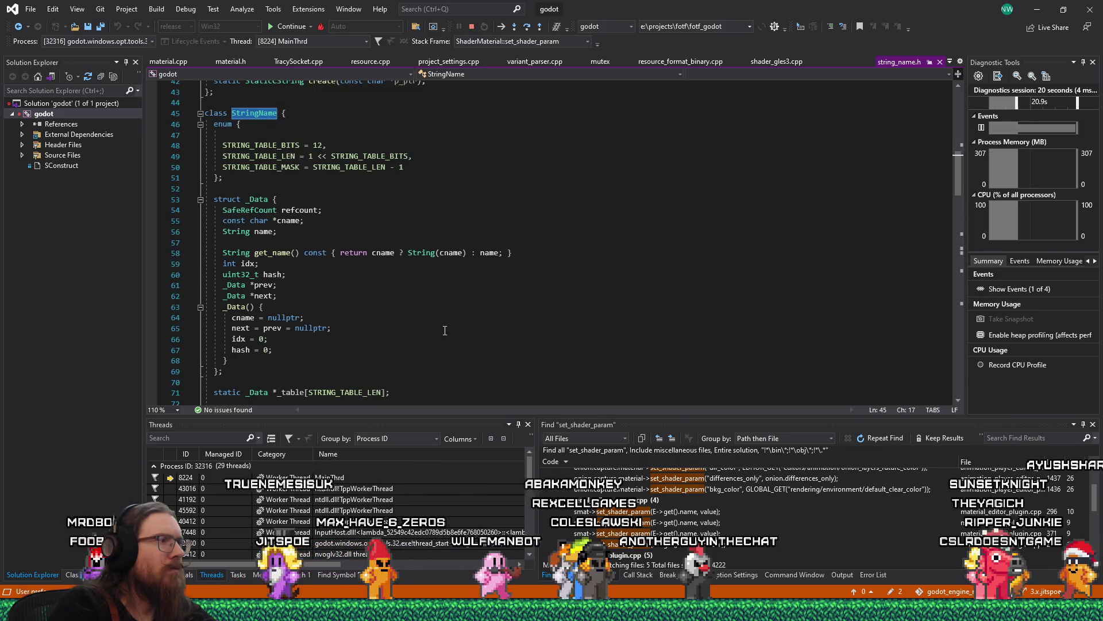
scroll(445, 330, "down", 2)
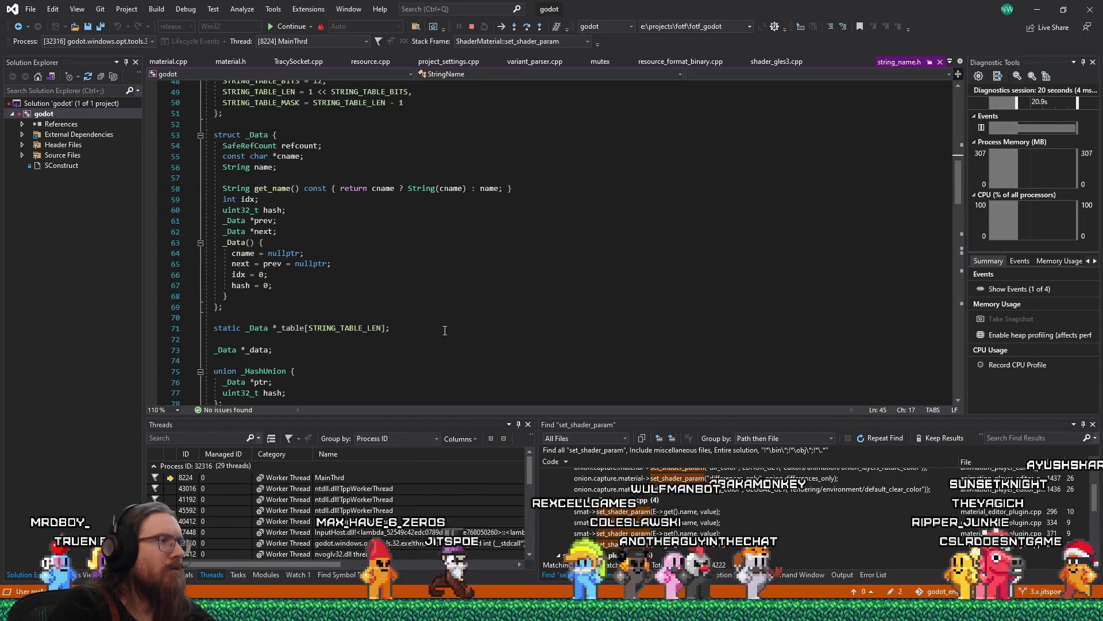
scroll(445, 331, "down", 1)
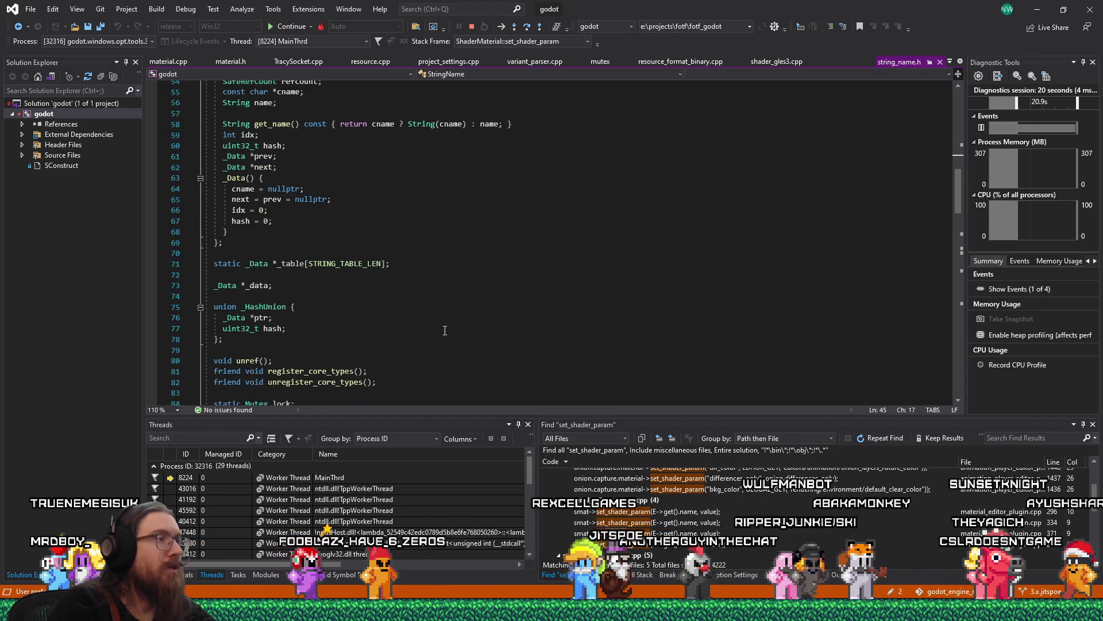
key("alt+Tab")
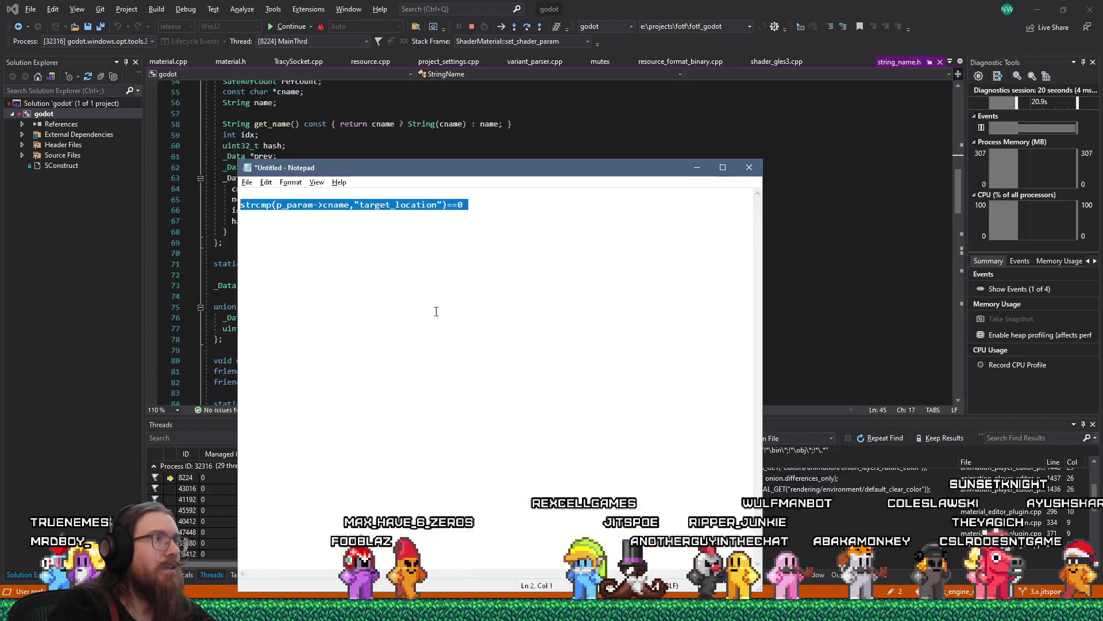
Replace '->' with '._data.' so the condition reads strcmp(p_param._data.cname,"target_location")==0.
left_click_drag(313, 205, 323, 207)
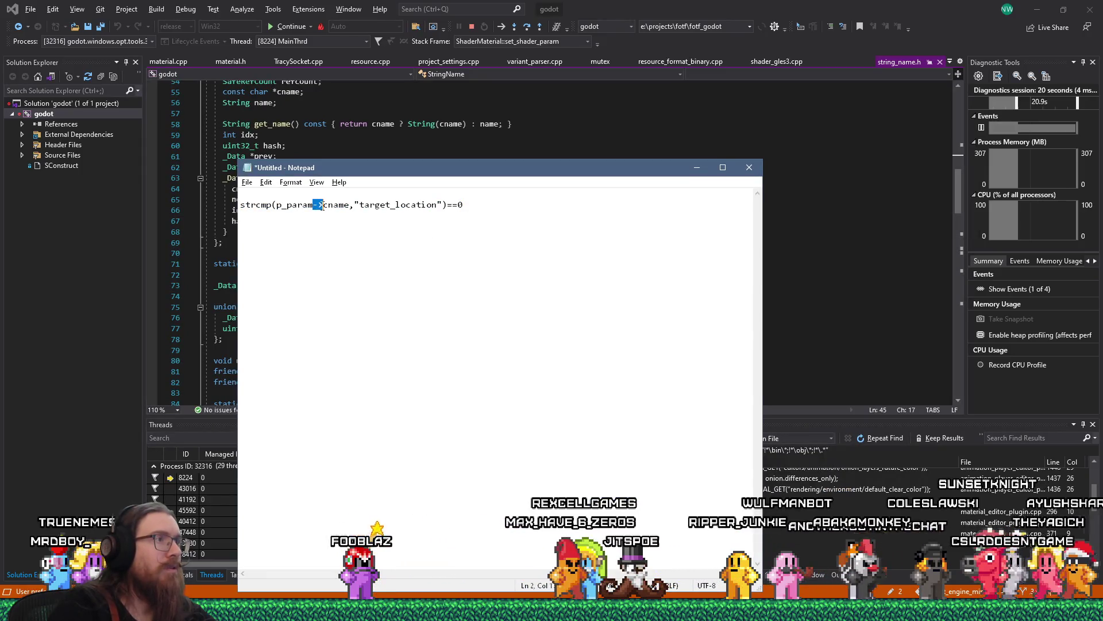
type("._")
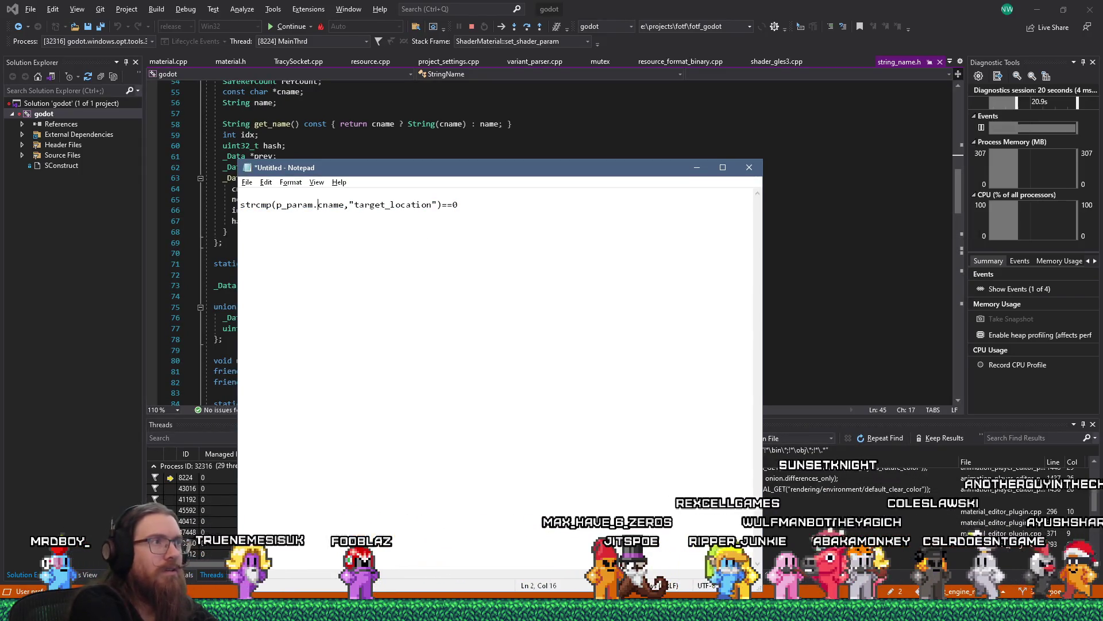
type("data.")
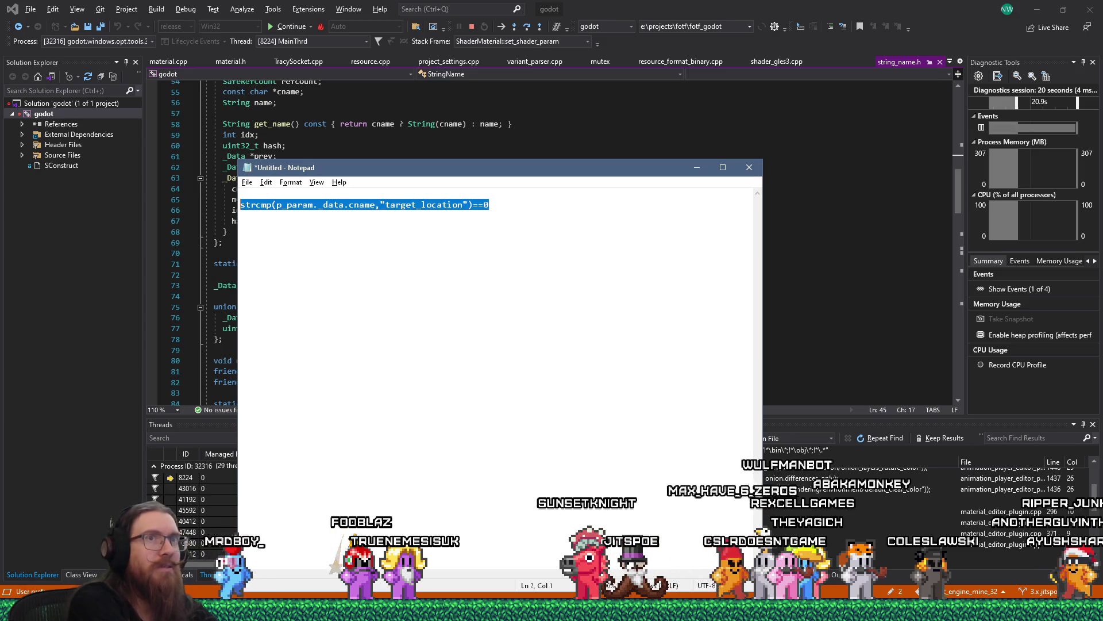
key("alt+Tab")
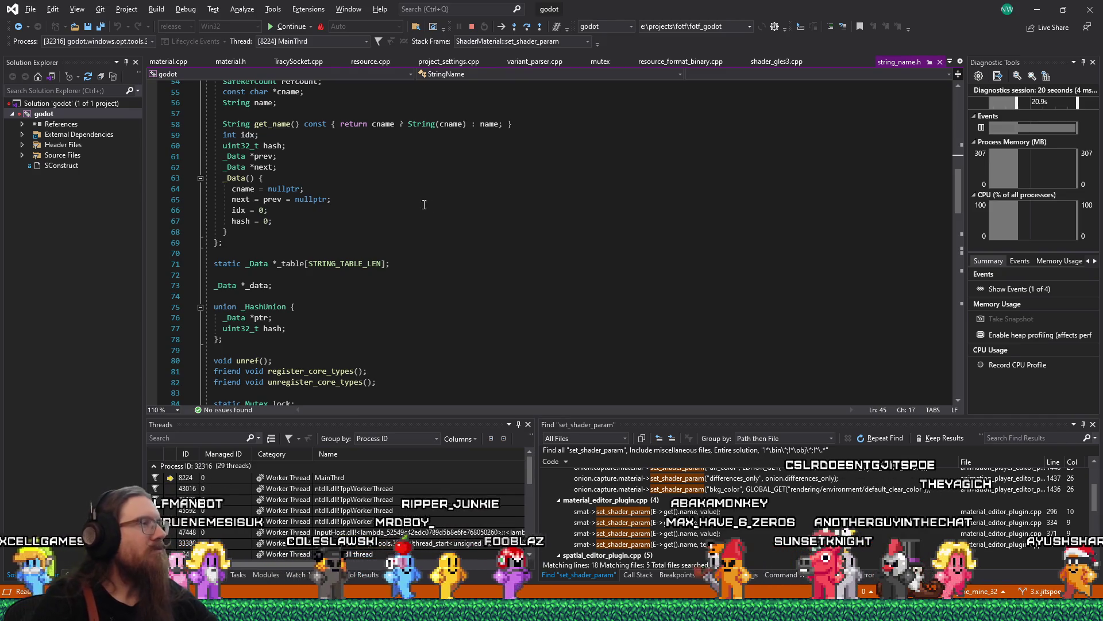
Close the string_name.h preview to return to material.cpp's line 211 Breakpoint Settings.
scroll(309, 178, "up", 4)
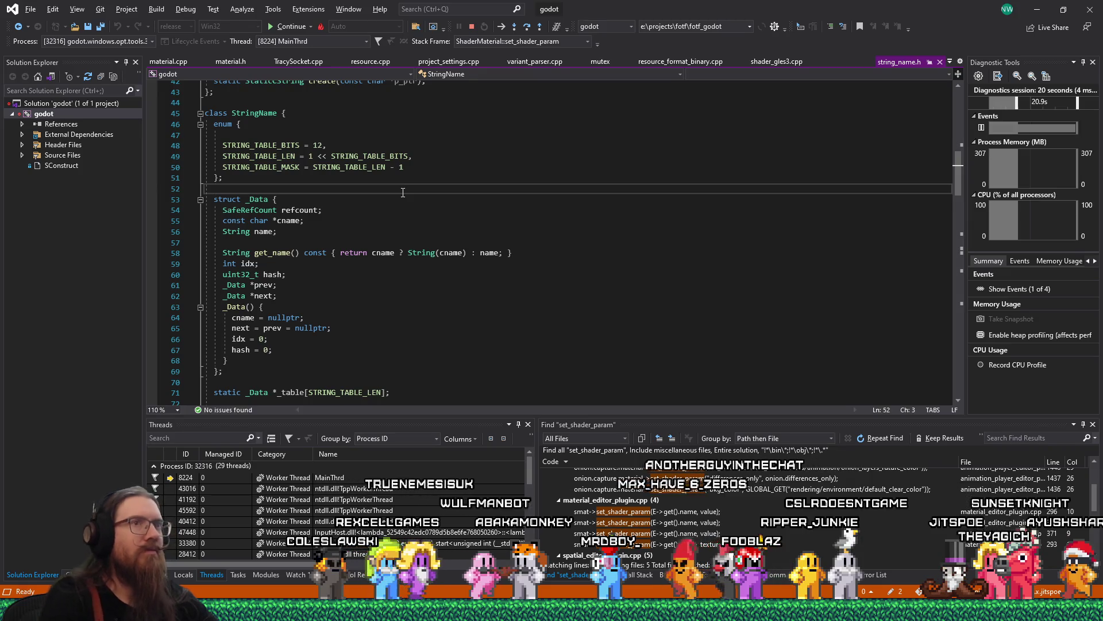
key("ctrl+F4")
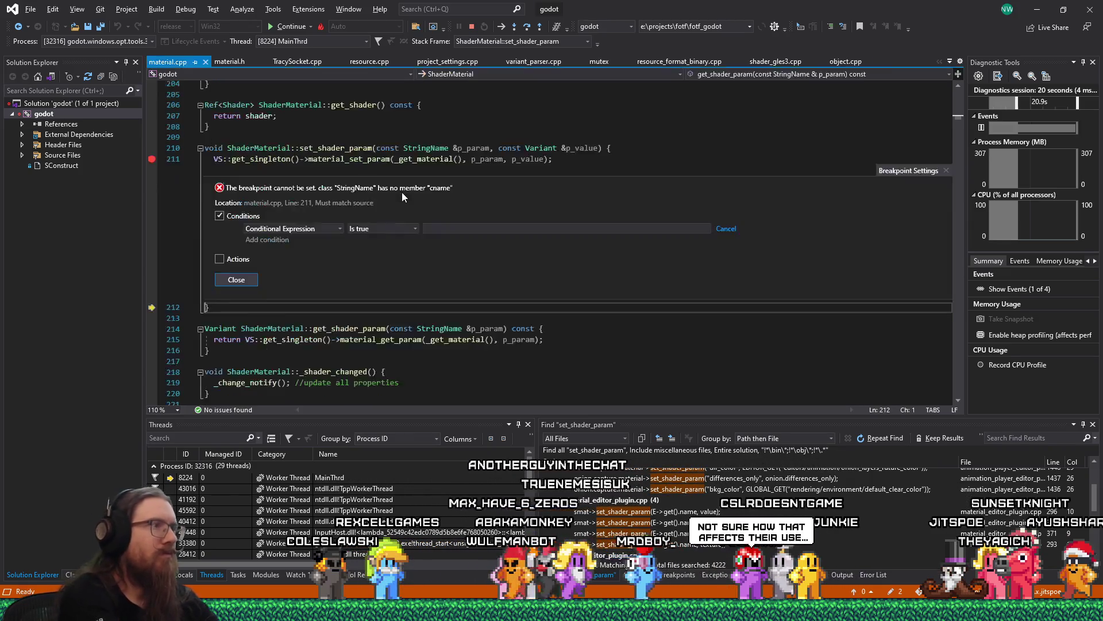
Set the line 211 breakpoint condition to strcmp(p_param._data.cname,"target_location")==0 and resume the game.
left_click(444, 229)
type("strcmp(p_param._data.cname,\"target_location\")==0")
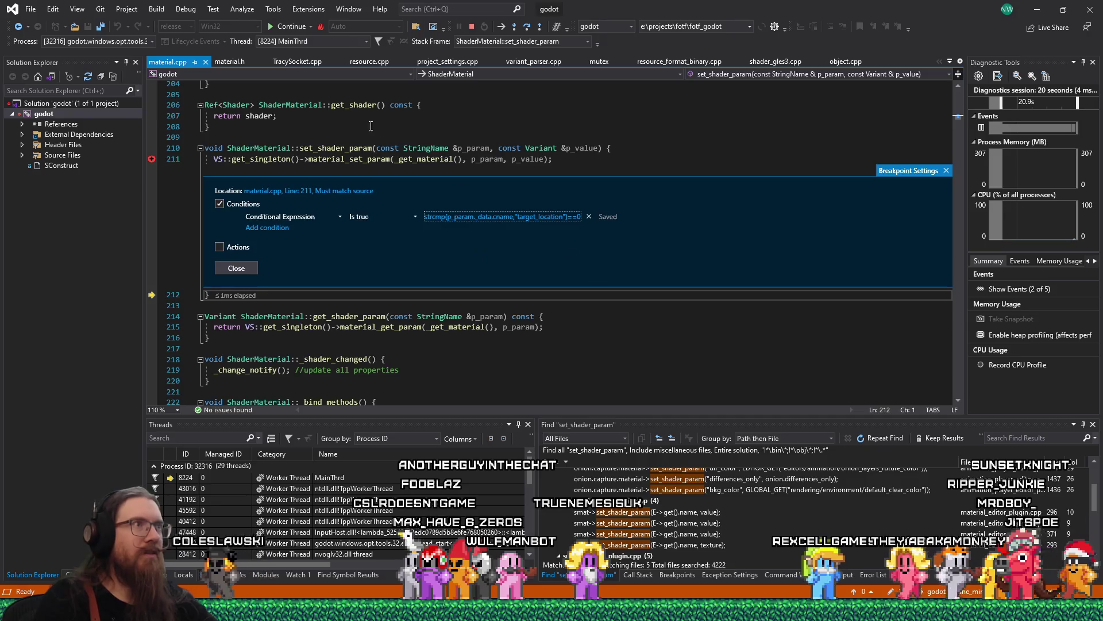
left_click(270, 35)
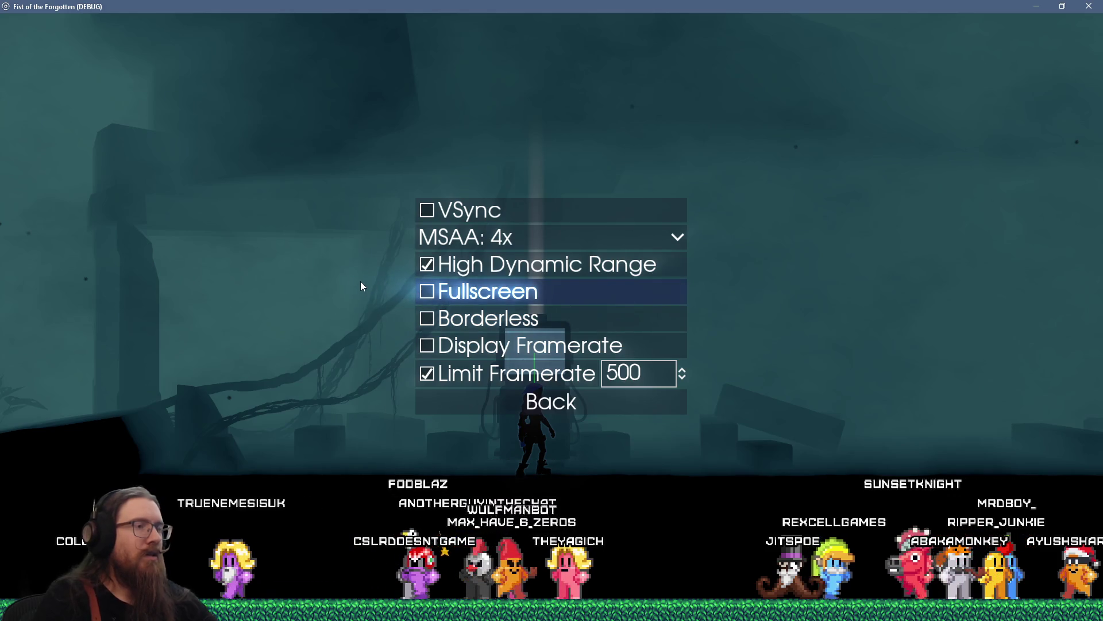
key("Escape")
key("Escape")
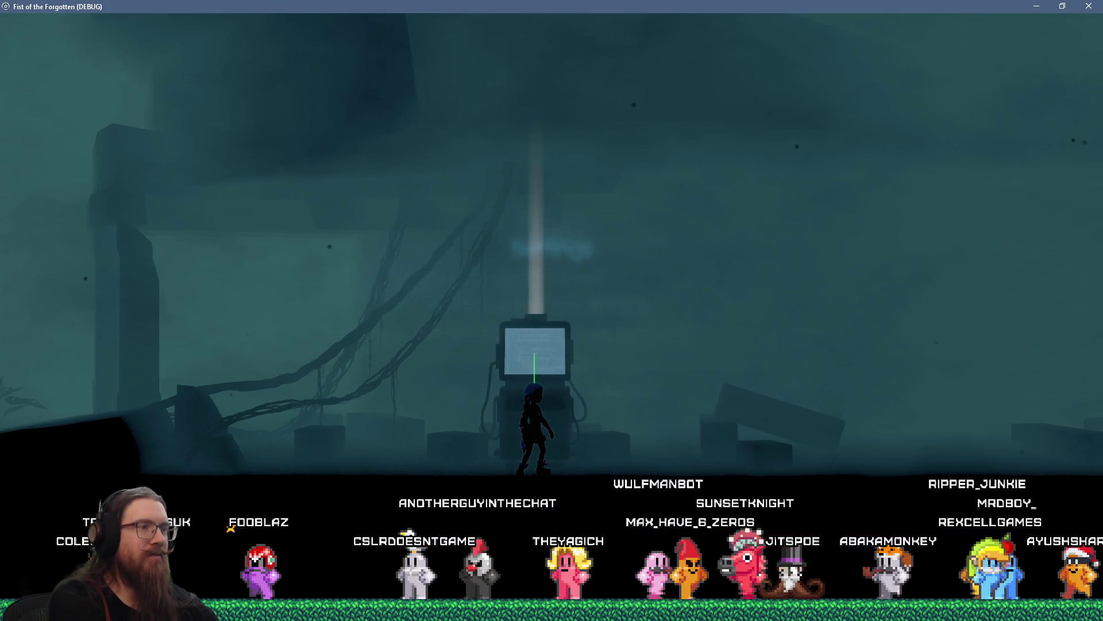
Run the character left until it dies, pause the game, and return to Visual Studio.
key("Left")
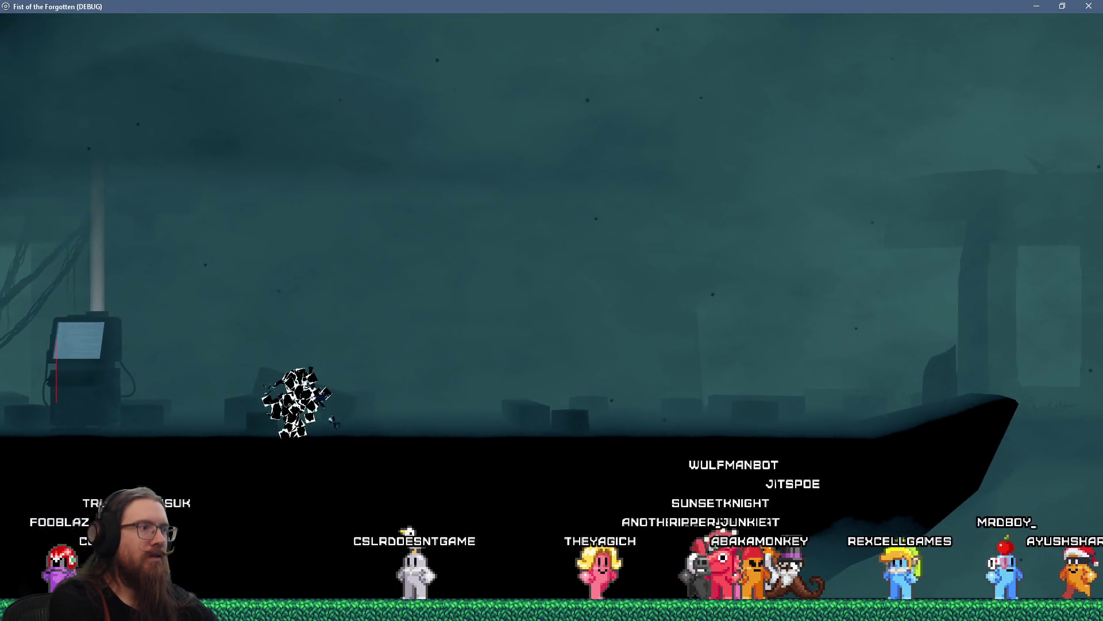
key("Escape")
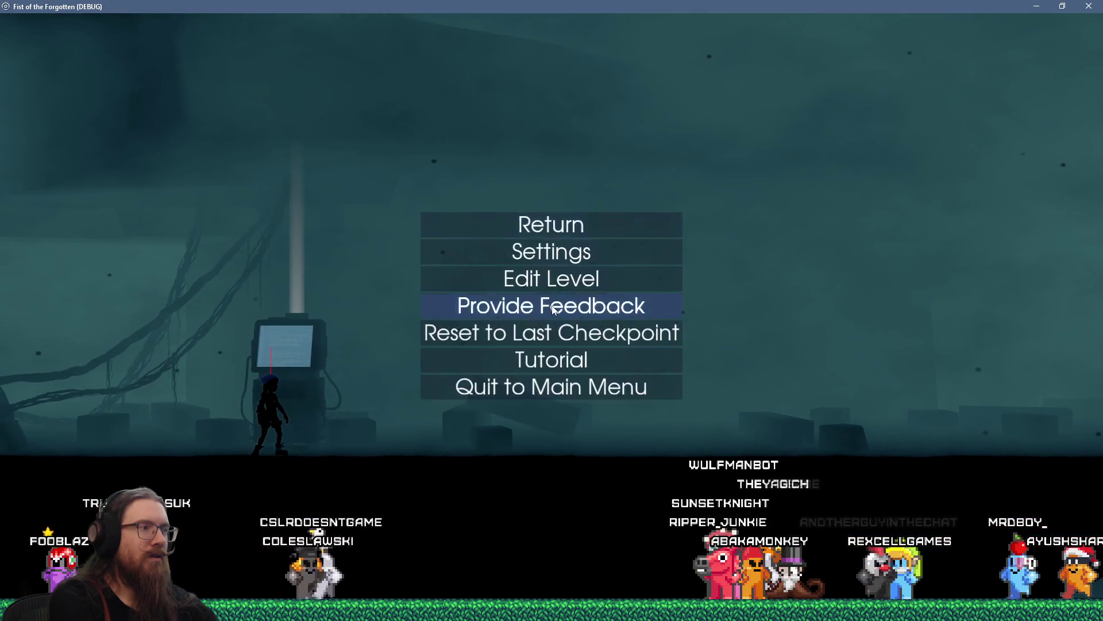
key("alt+Tab")
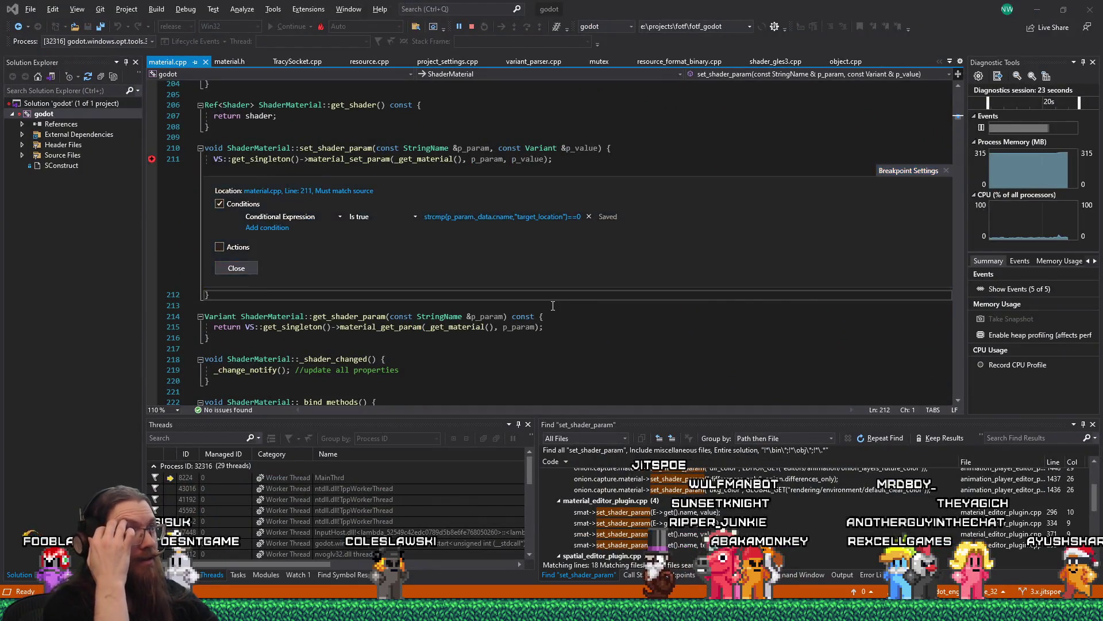
Find the set_shader_param("target_location", Vector3.UP) call in MainCharacter.gd in Godot, then return to Visual Studio.
key("alt+Tab")
key("alt+Tab")
key("alt+Tab")
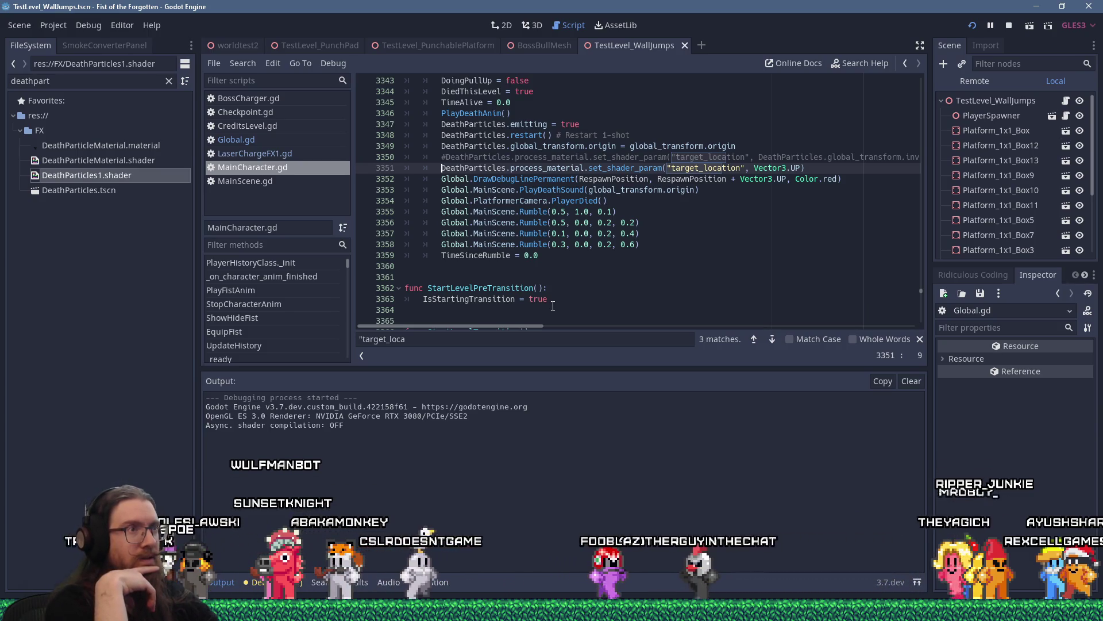
key("alt+Tab")
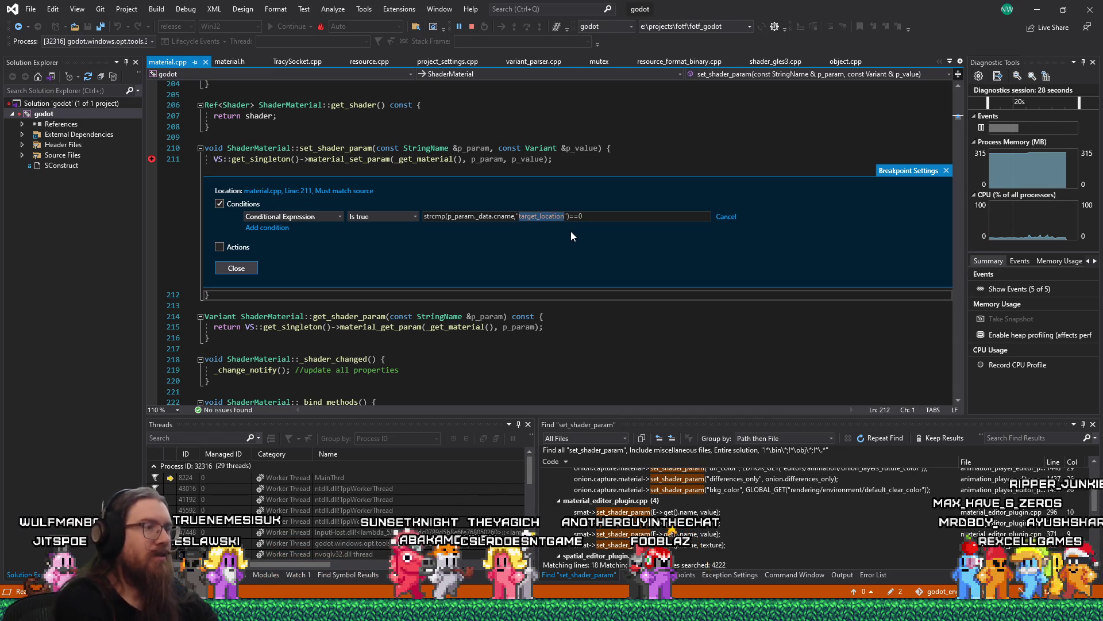
Change the breakpoint condition to strcmp(p_param._data.cname,"delta")==0 and switch to the paused game.
type("delta")
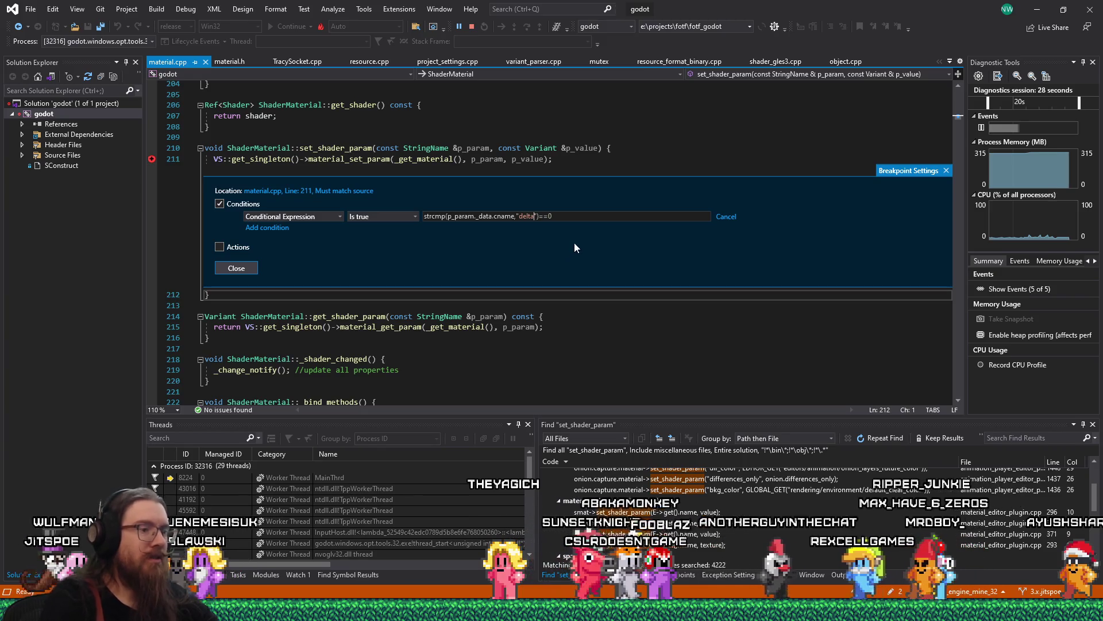
key("Return")
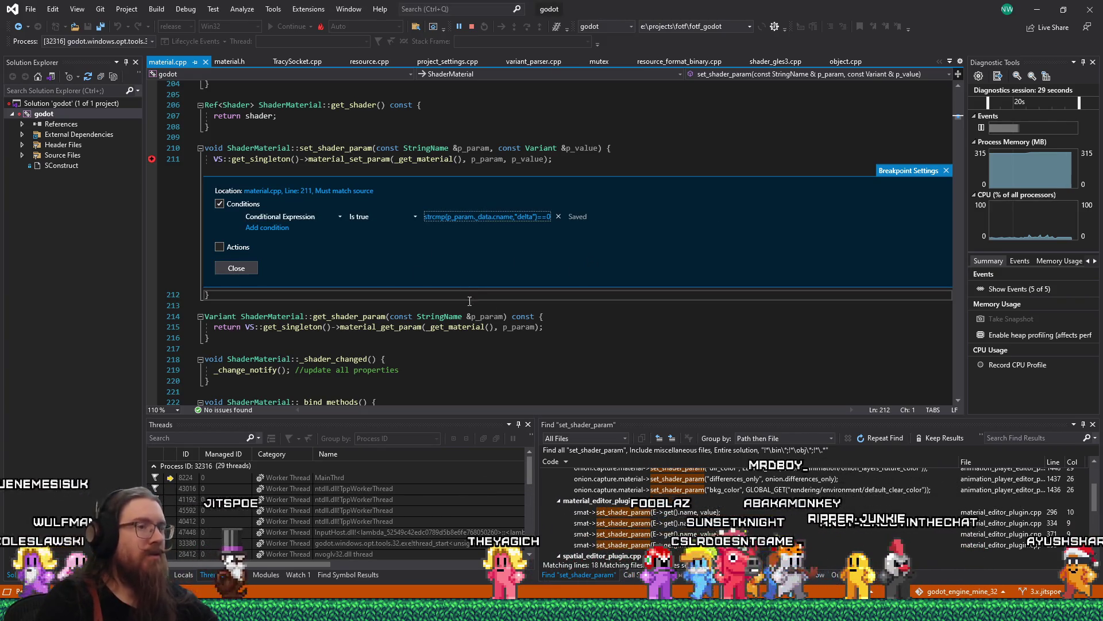
left_click(632, 305)
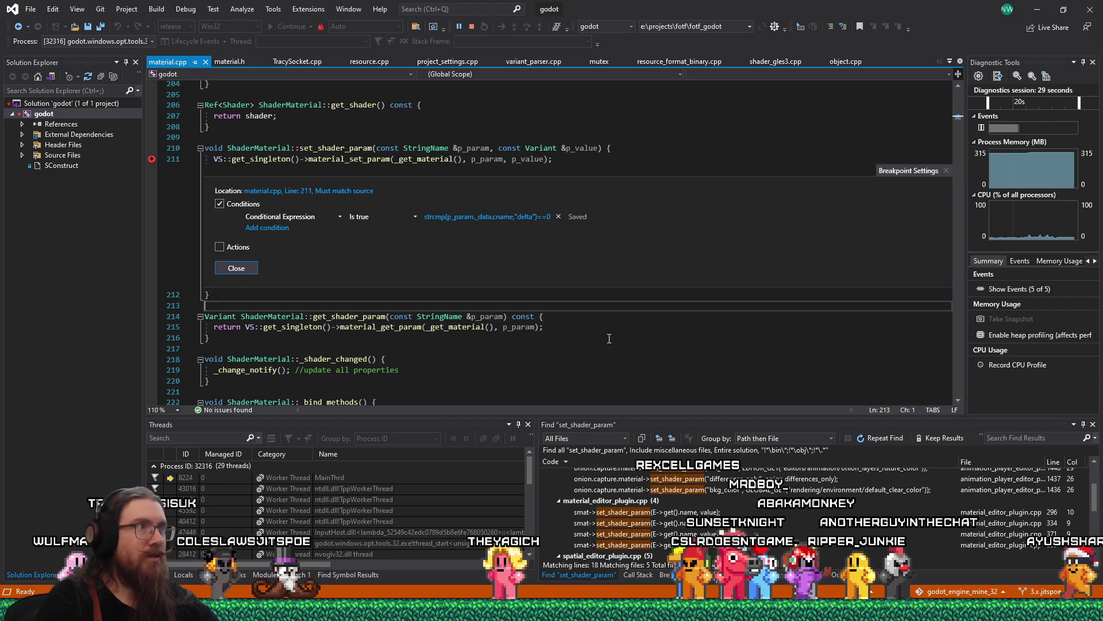
key("alt+Tab")
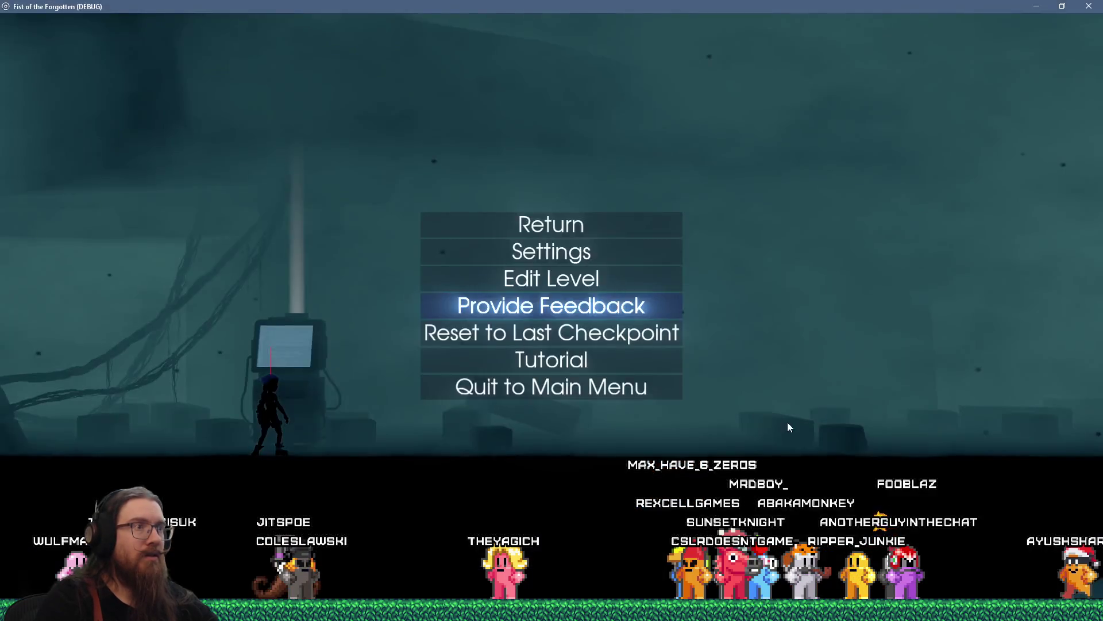
Resume play and dash right, then make the line 211 breakpoint unconditional in Visual Studio.
key("Escape")
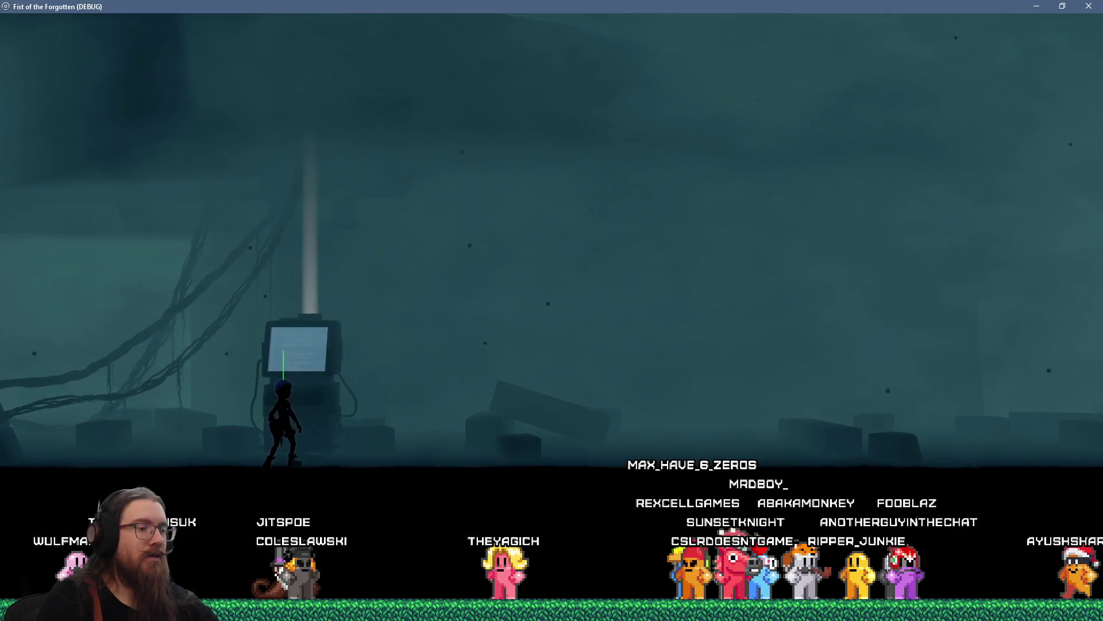
key("d")
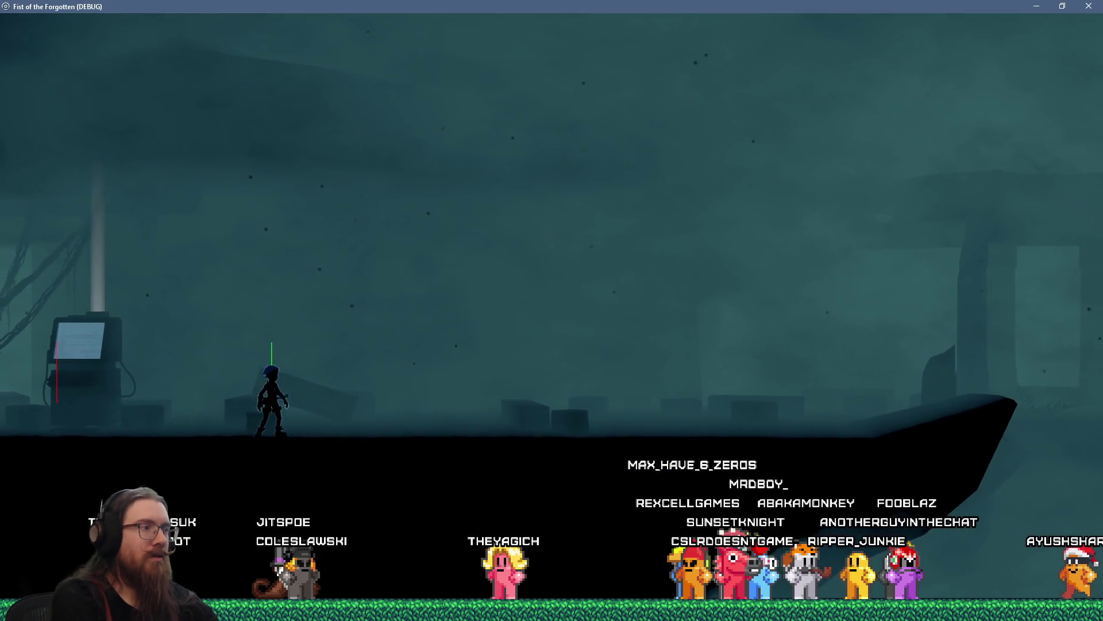
key("alt+Tab")
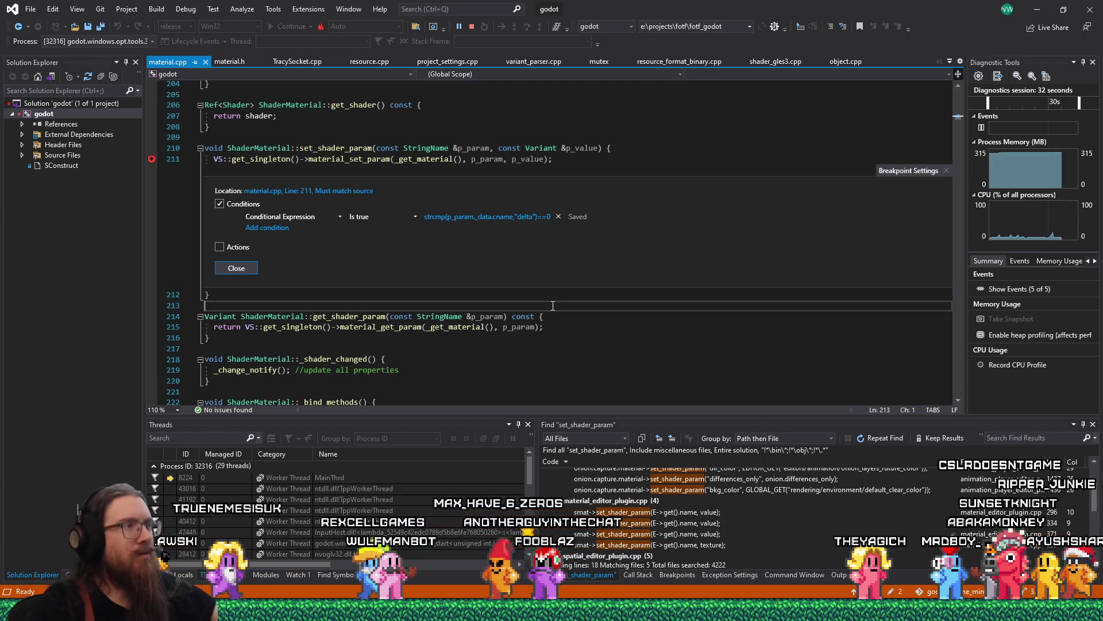
left_click(235, 206)
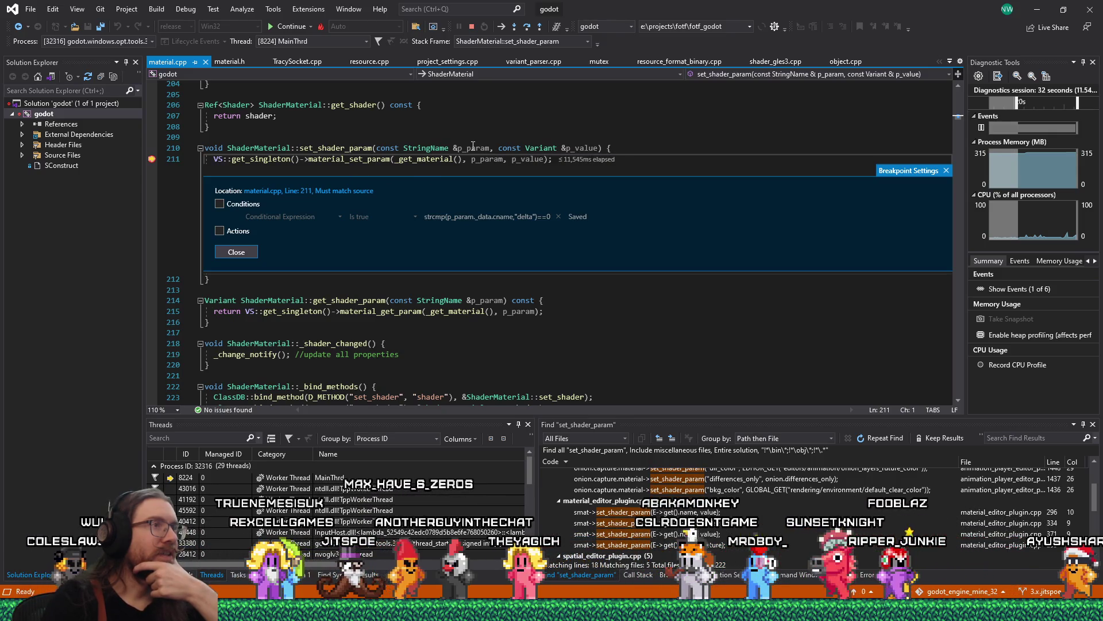
Step from the line 211 breakpoint into VisualServer::get_singleton in visual_server.cpp.
mouse_move(473, 145)
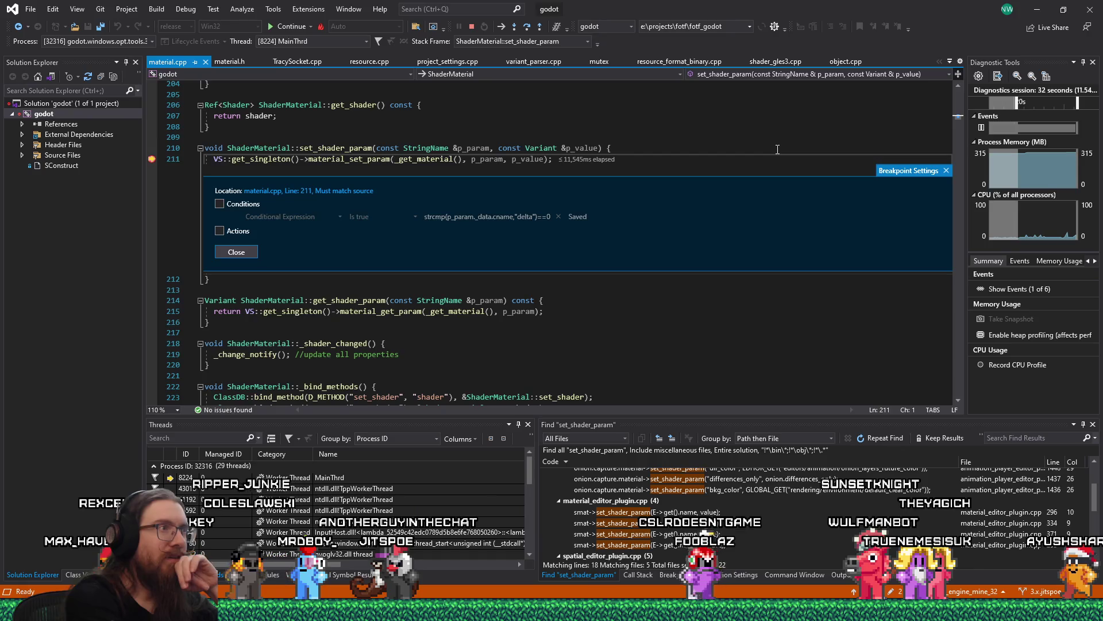
key("F5")
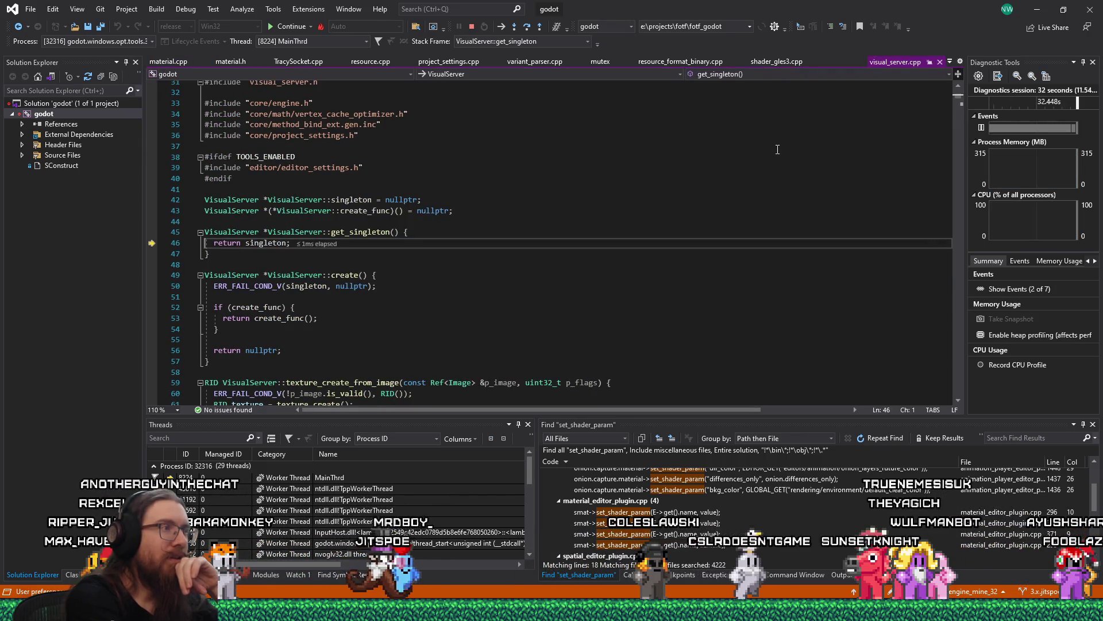
Step into material_set_param through the raster server to the GLES3 storage material lookup.
key("shift+F11")
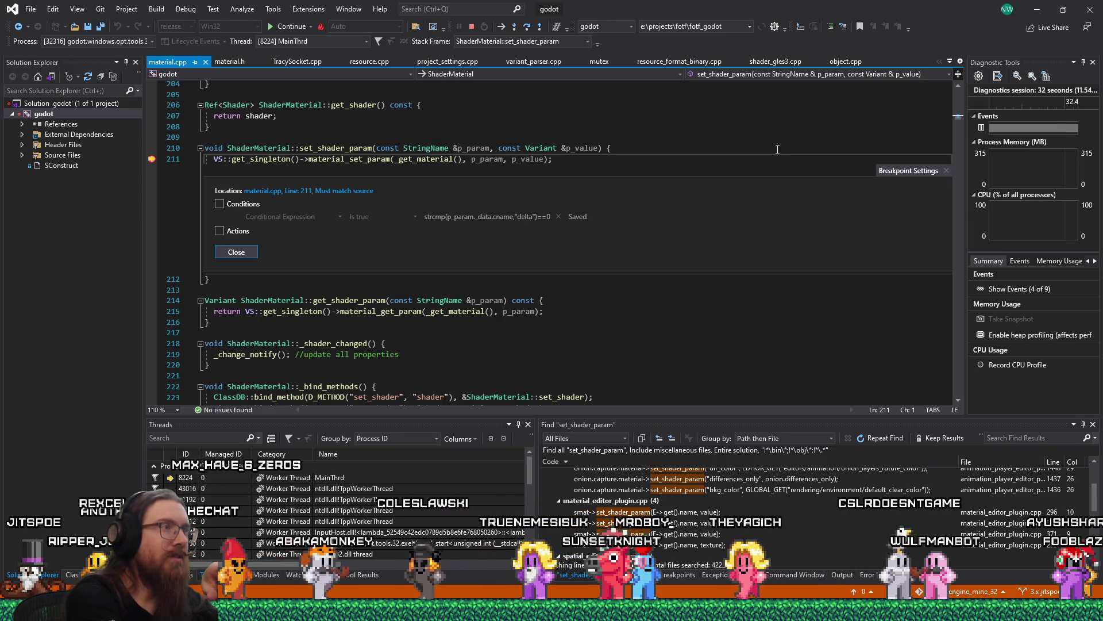
key("F11")
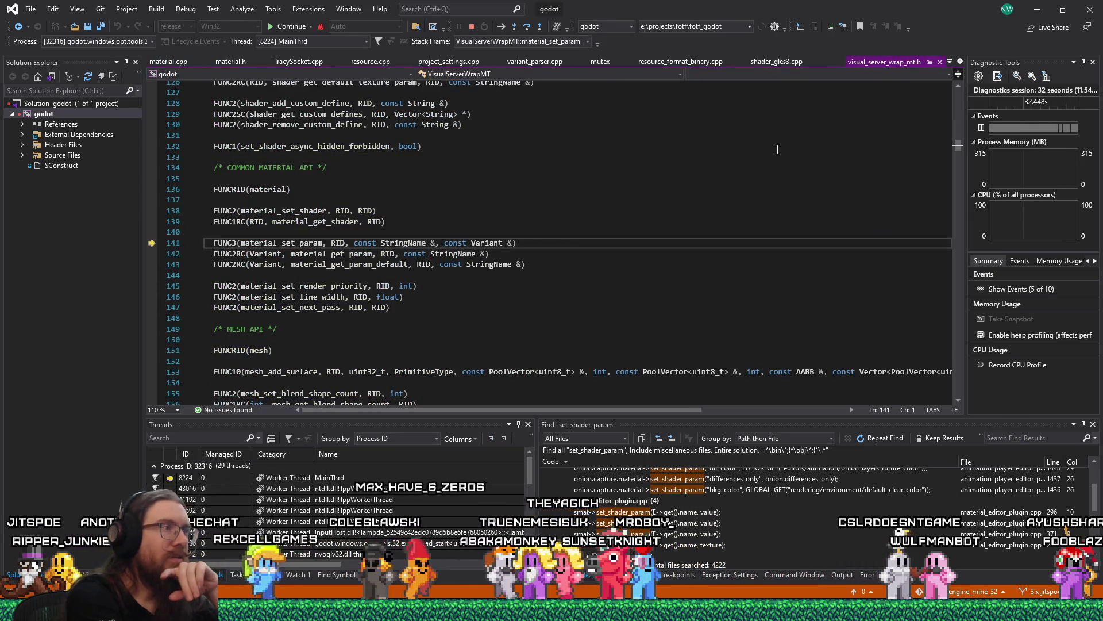
key("F11")
key("F11")
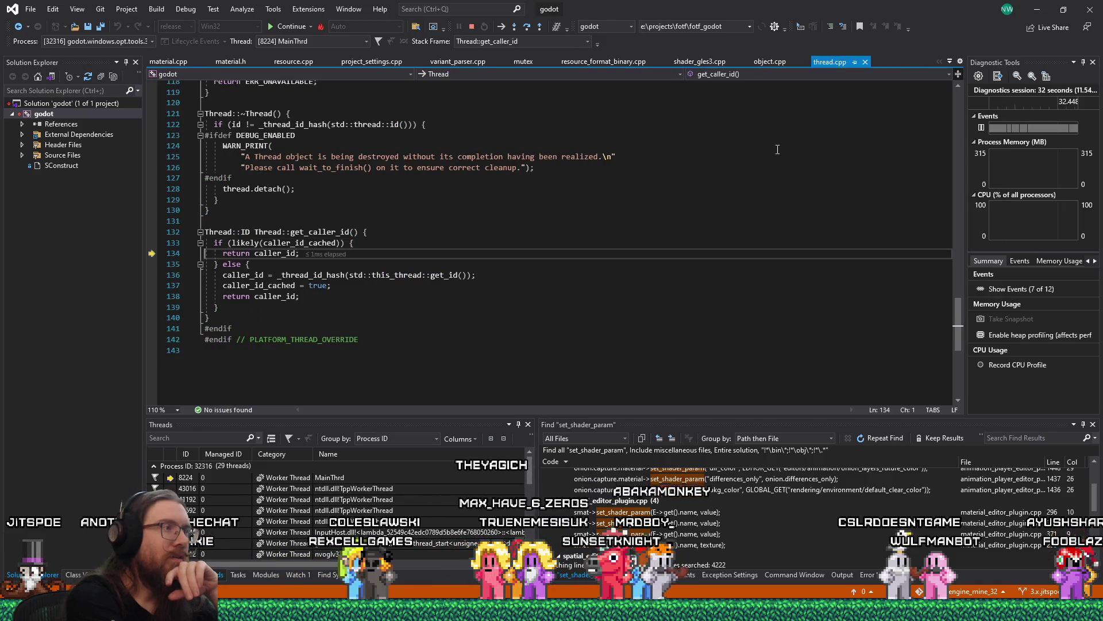
key("F11")
key("F11")
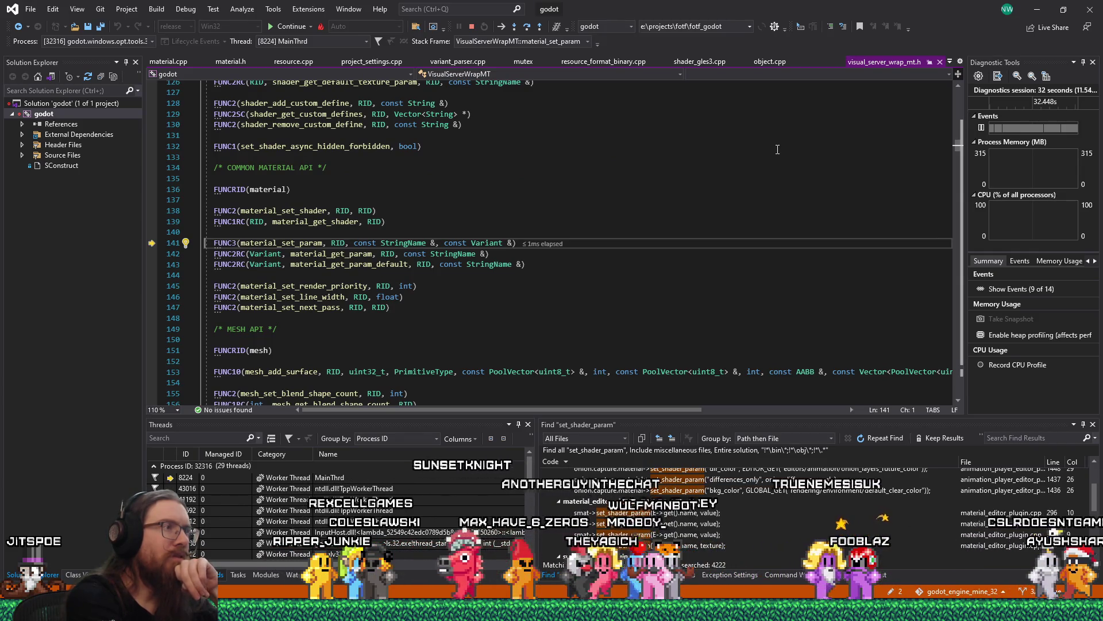
key("F11")
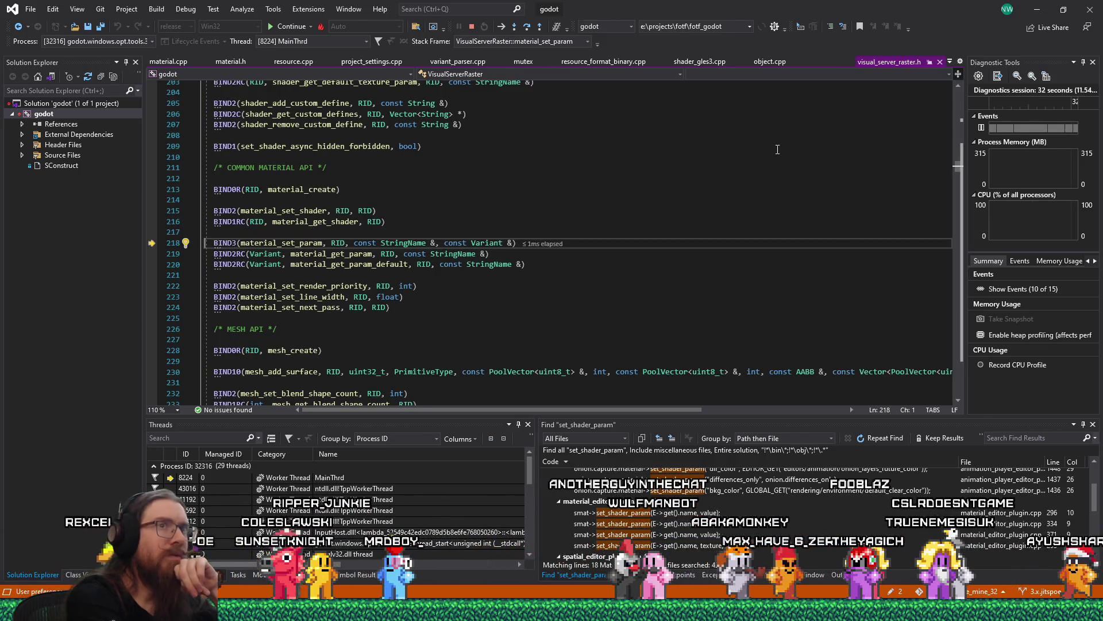
key("F11")
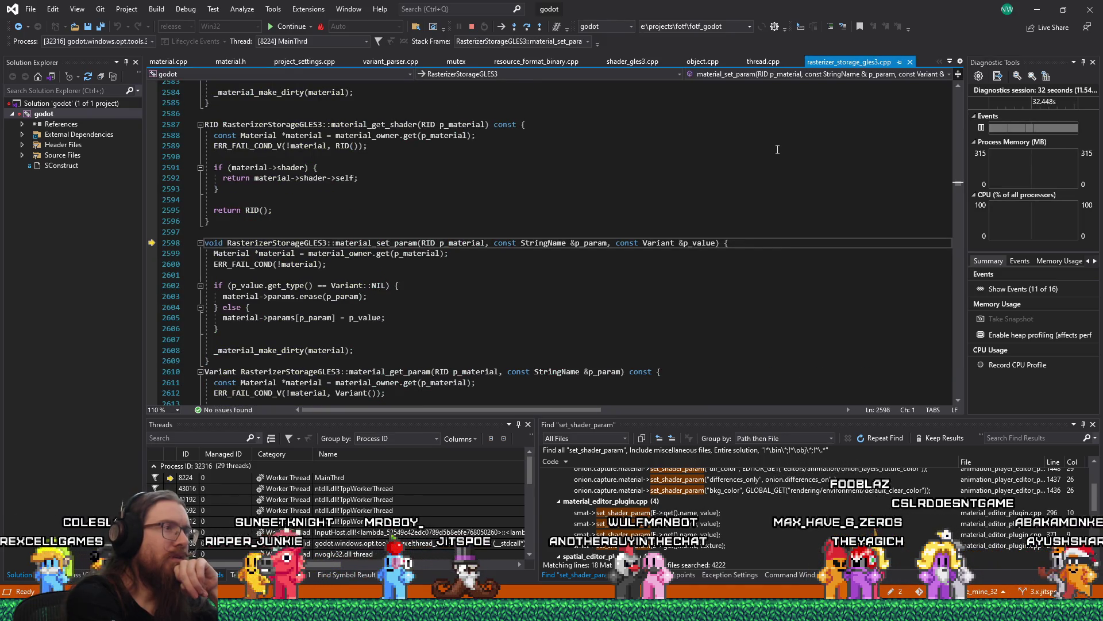
key("F10")
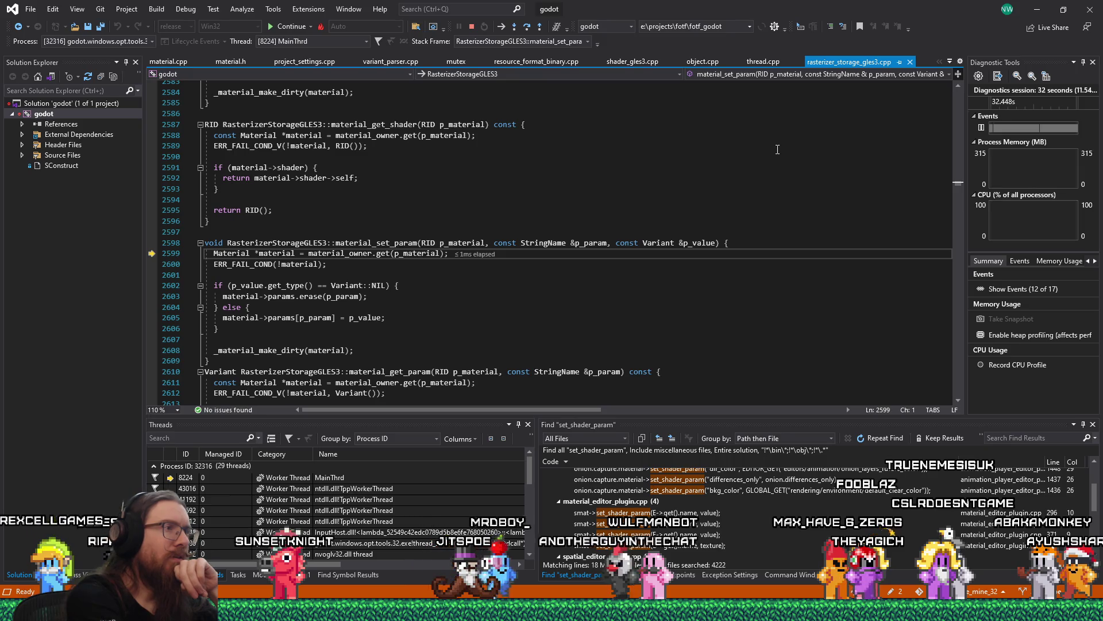
key("F10")
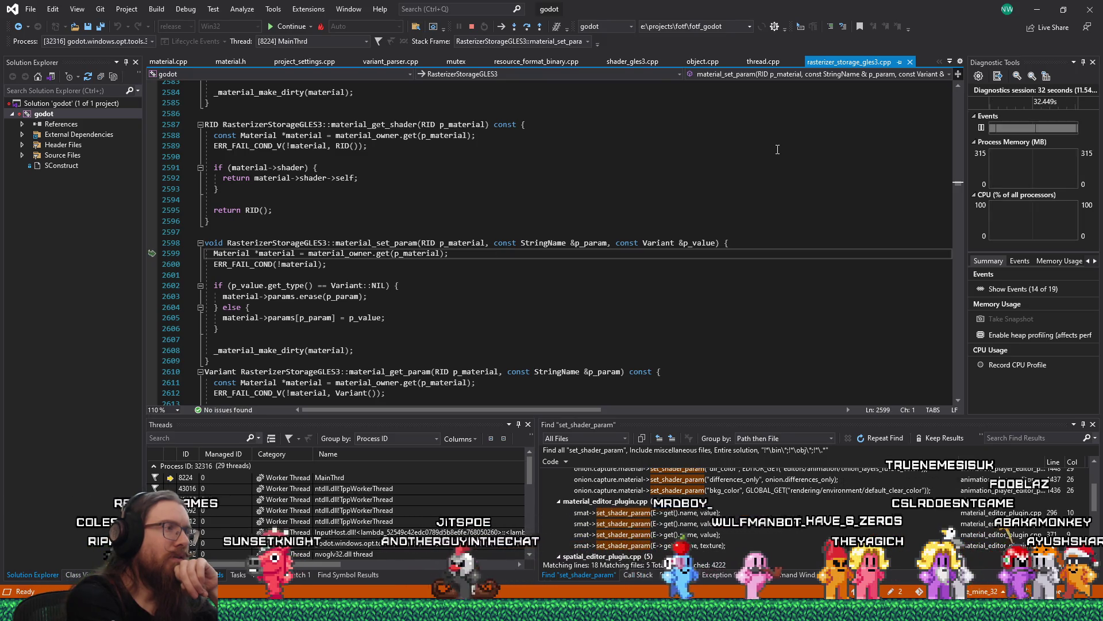
key("F10")
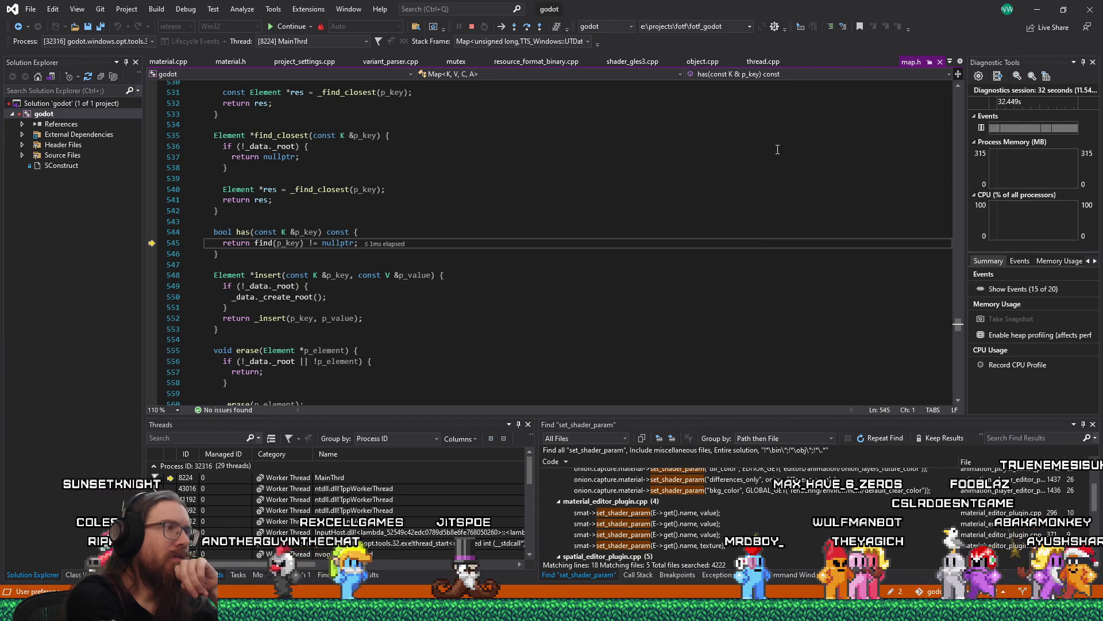
key("shift+F11")
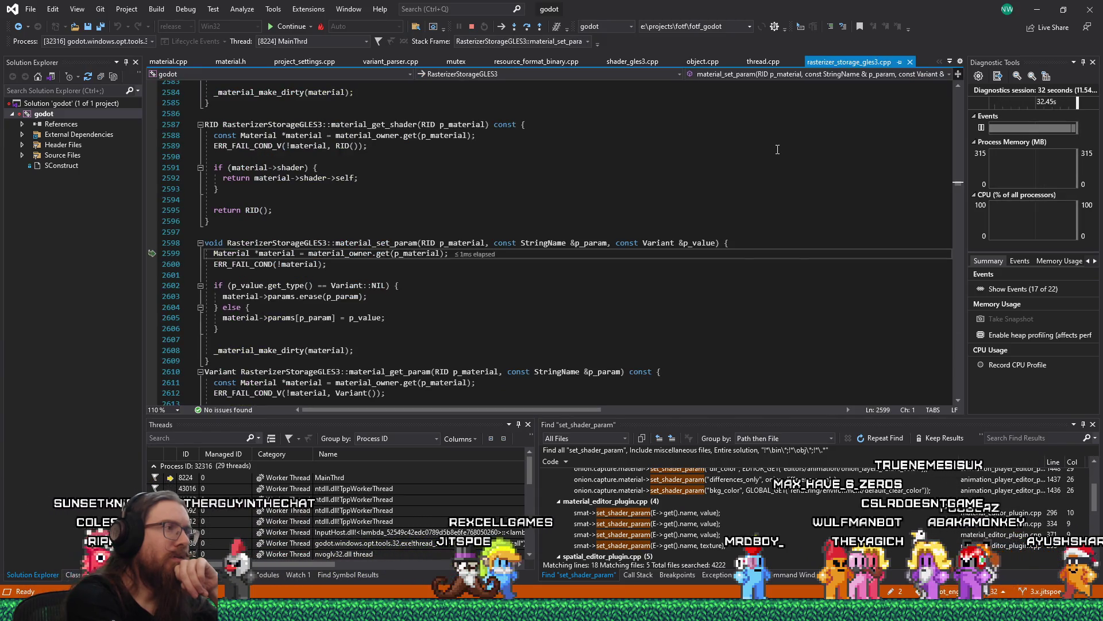
key("F10")
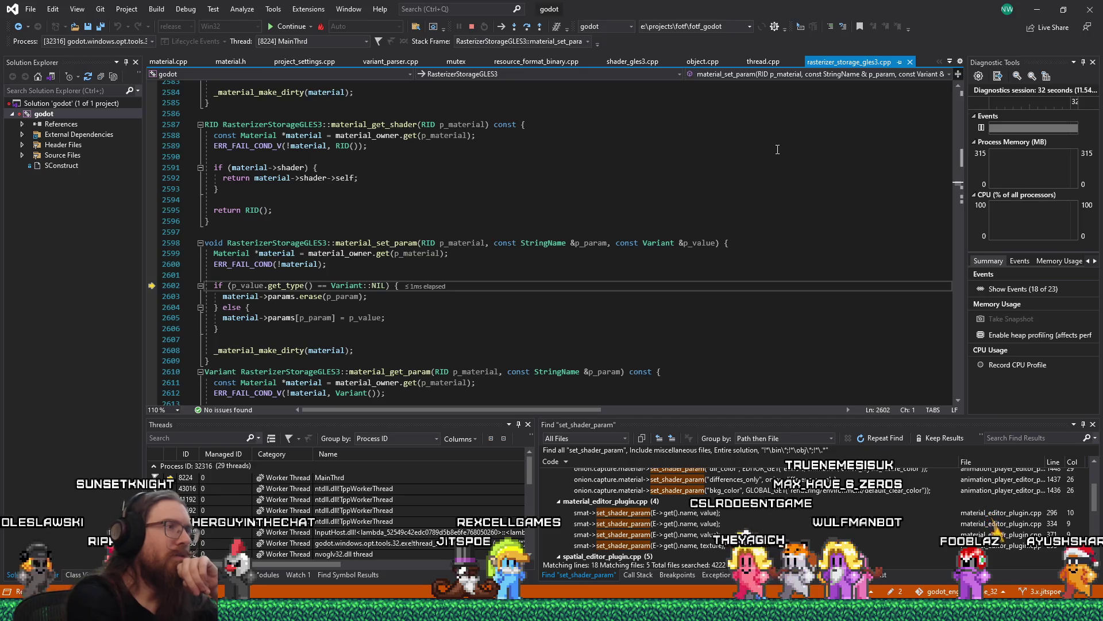
Step through the Variant assignment of the Vector3 value, then back out to set_shader_param.
mouse_move(285, 253)
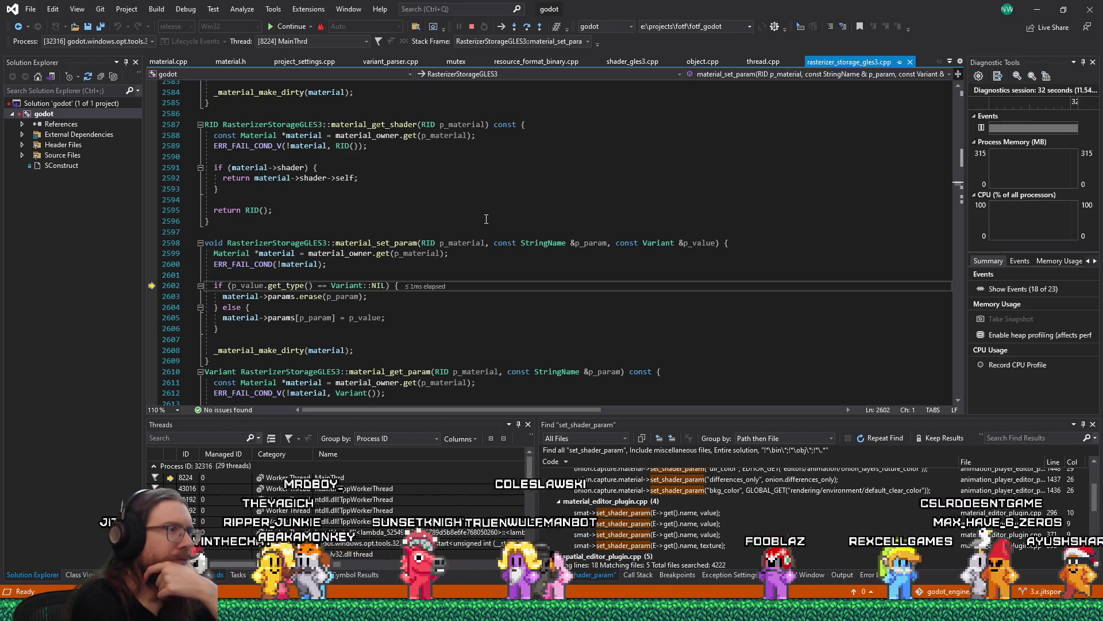
key("F10")
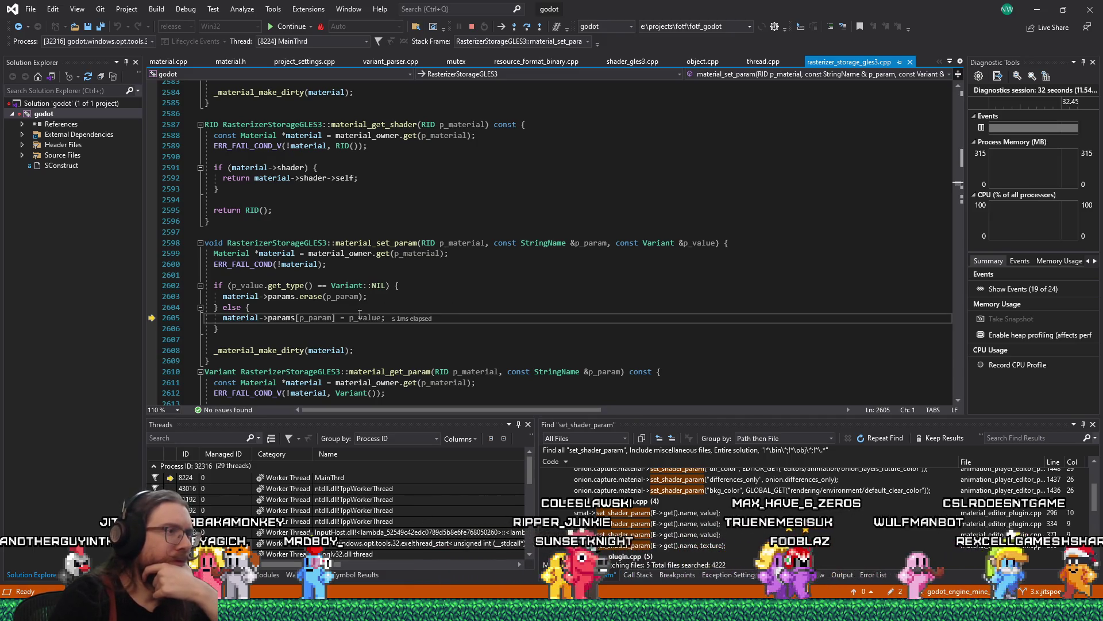
mouse_move(363, 316)
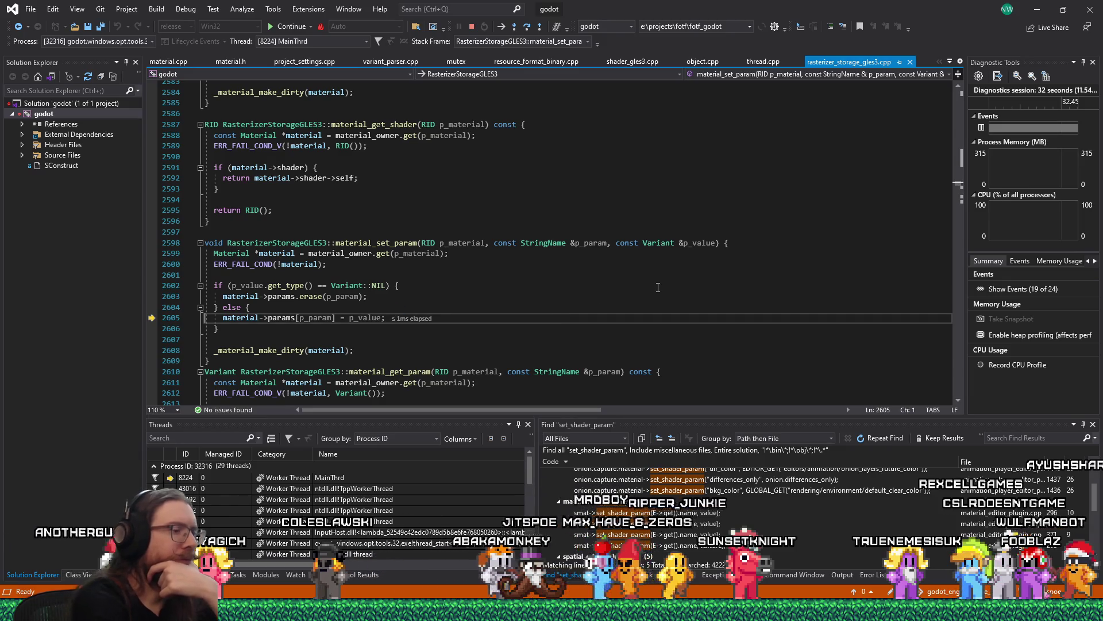
key("F11")
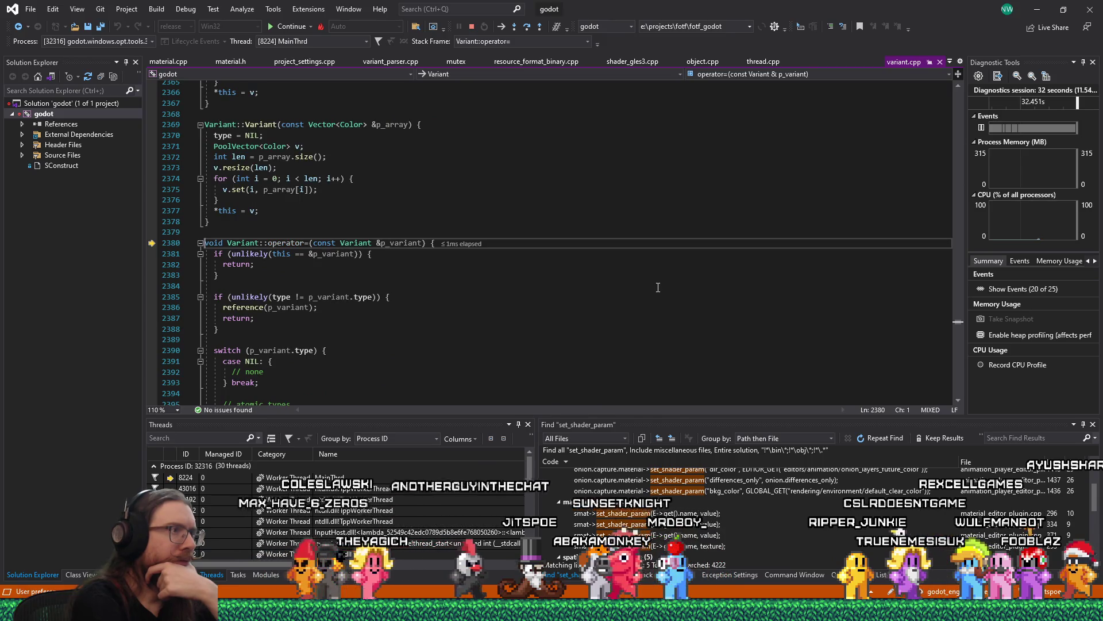
key("F10")
key("F10")
key("F10")
key("F10")
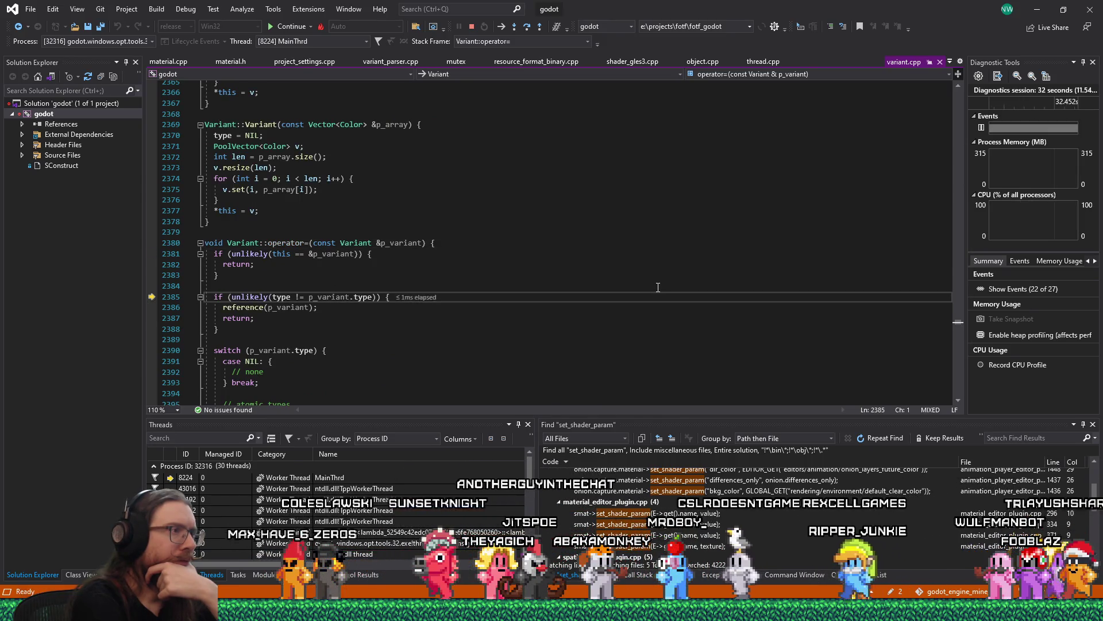
key("F10")
key("F10")
key("F10")
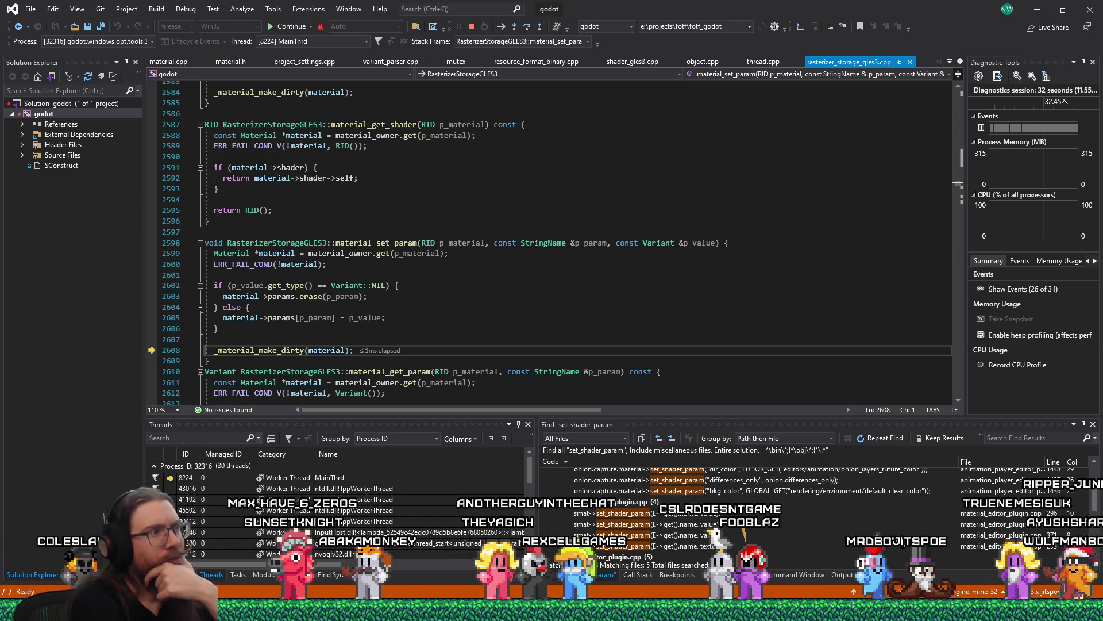
key("F10")
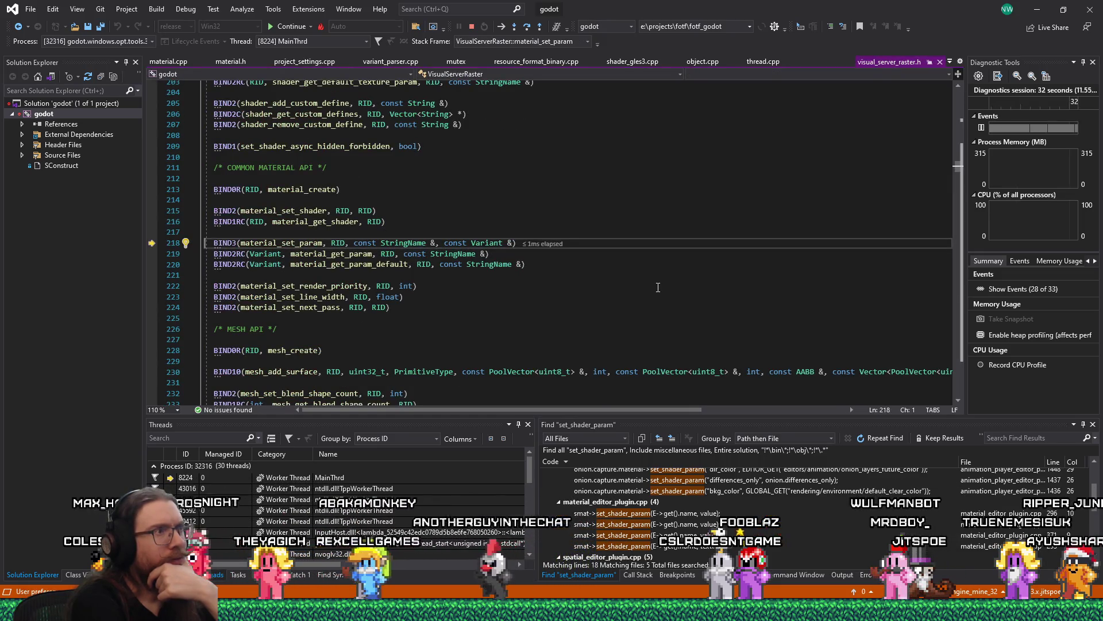
key("F10")
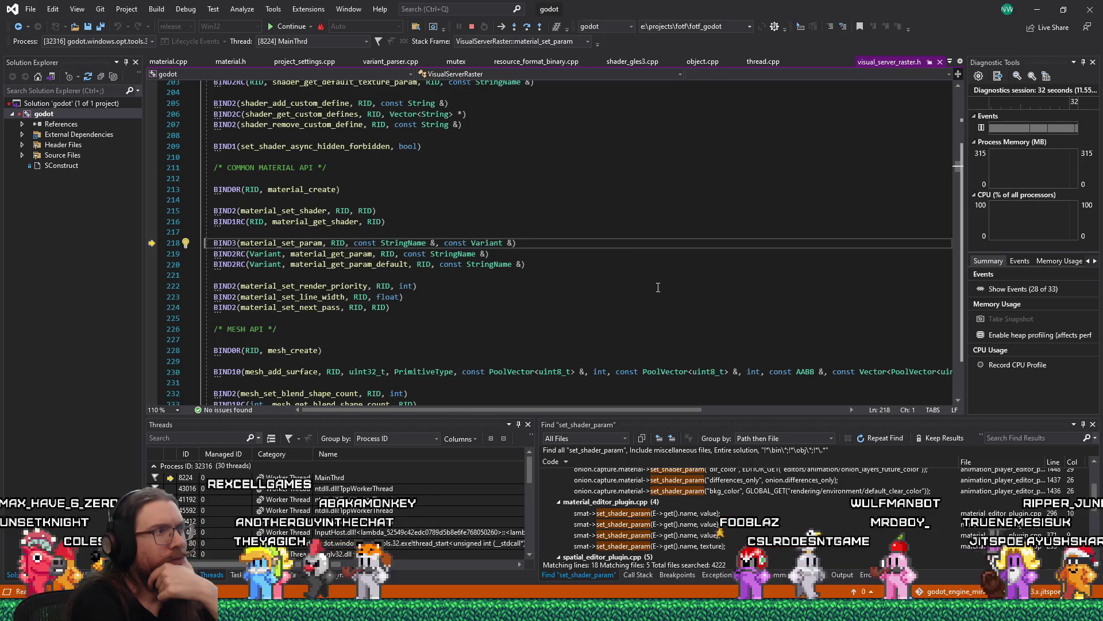
key("F10")
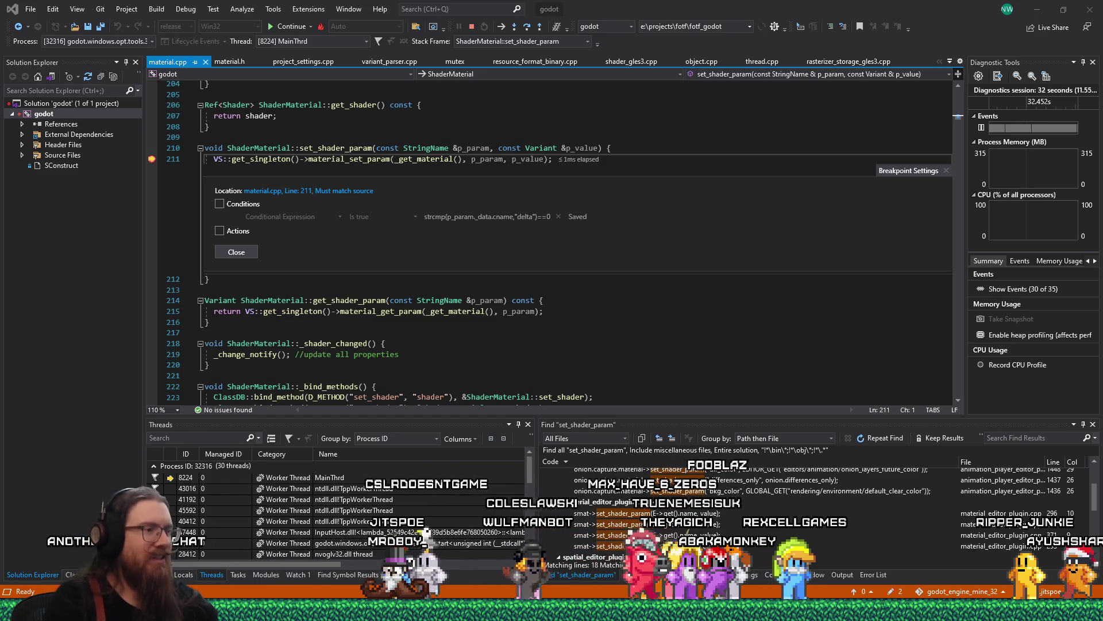
mouse_move(551, 612)
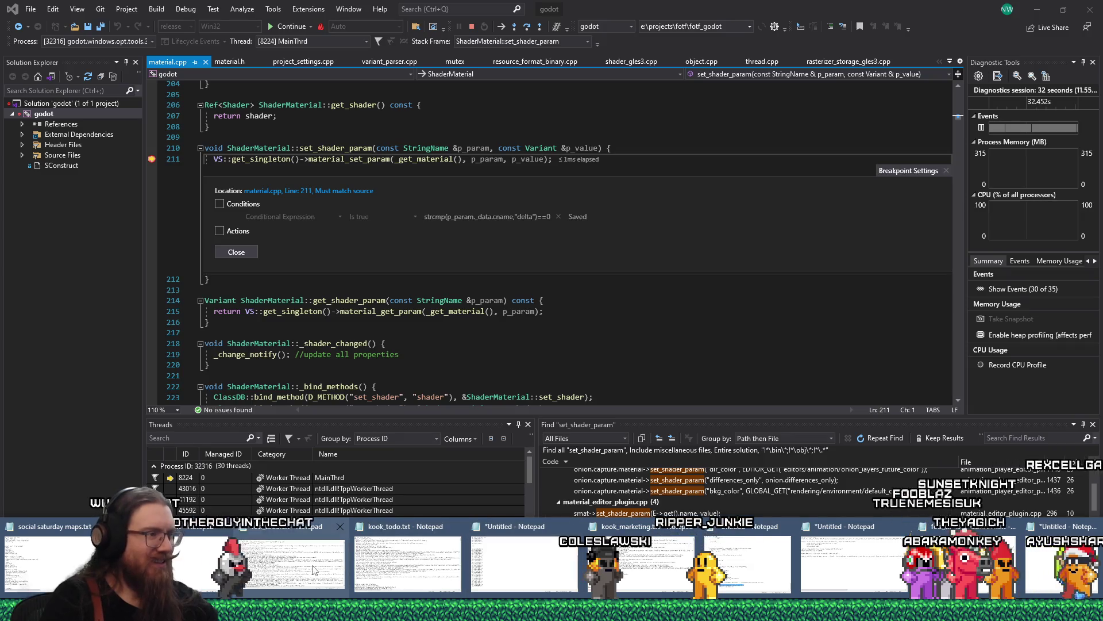
Glance at the fotf_todo notes, then bring material.cpp back in front.
left_click(285, 564)
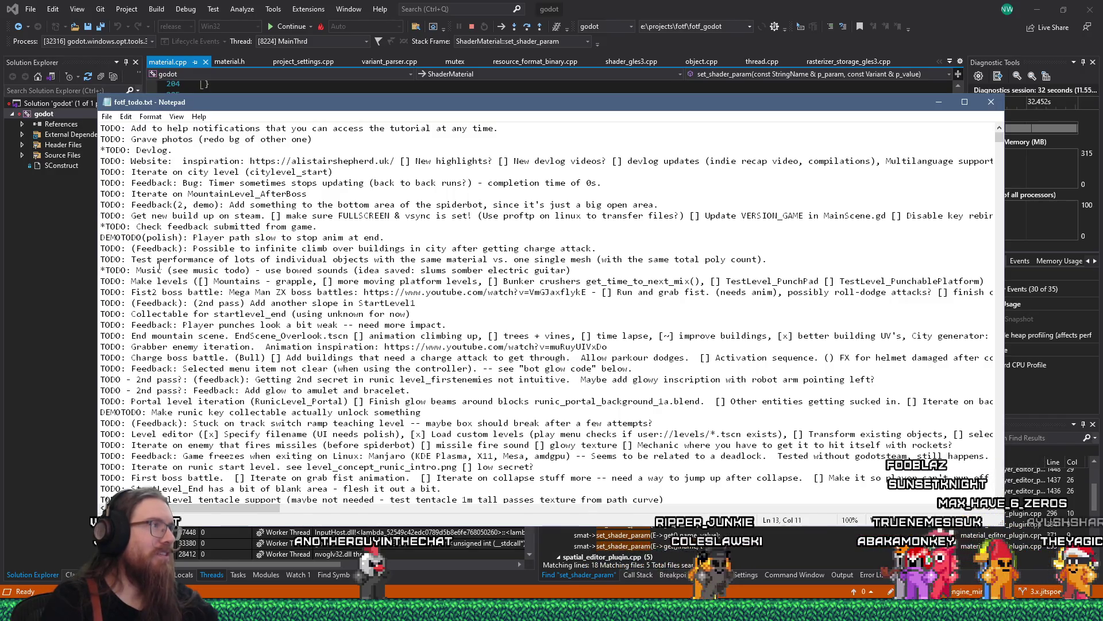
left_click(560, 13)
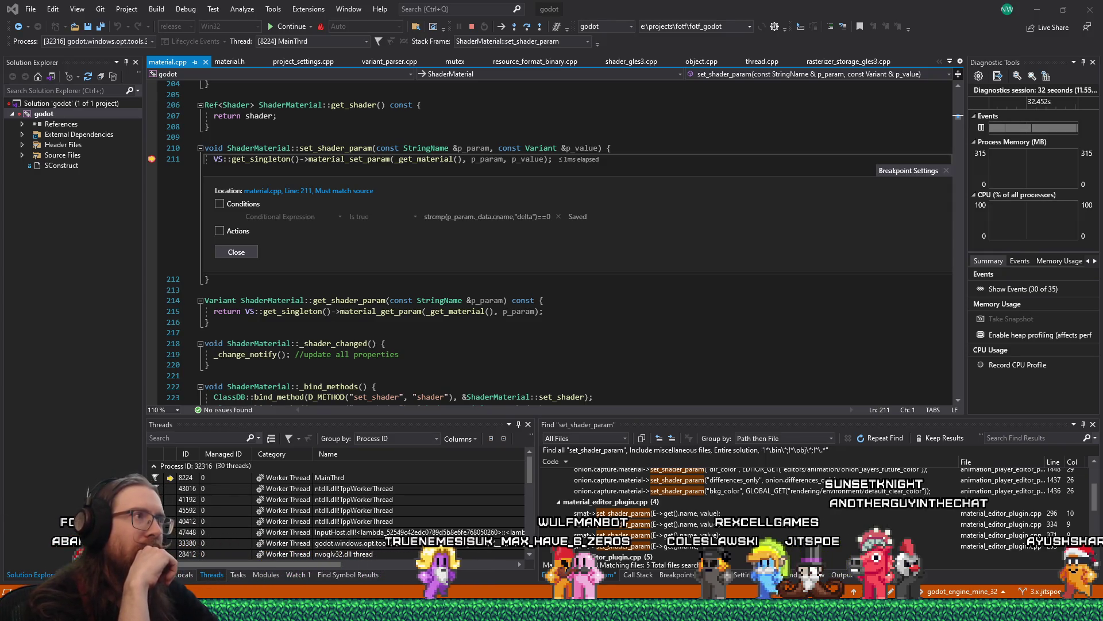
Delete the line 211 breakpoint and select the set_shader_param name on line 210.
key("alt+Tab")
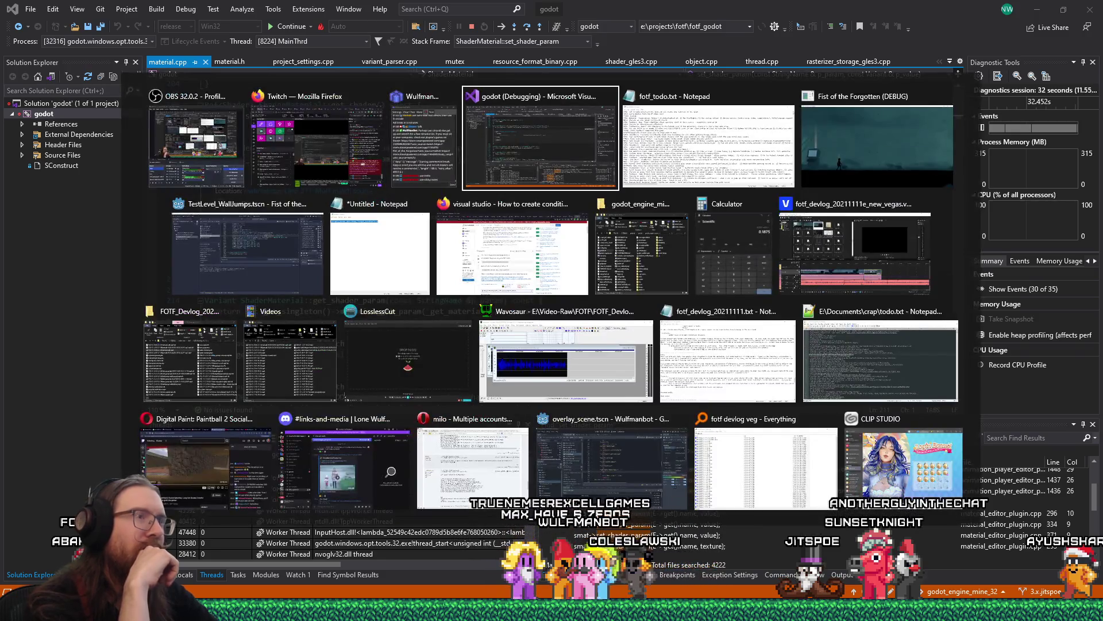
key("alt+Tab")
key("Escape")
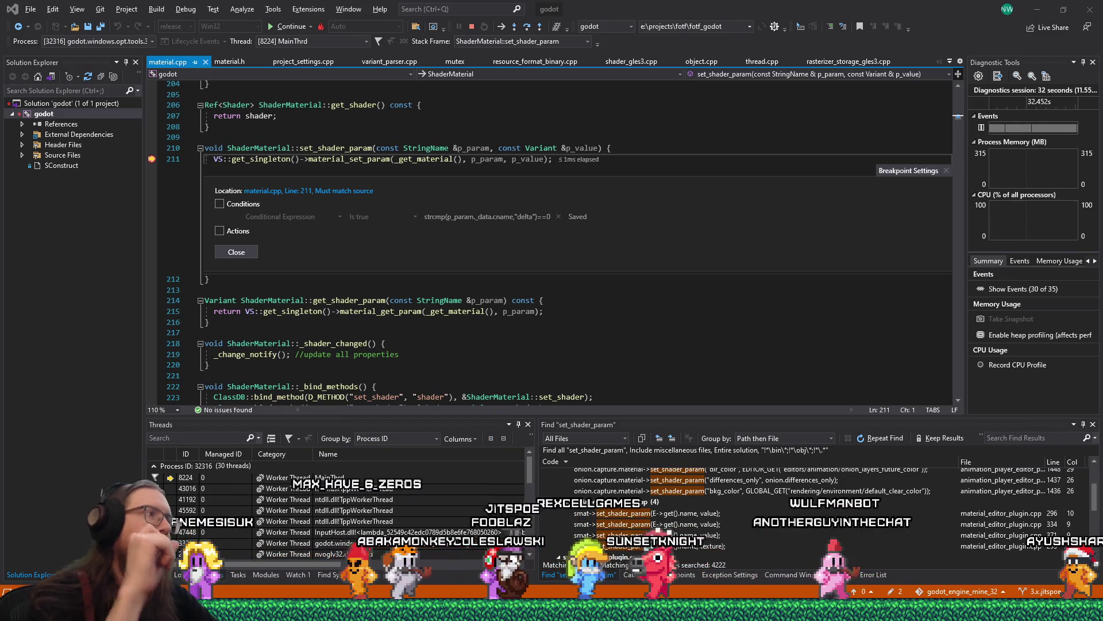
left_click(152, 159)
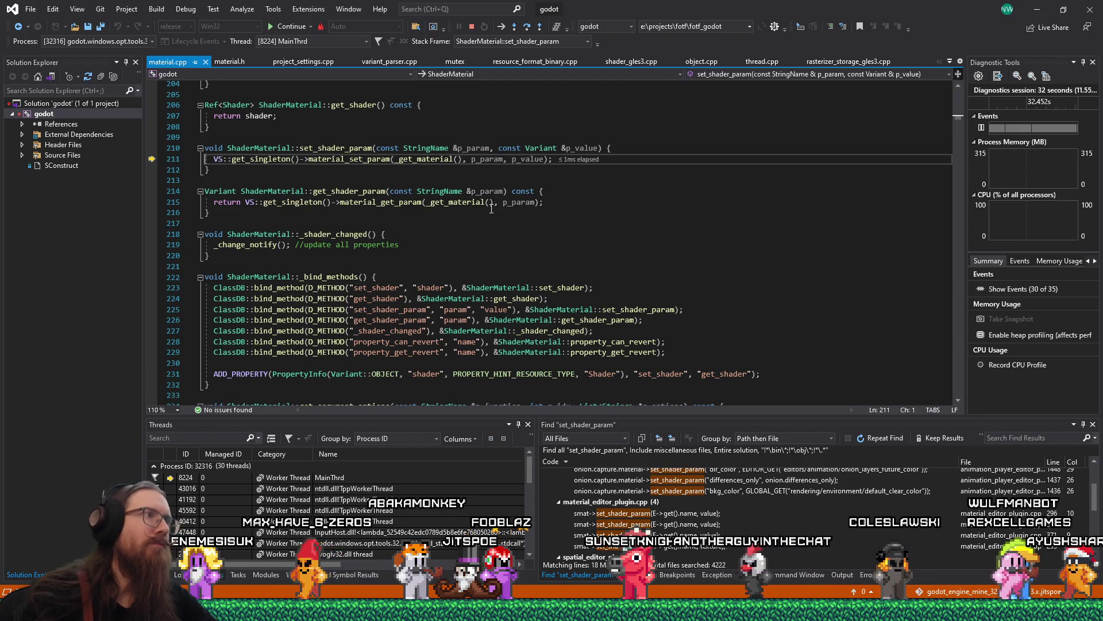
double_click(333, 148)
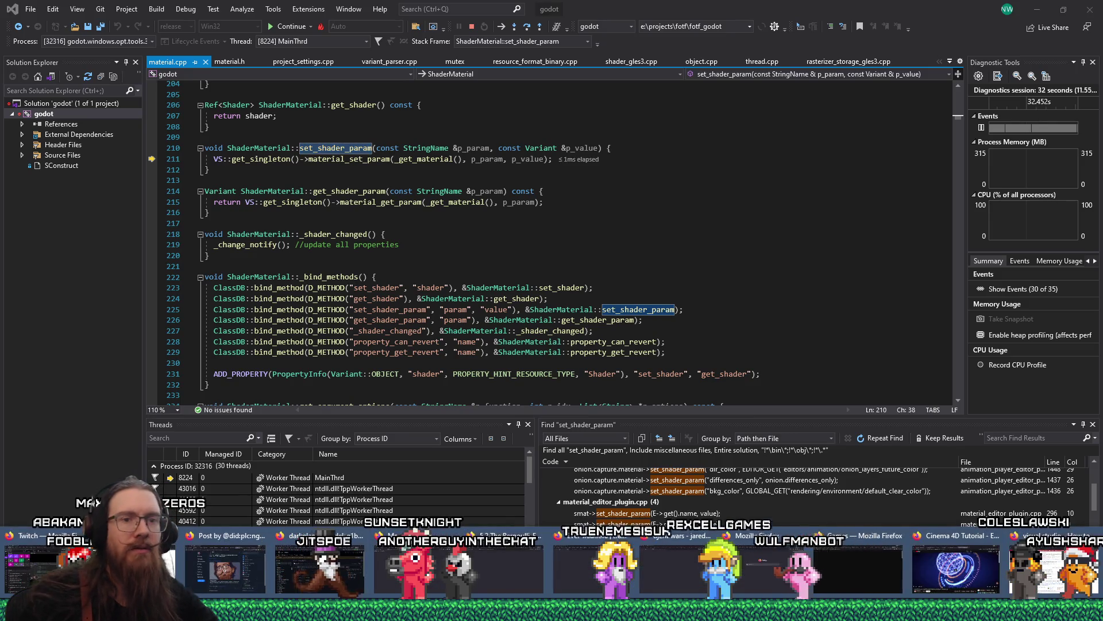
key("alt+Tab")
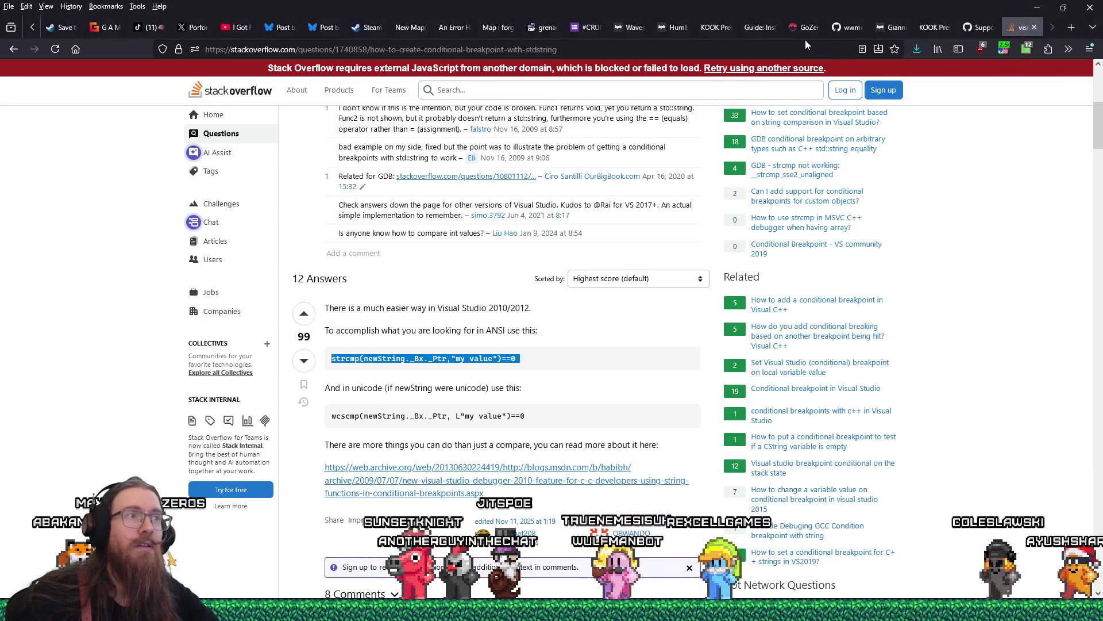
Search 'godot github', open godotengine/godot's issues, and filter them by set_shader_param.
left_click(806, 43)
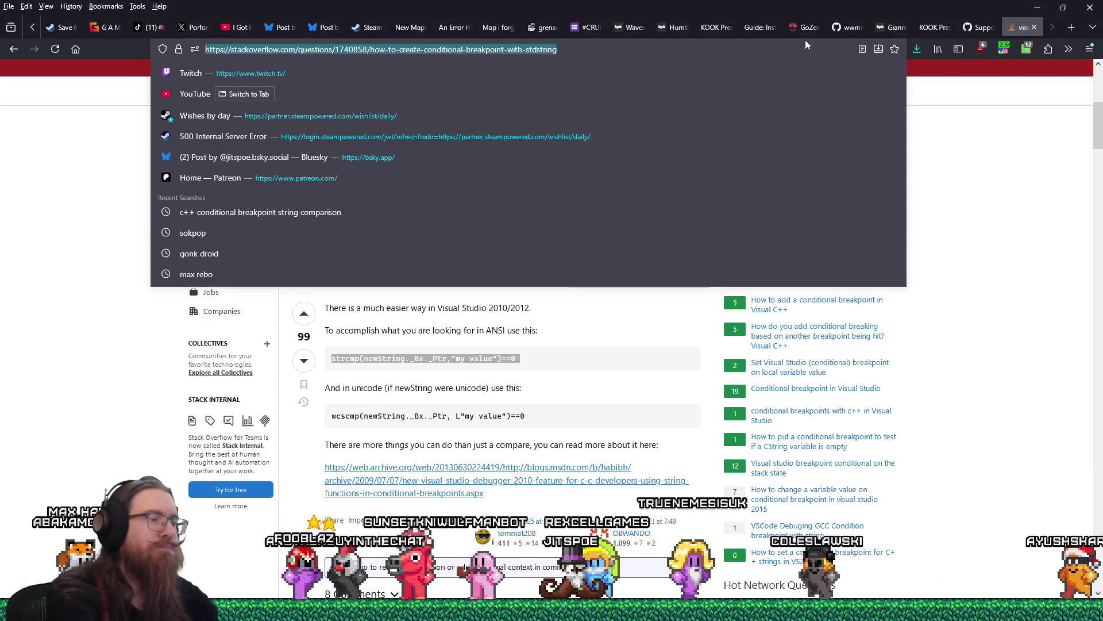
type("godot github")
key("Return")
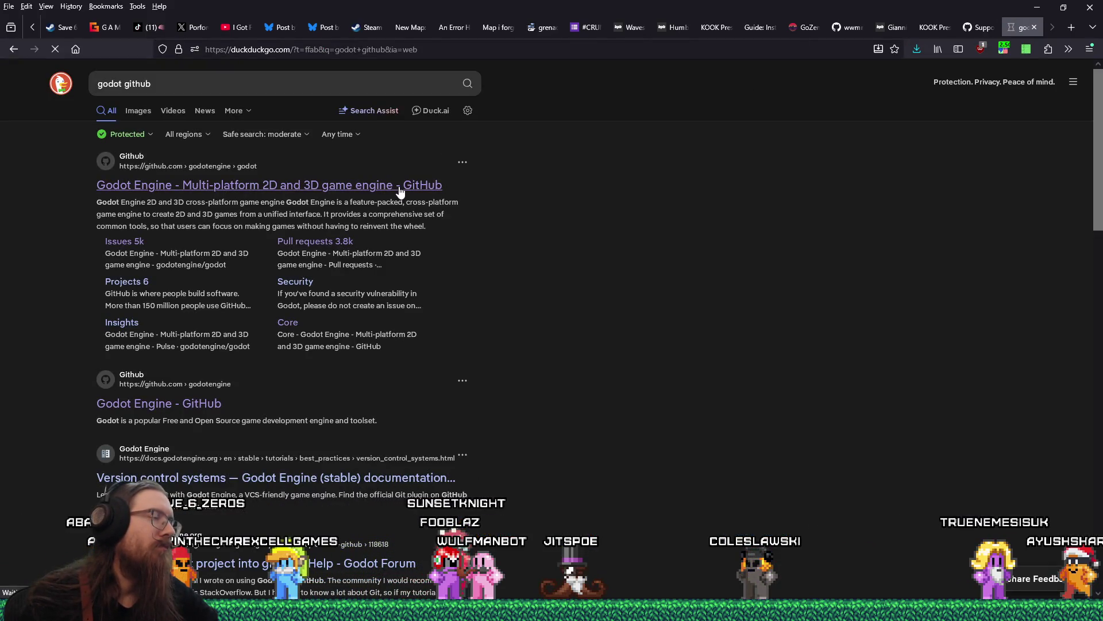
left_click(399, 186)
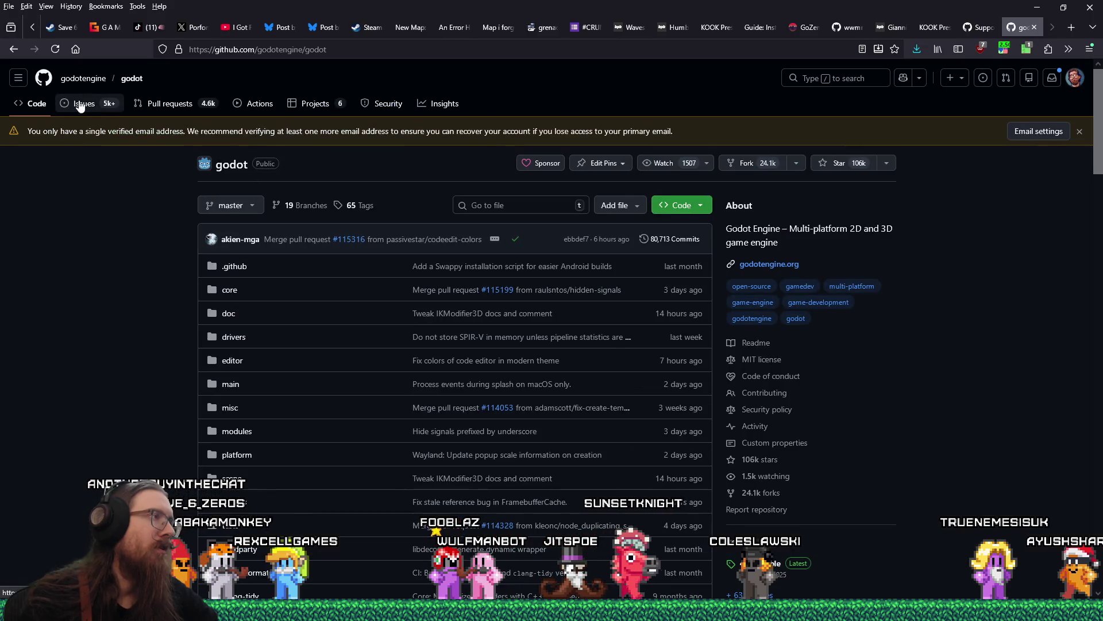
left_click(80, 106)
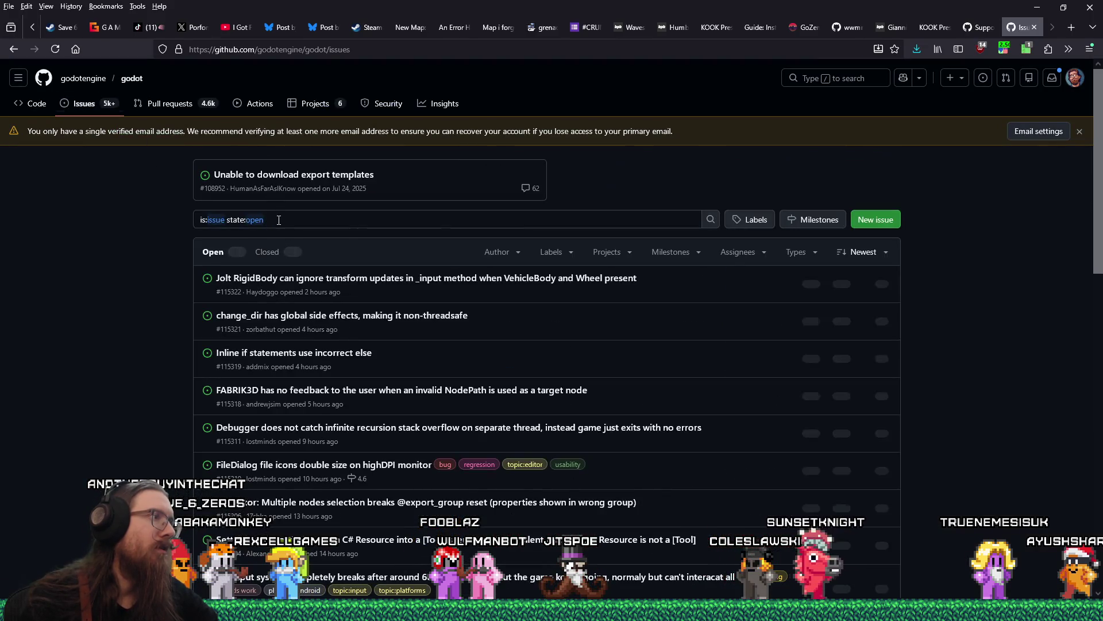
left_click_drag(276, 219, 230, 223)
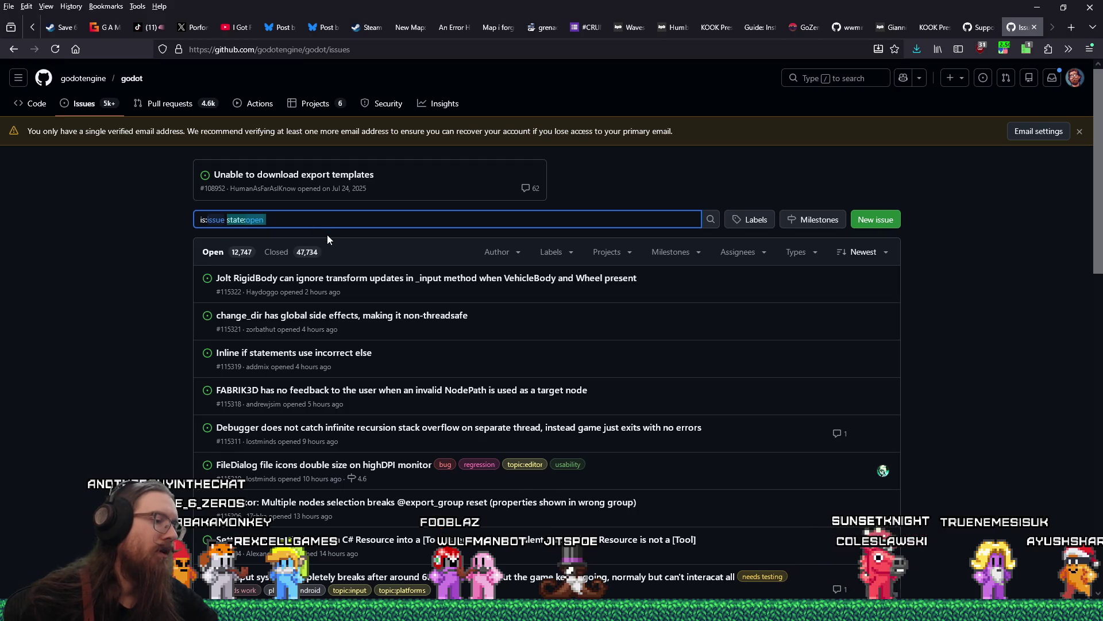
type("set_shader_param")
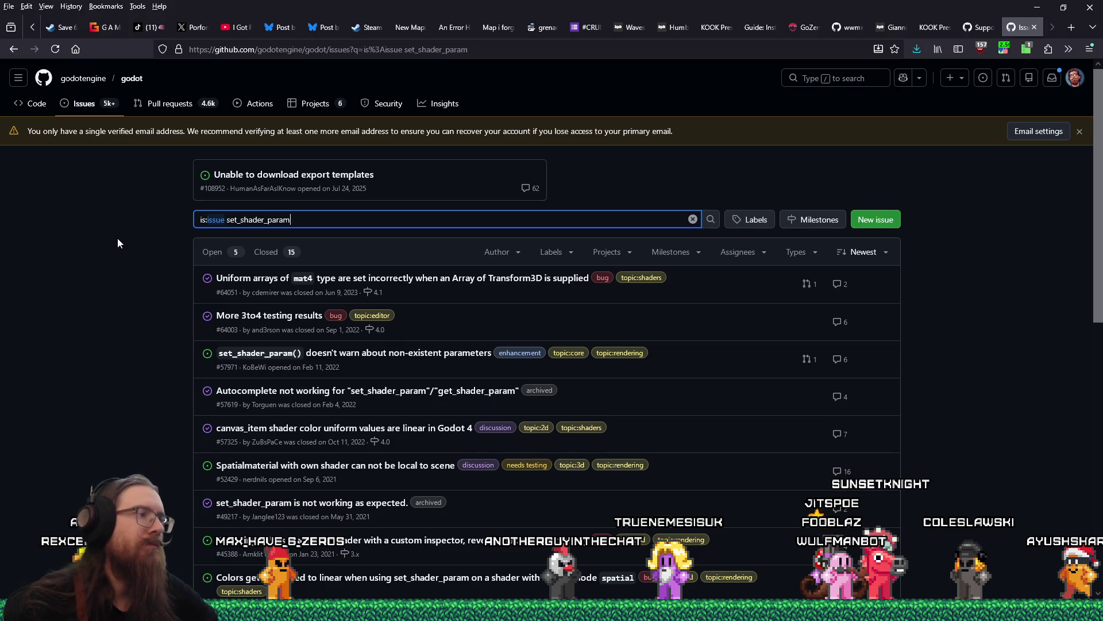
Scroll through the 20 godot set_shader_param issues, including the non-linear colors issue.
scroll(125, 244, "down", 2)
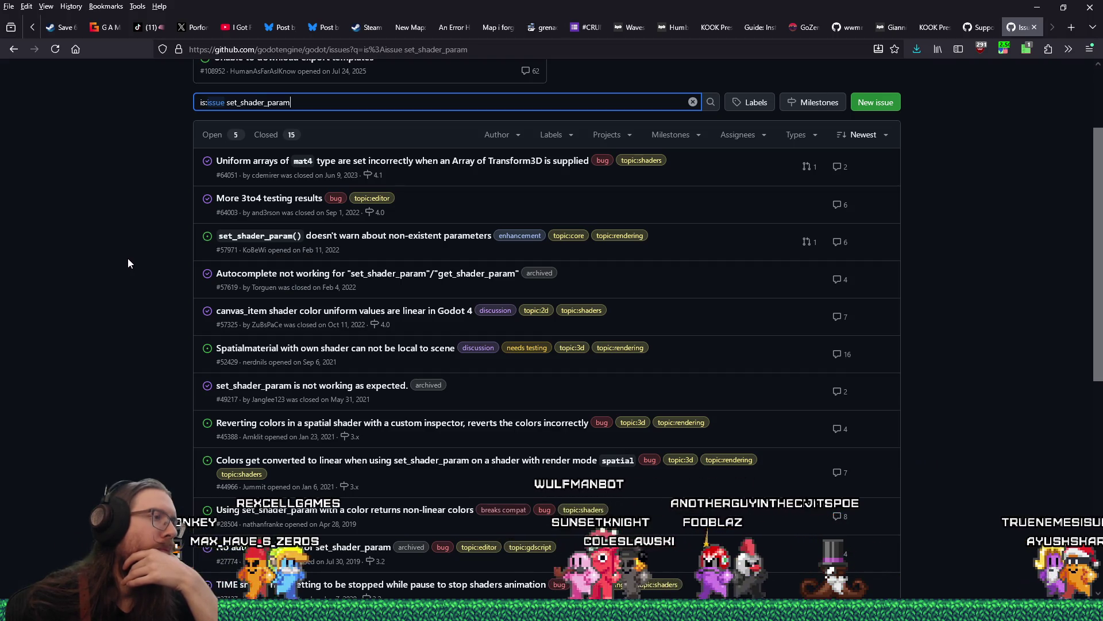
scroll(129, 263, "down", 2)
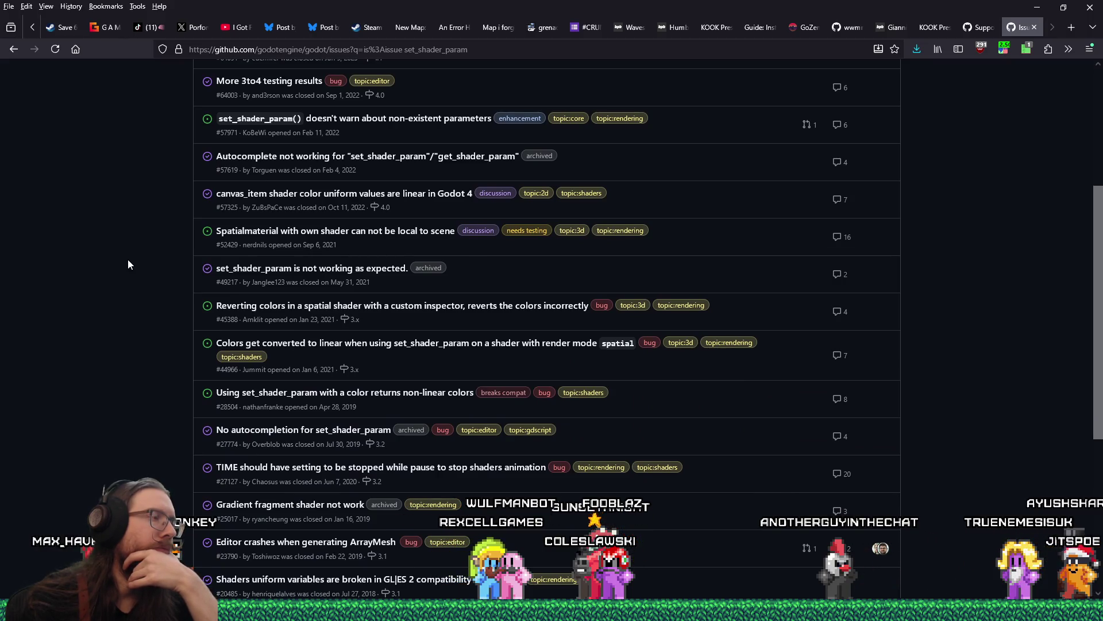
Read closed issue #49217, resolved by a mismatched uniform name, then go back to the search results.
left_click(268, 268)
scroll(367, 451, "down", 2)
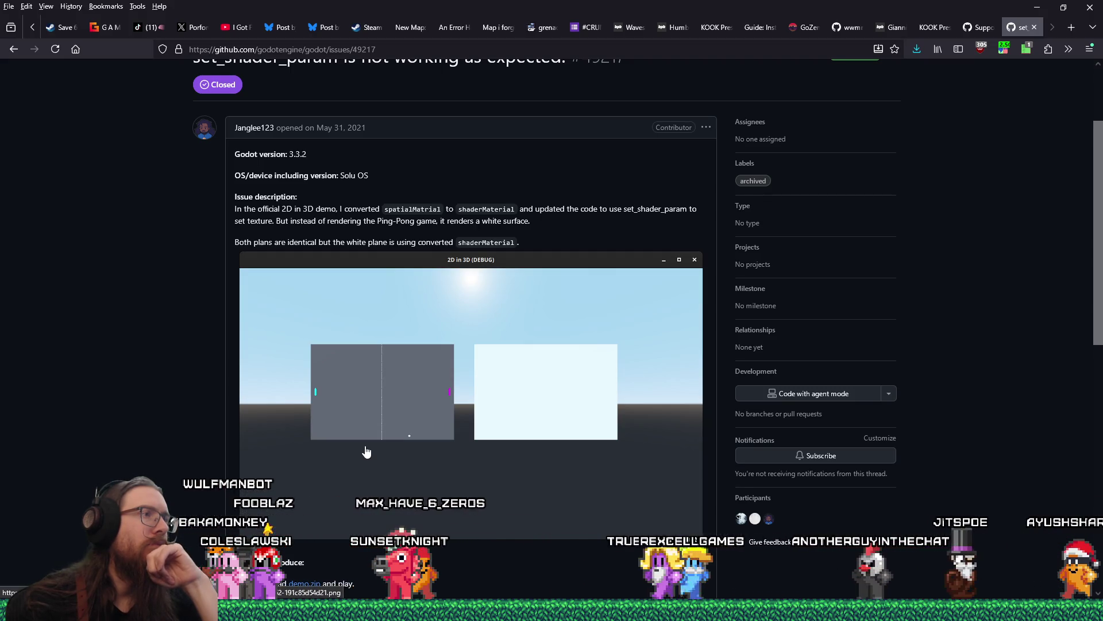
scroll(366, 452, "down", 4)
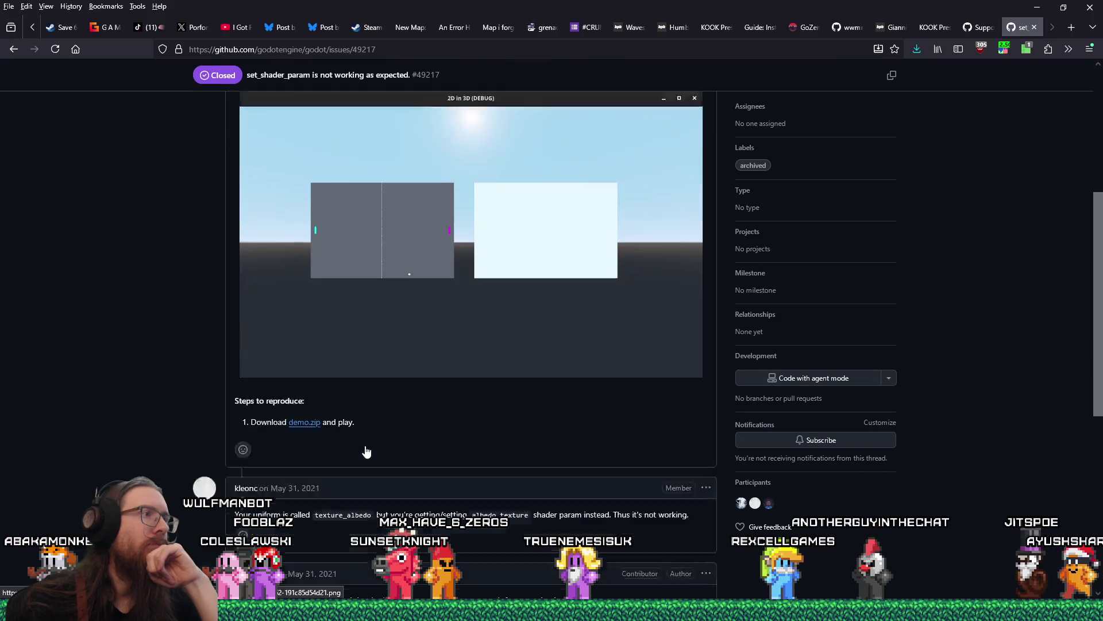
scroll(366, 446, "down", 2)
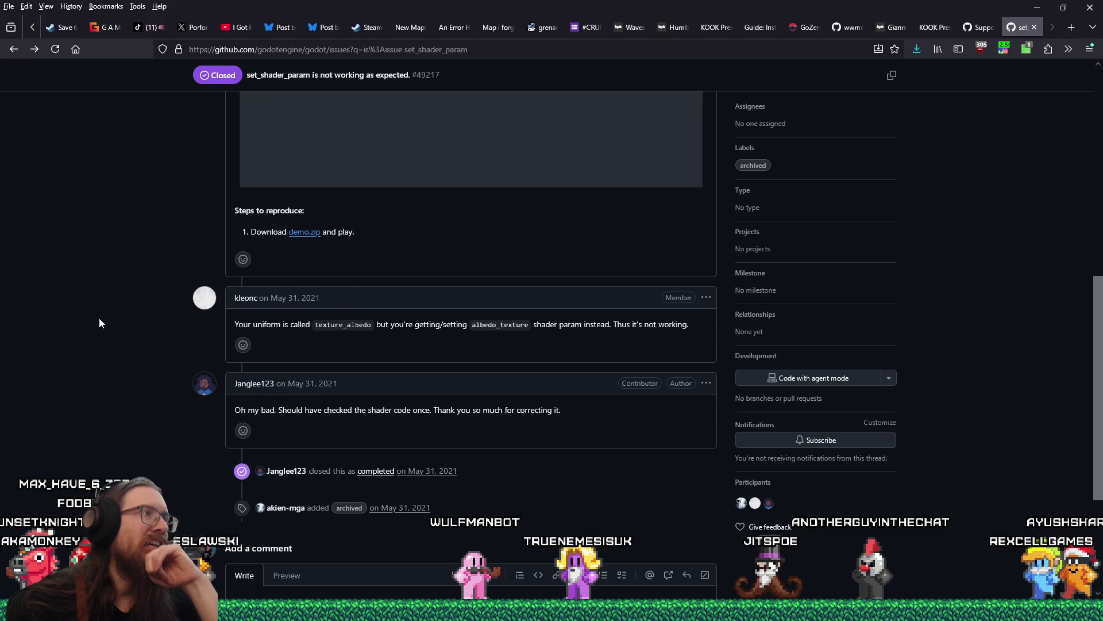
key("alt+Left")
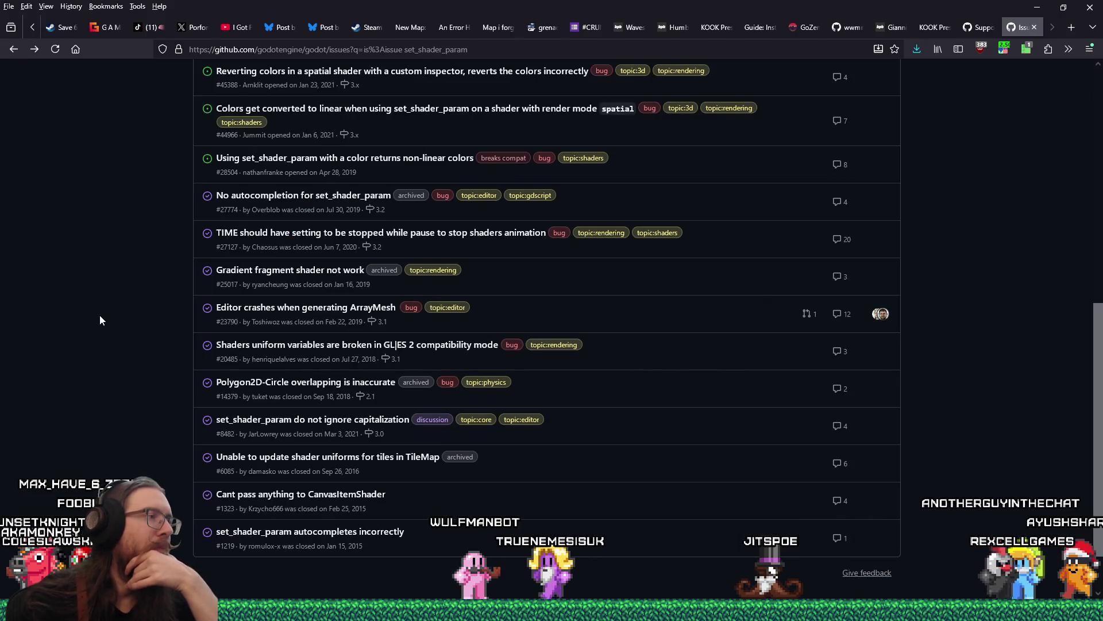
scroll(147, 299, "up", 4)
scroll(147, 299, "down", 3)
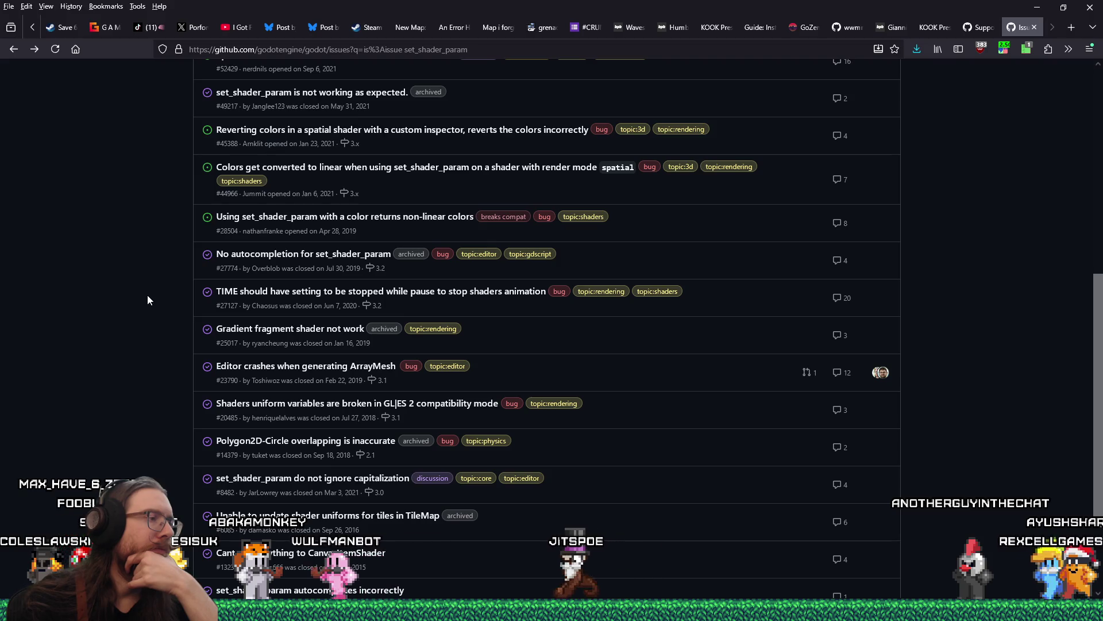
scroll(147, 300, "down", 1)
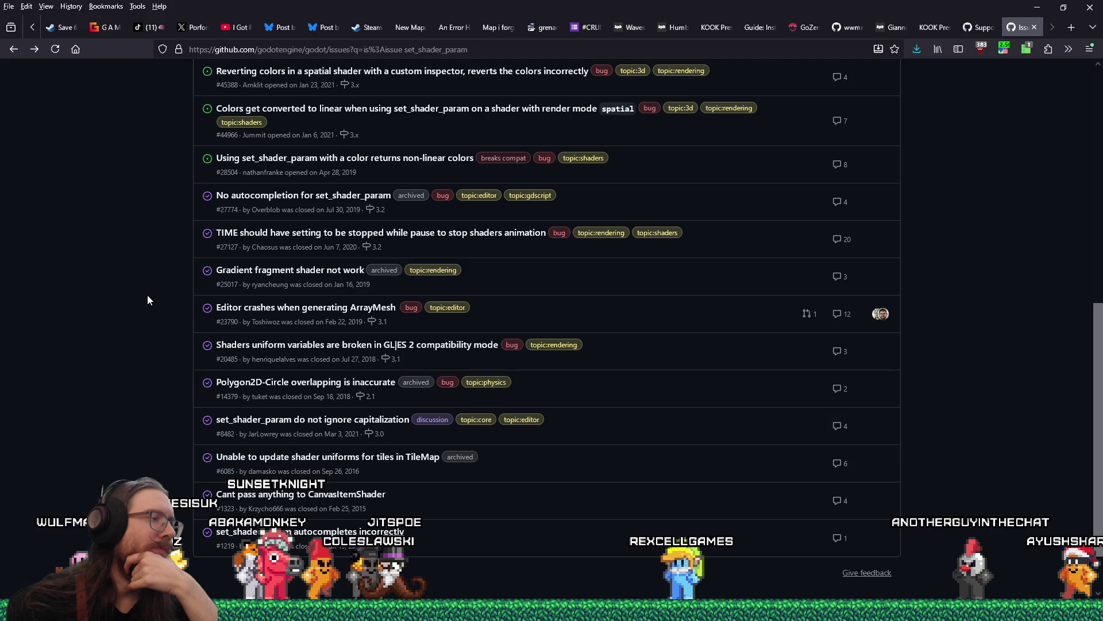
scroll(148, 295, "down", 2)
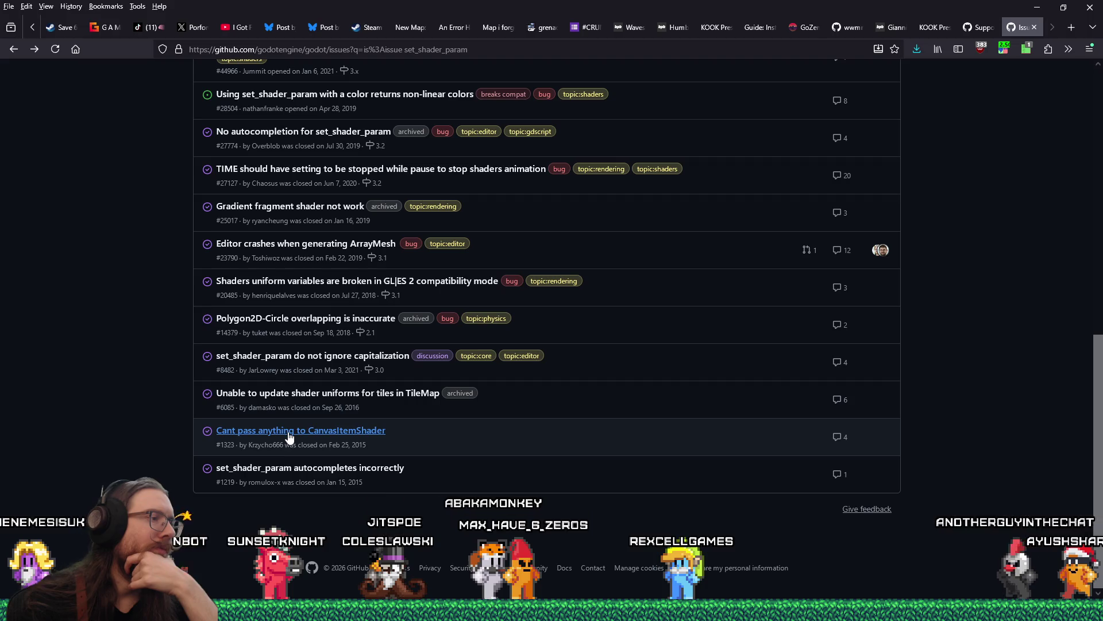
left_click(296, 429)
scroll(418, 428, "down", 3)
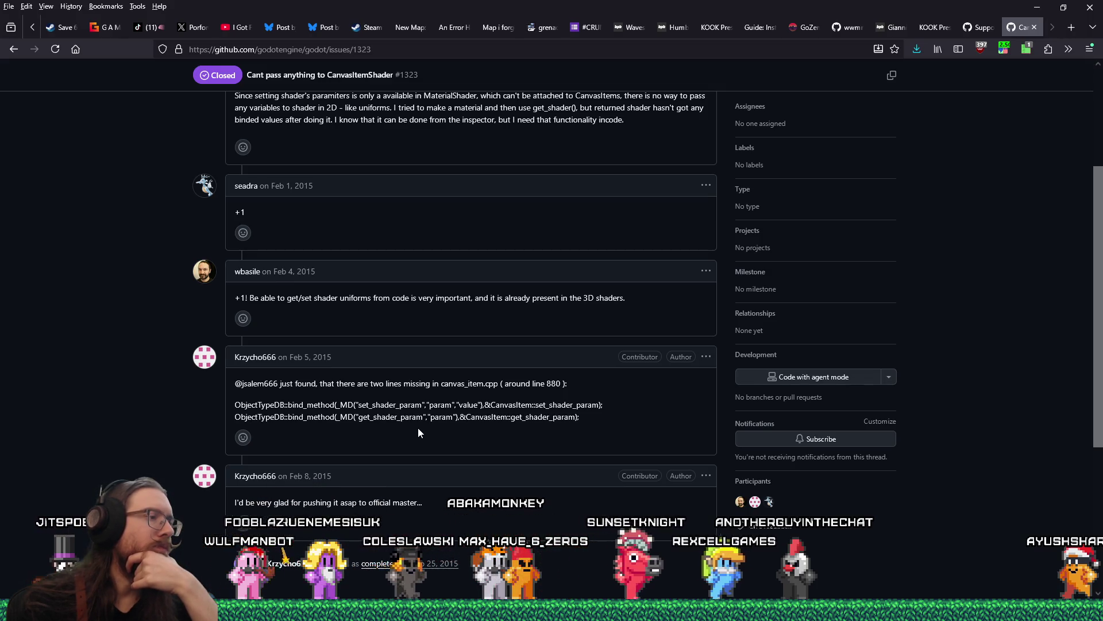
scroll(418, 428, "down", 4)
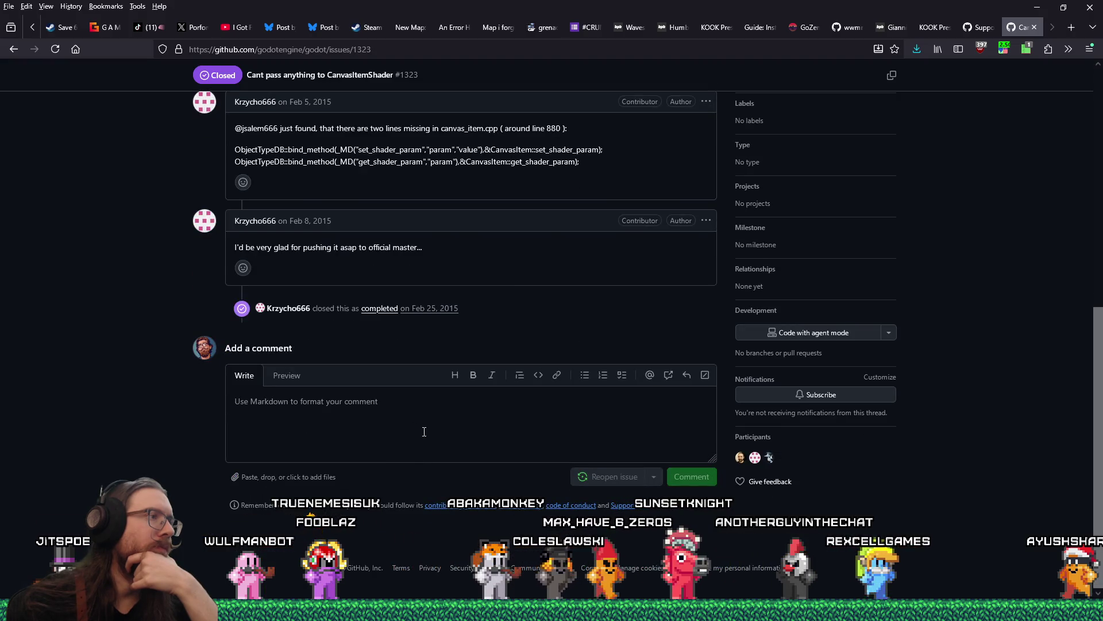
scroll(424, 431, "up", 8)
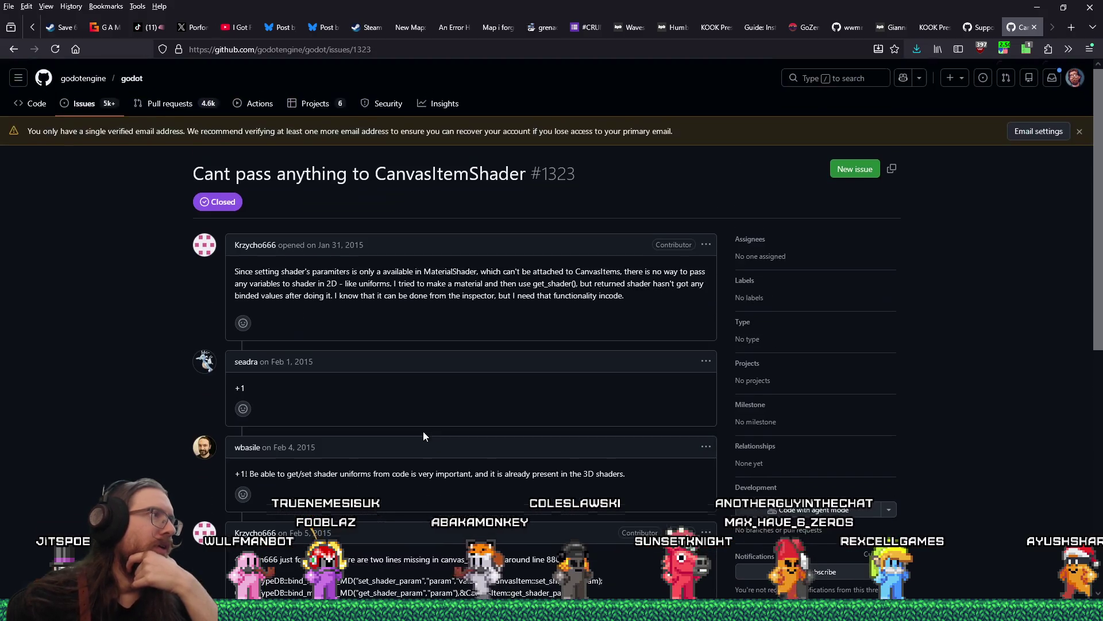
left_click(15, 50)
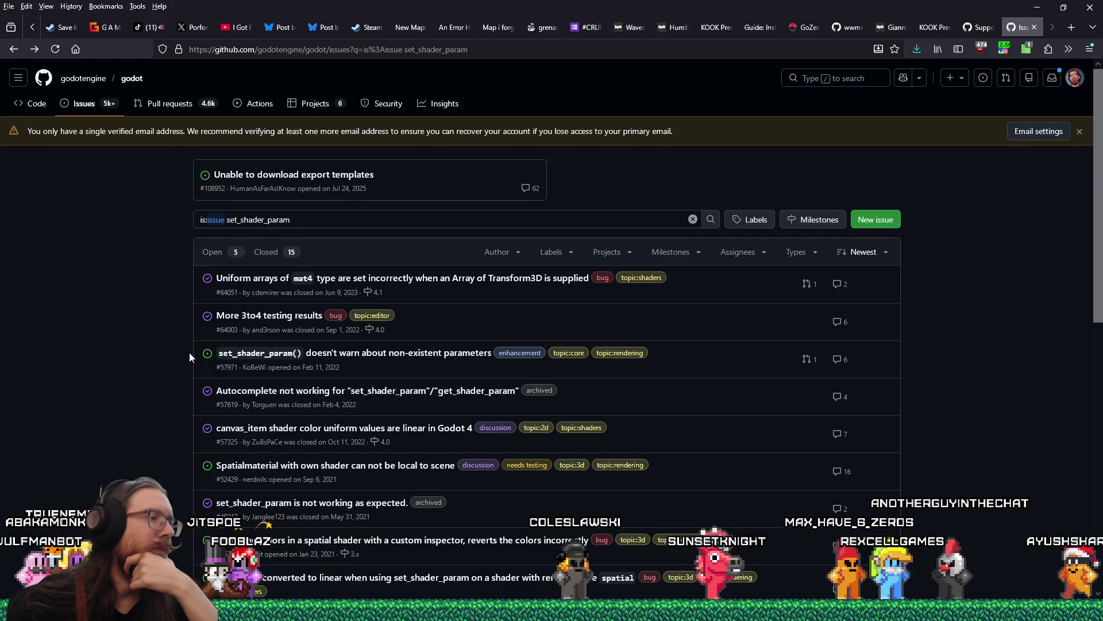
Scroll the issue results, then cycle the Alt+Tab window switcher toward the Godot editor.
scroll(190, 354, "down", 4)
scroll(189, 354, "down", 5)
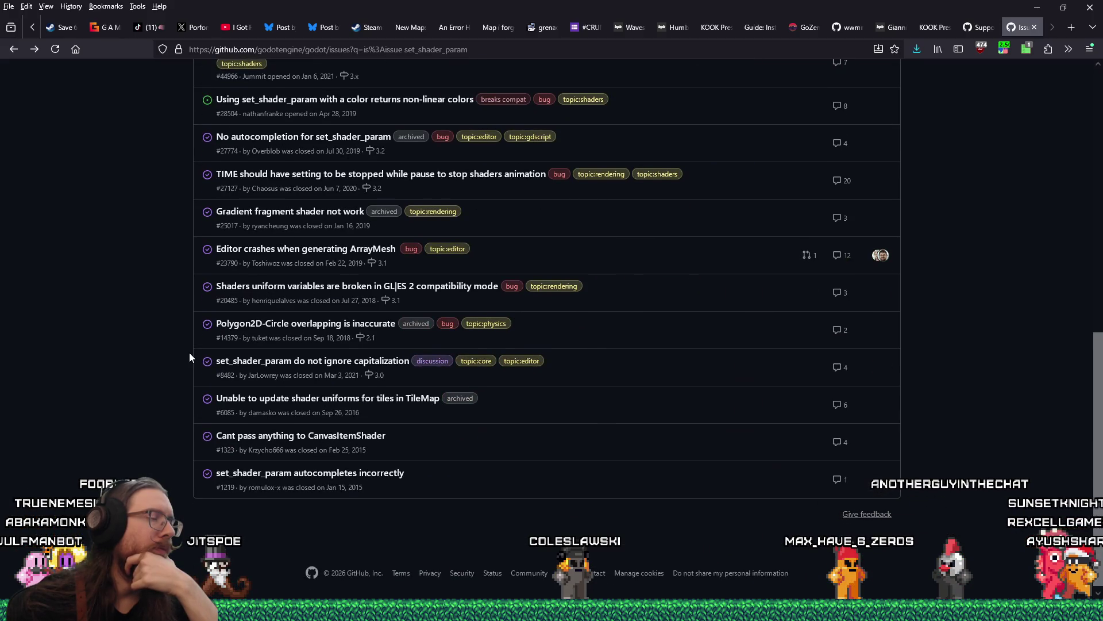
scroll(190, 357, "up", 10)
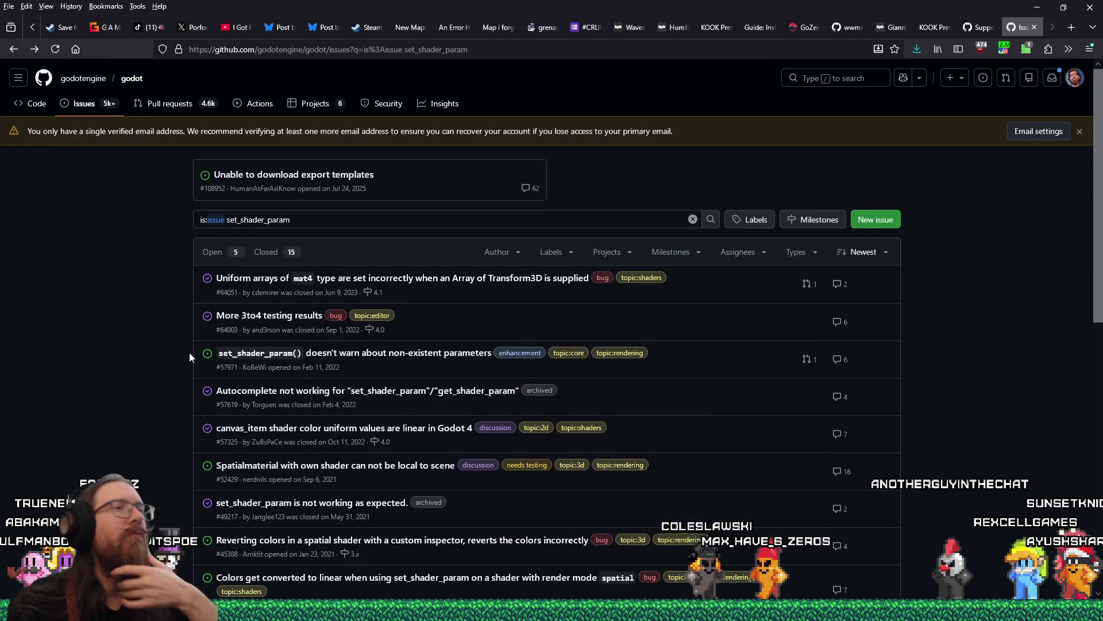
key("alt+Tab")
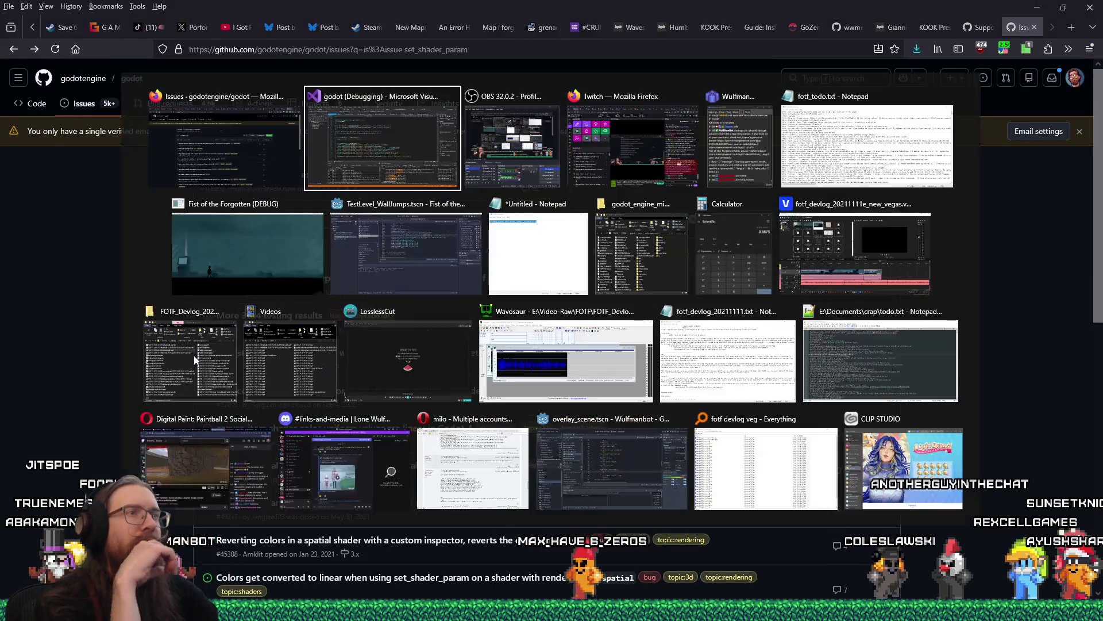
key("Tab")
key("Tab")
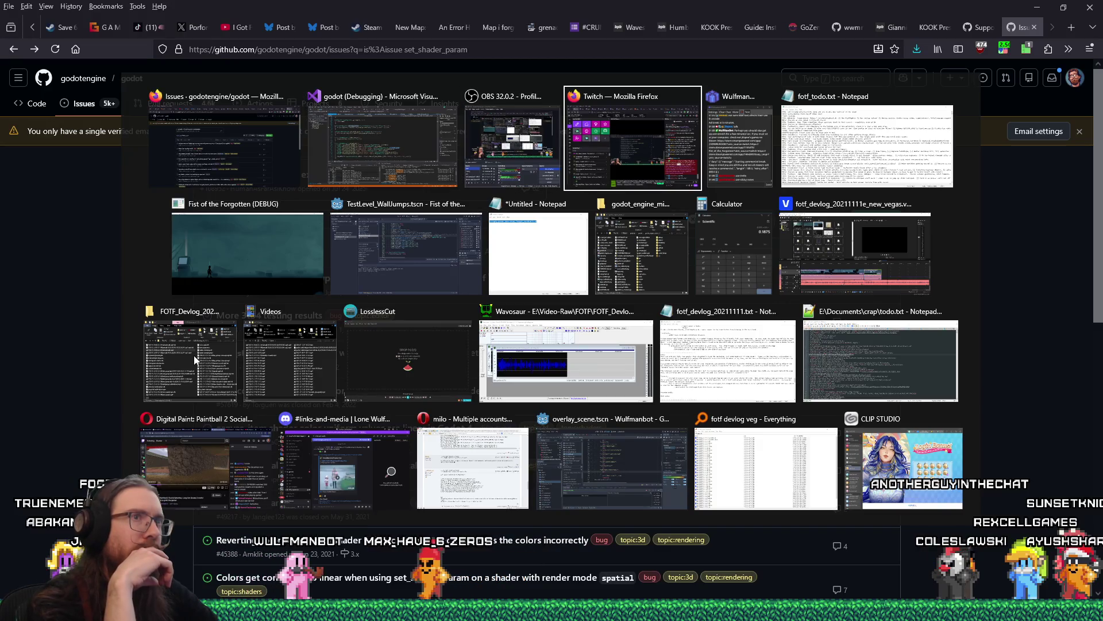
key("Tab")
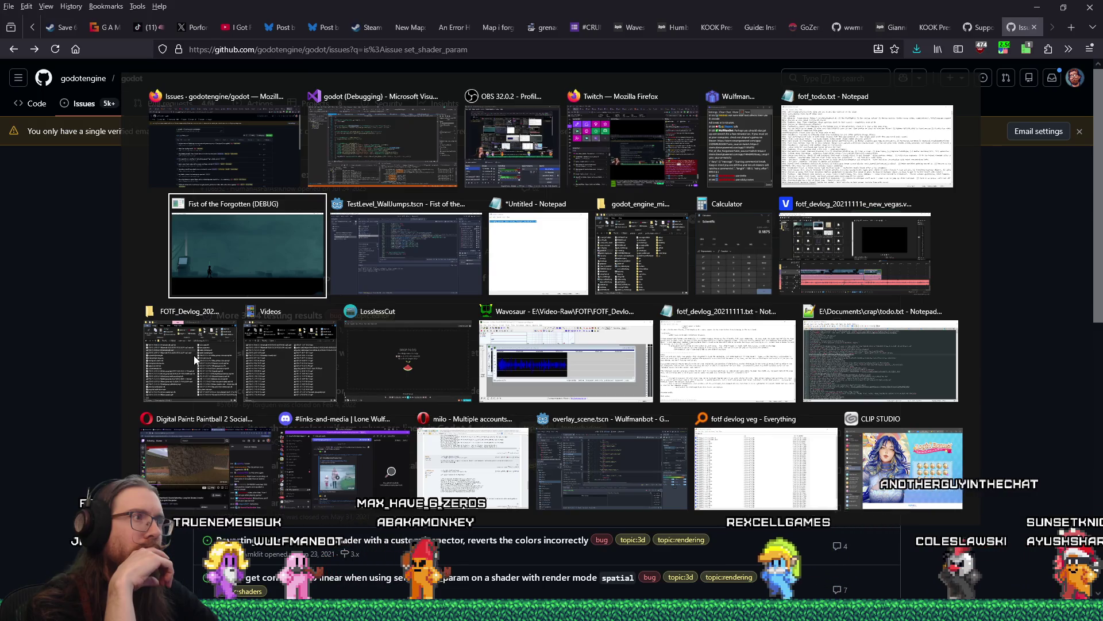
key("Tab")
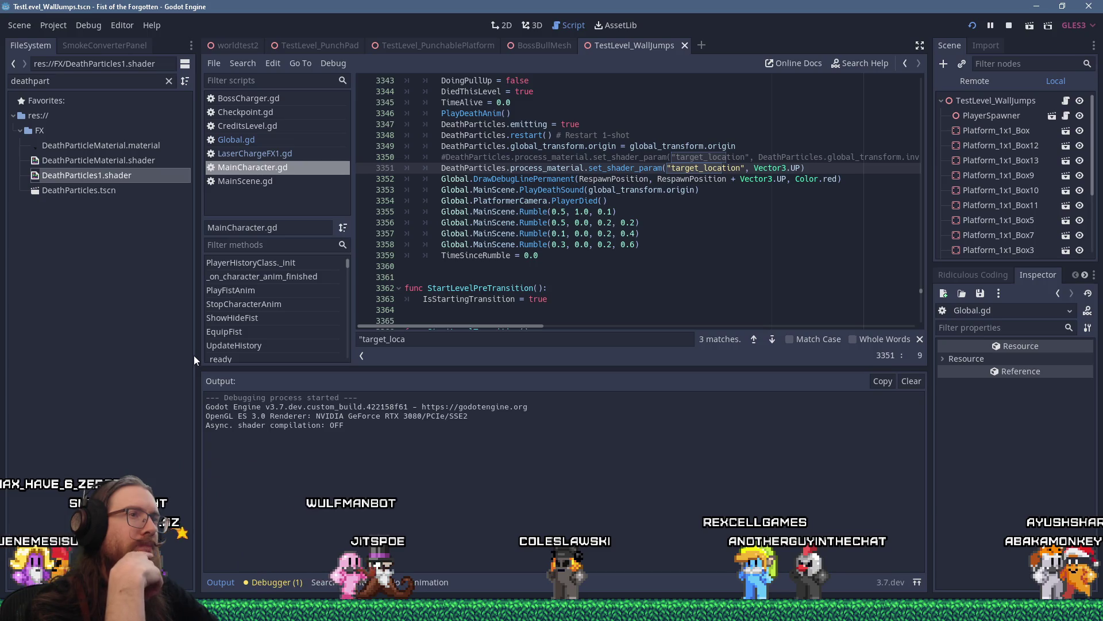
Stay in Godot, review the MainCharacter death-particle code, and stop the running game.
key("alt+Tab")
key("alt+Tab")
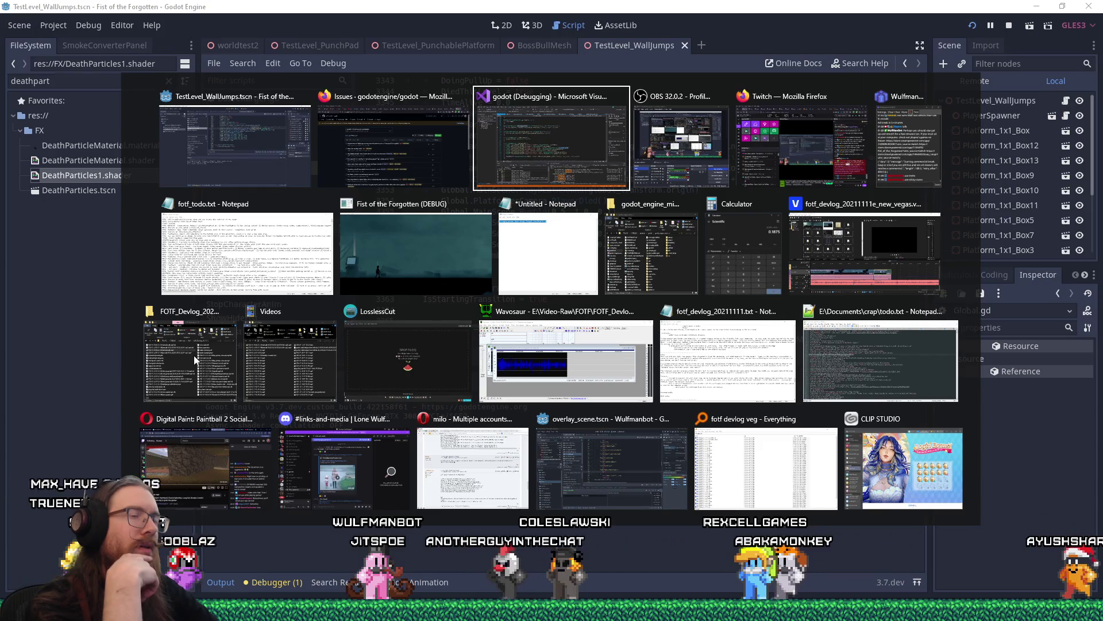
key("Escape")
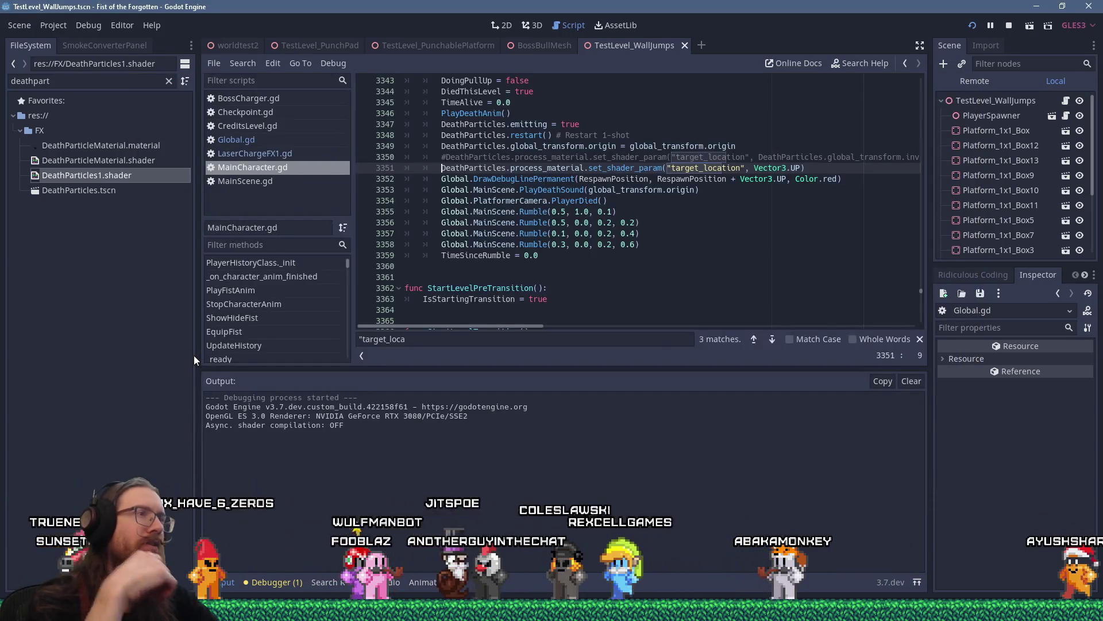
scroll(819, 270, "up", 10)
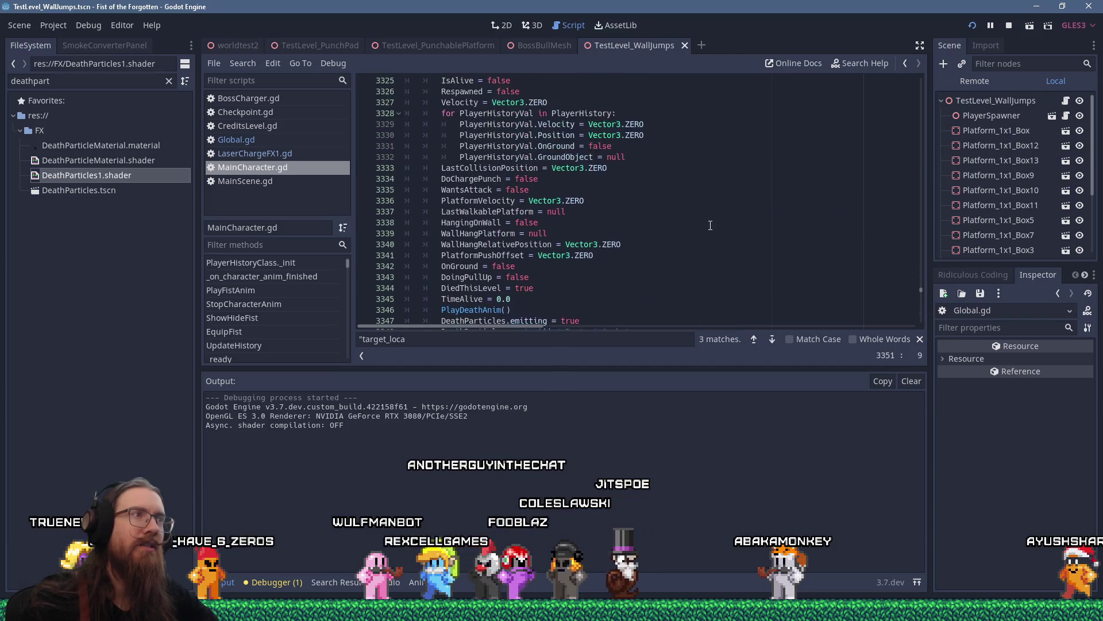
scroll(710, 226, "down", 9)
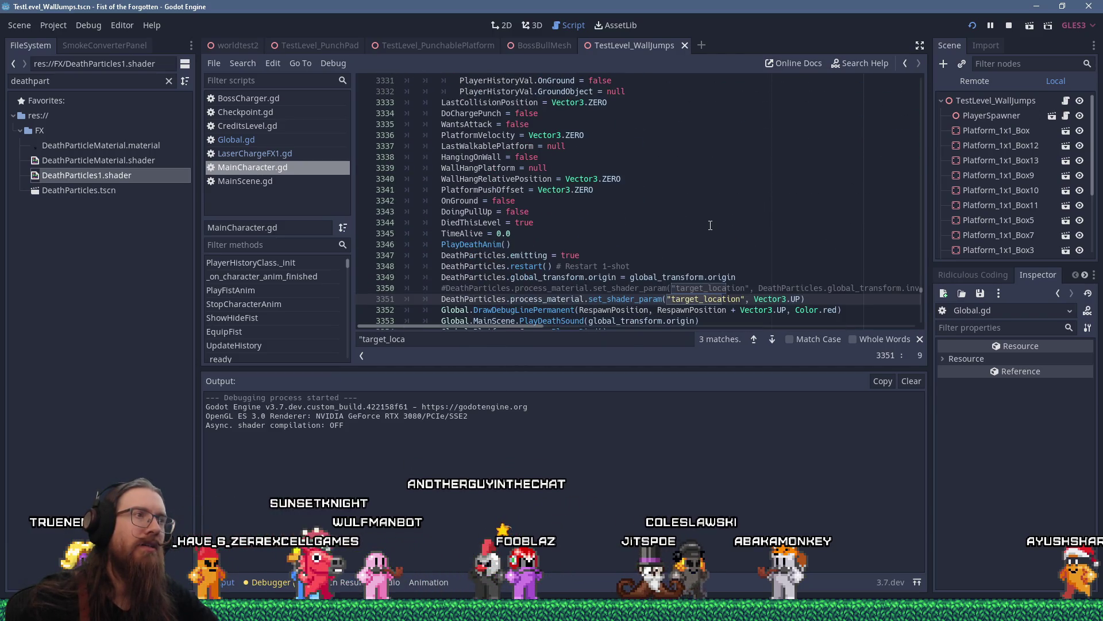
scroll(710, 225, "up", 5)
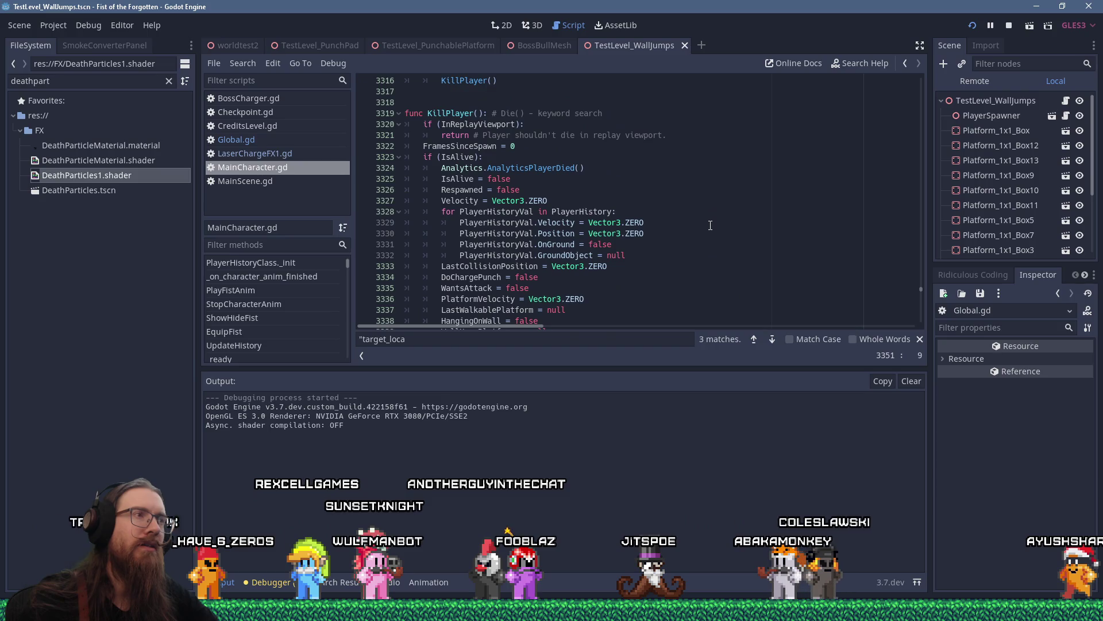
scroll(710, 225, "down", 7)
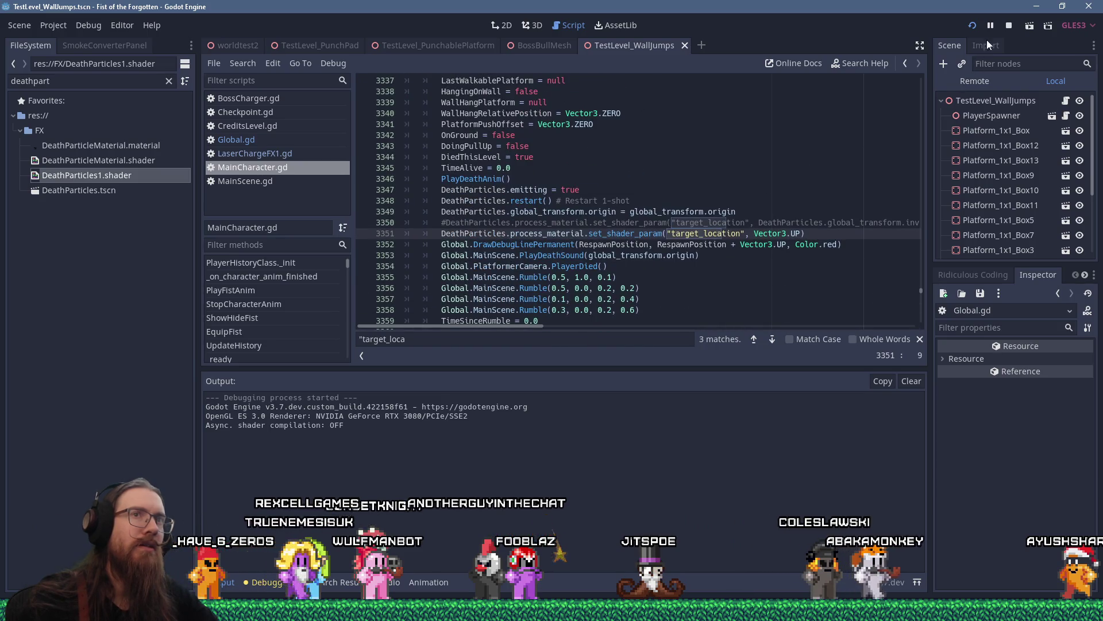
left_click(1009, 25)
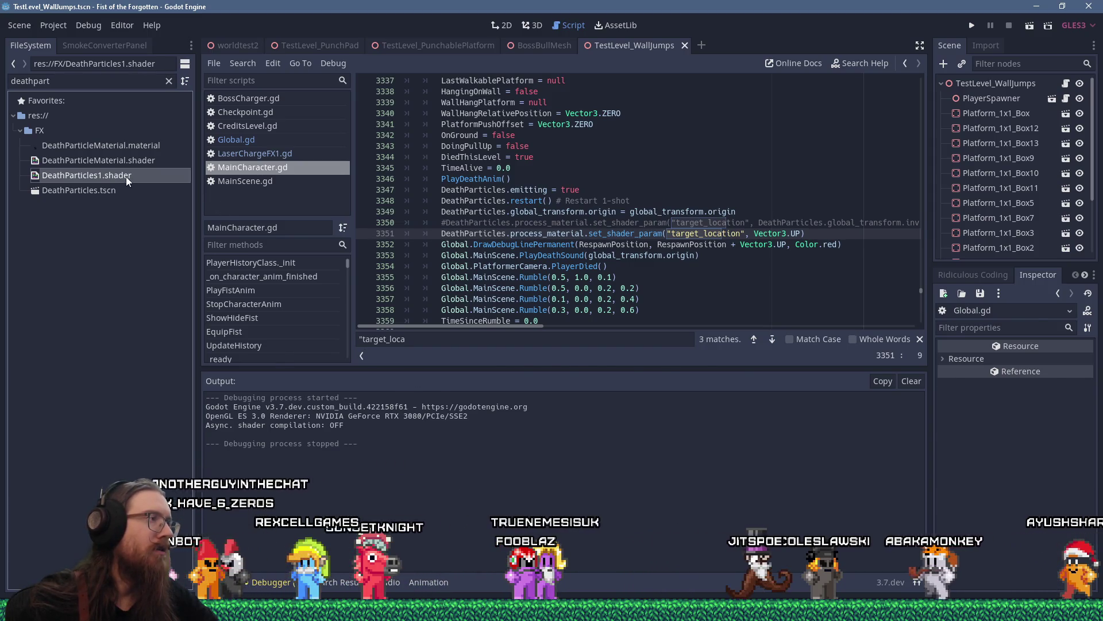
double_click(86, 175)
scroll(771, 446, "up", 10)
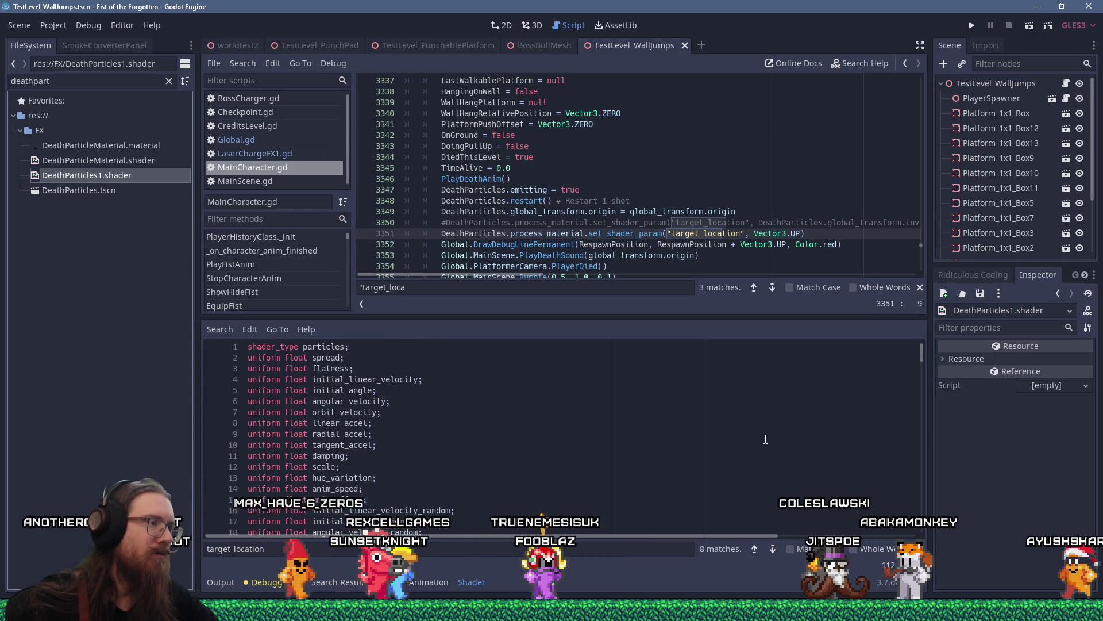
left_click_drag(633, 317, 652, 221)
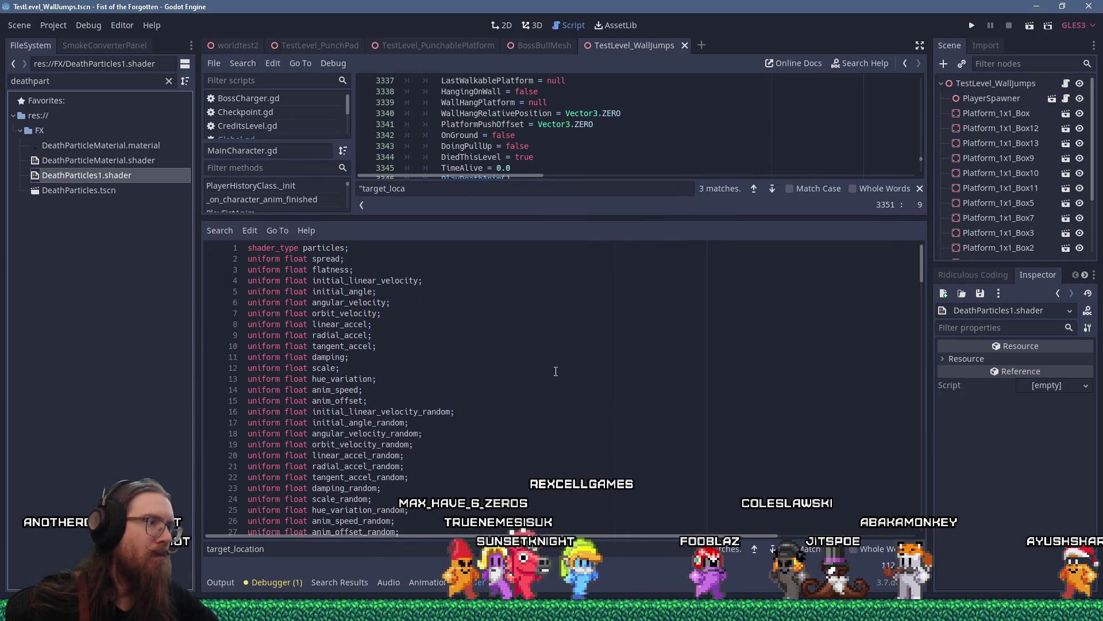
scroll(554, 371, "down", 3)
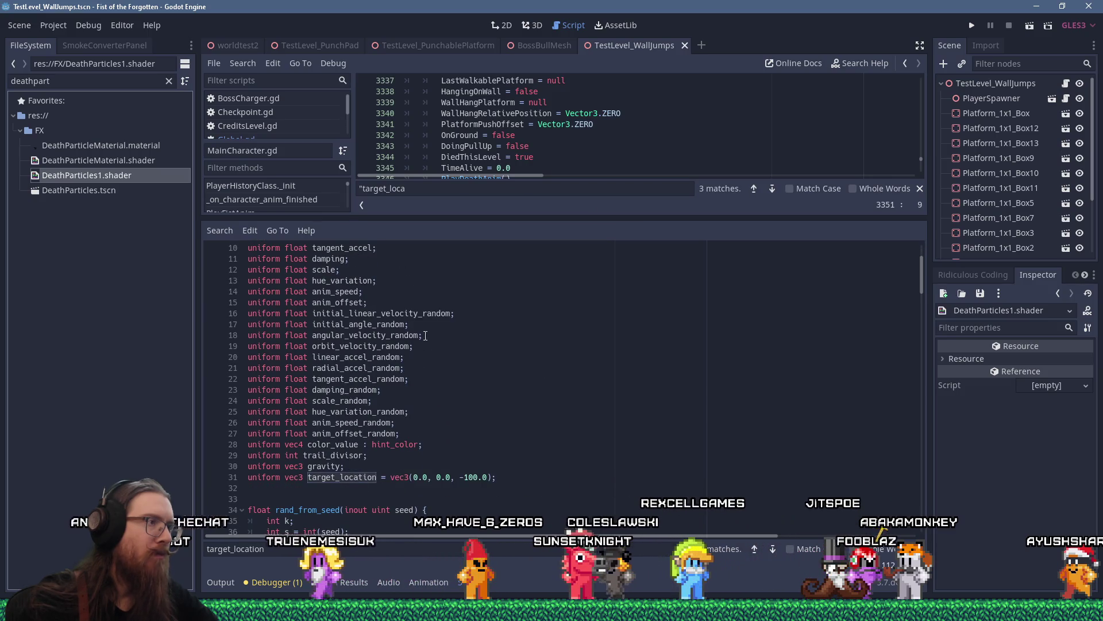
double_click(324, 270)
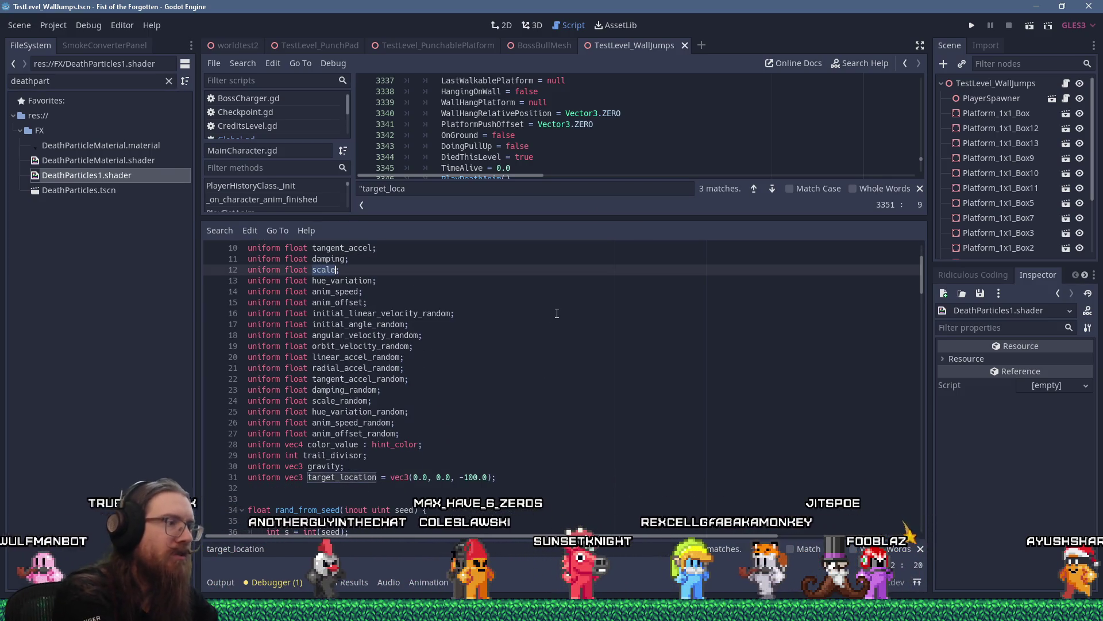
key("Return")
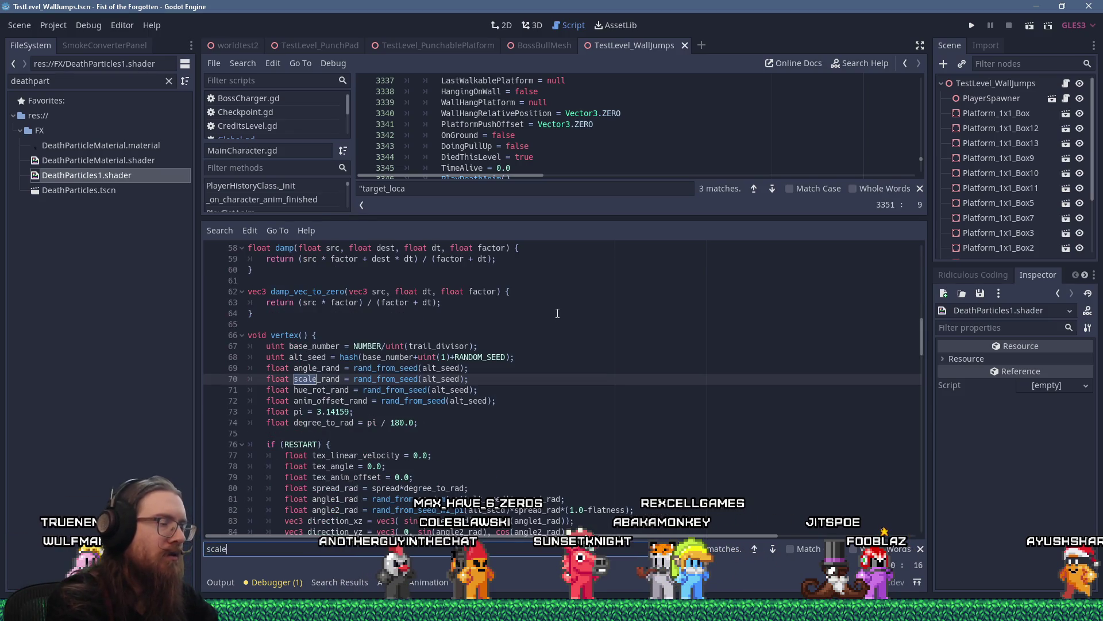
key("Return")
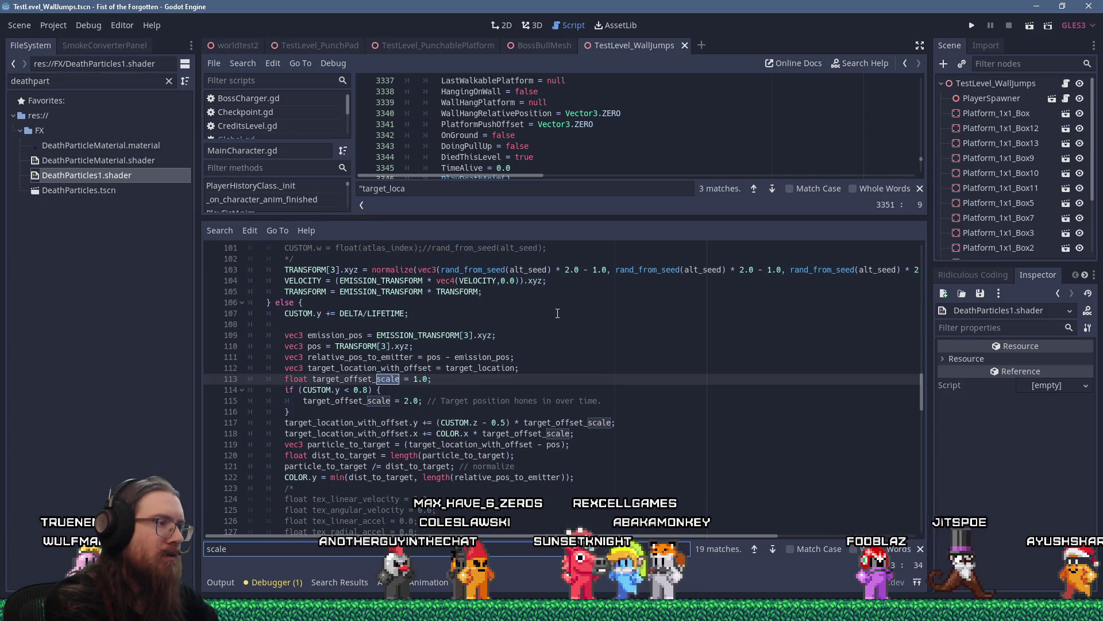
key("Return")
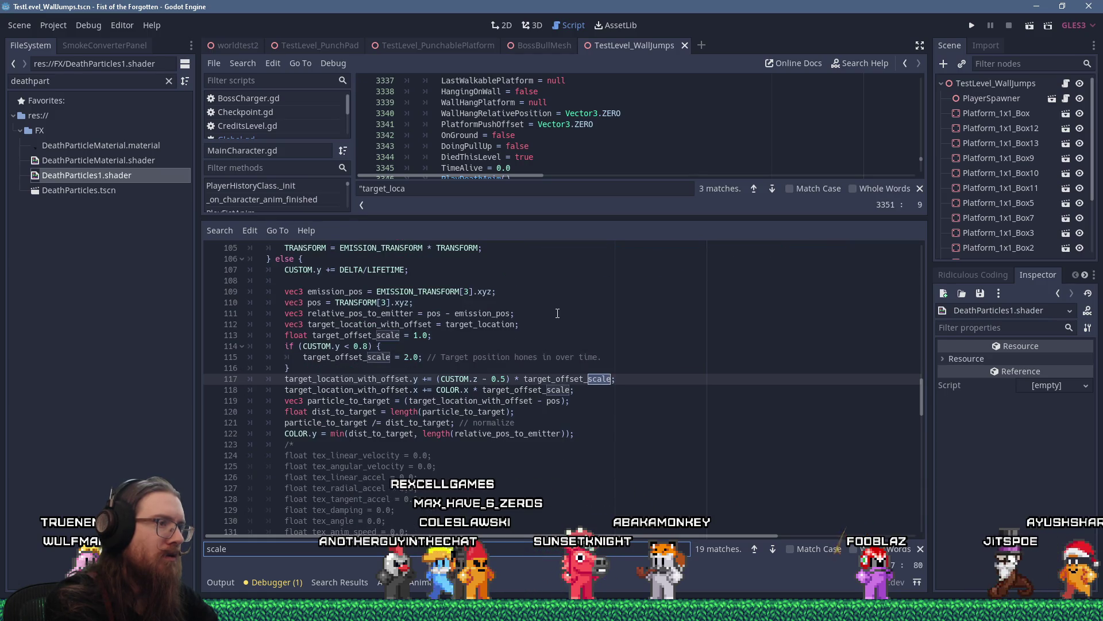
key("Return")
key("Return")
key("Return")
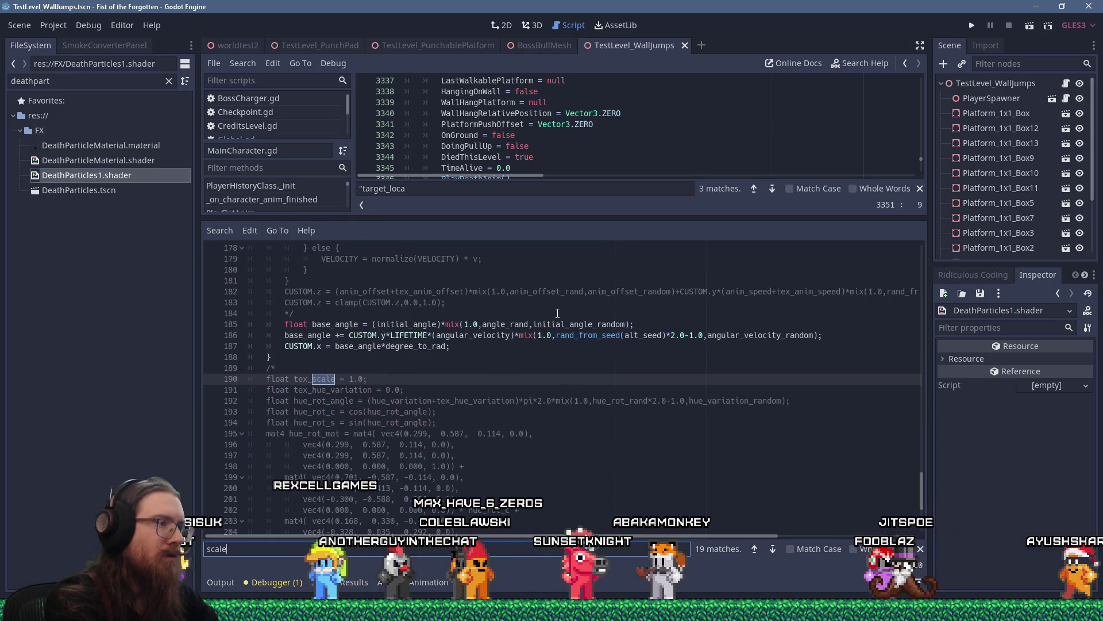
key("Return")
key("Return")
key("Return")
key("Return")
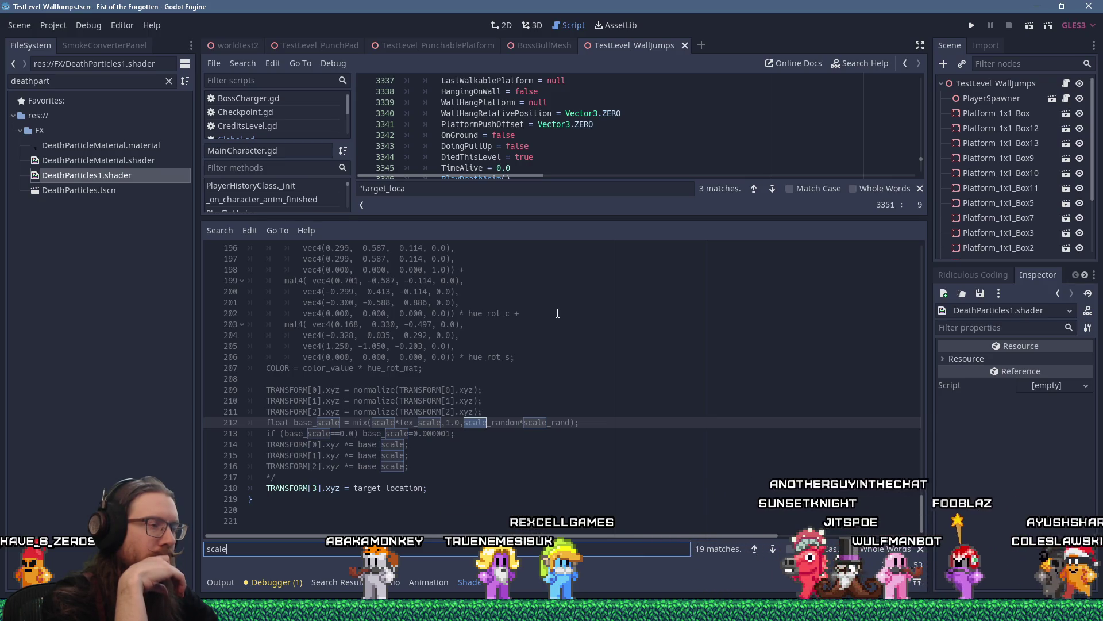
scroll(475, 389, "up", 5)
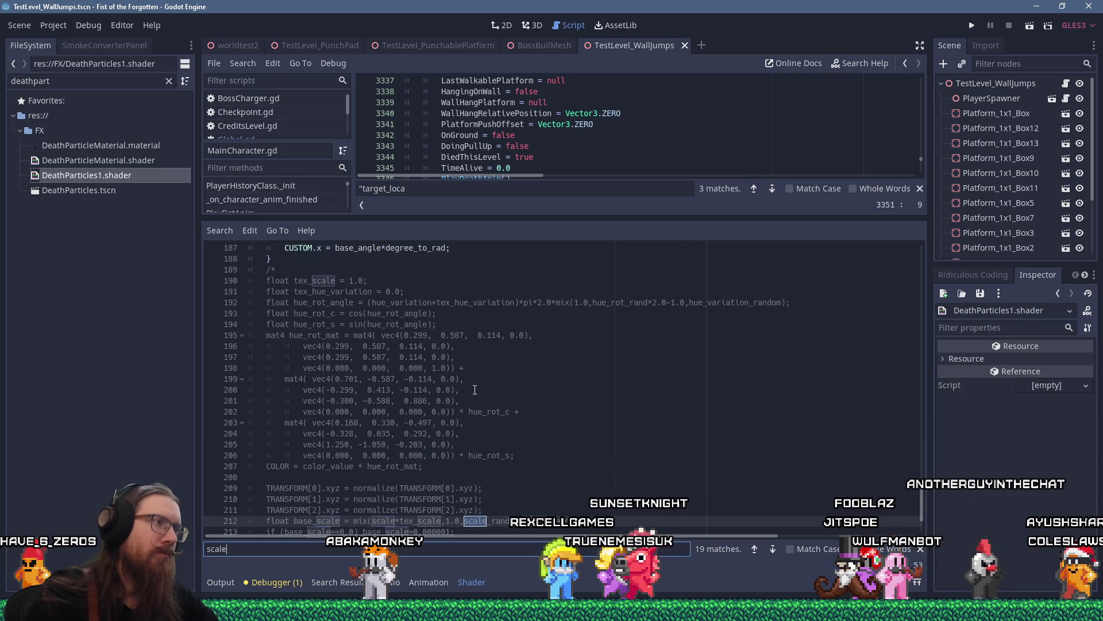
scroll(475, 389, "down", 5)
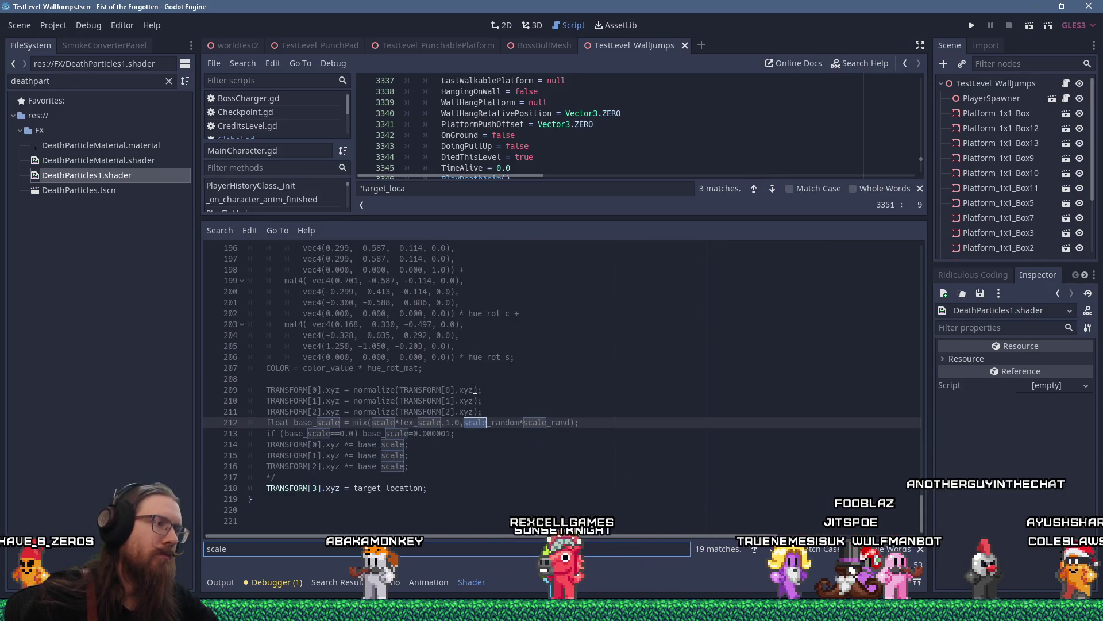
left_click(307, 476)
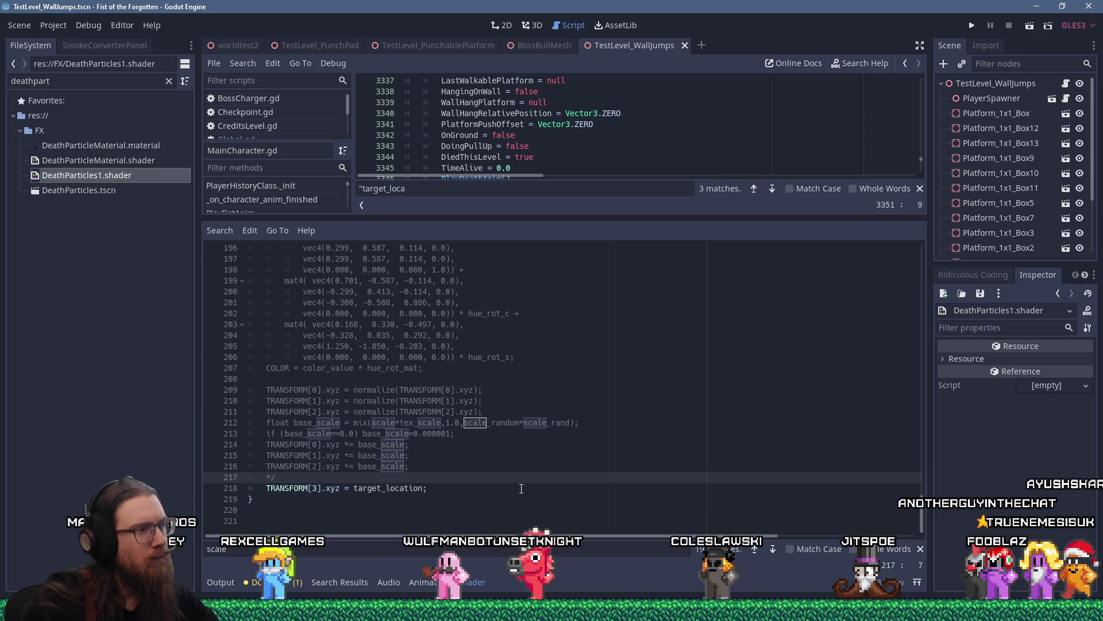
left_click(445, 489)
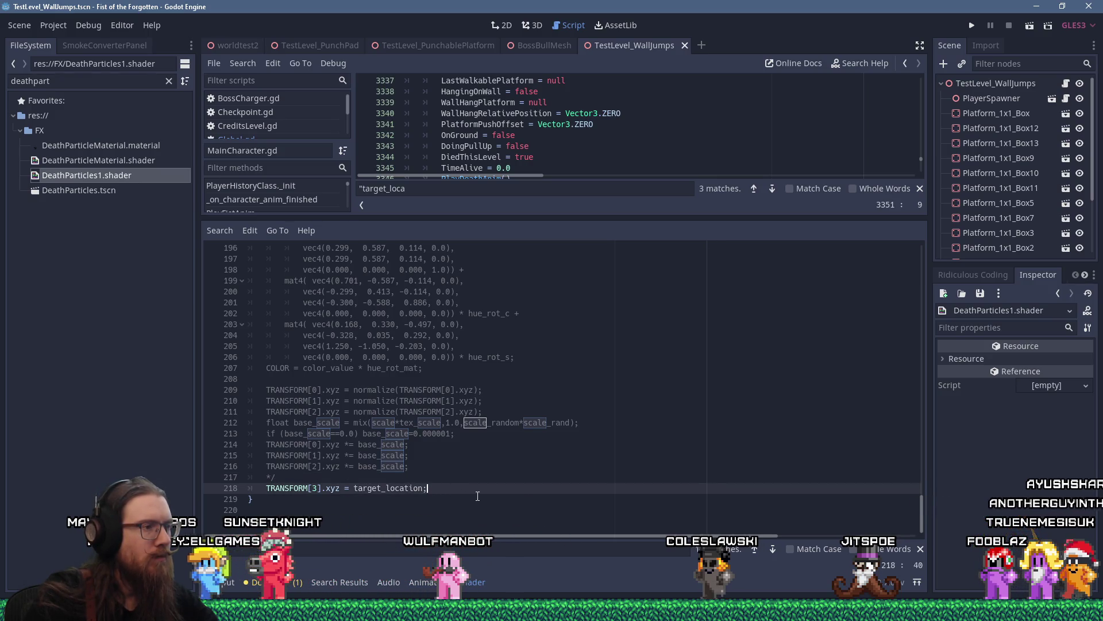
Add a // TESTING: comment below target_location and paste the three base_scale TRANSFORM lines under it.
key("Return")
key("Return")
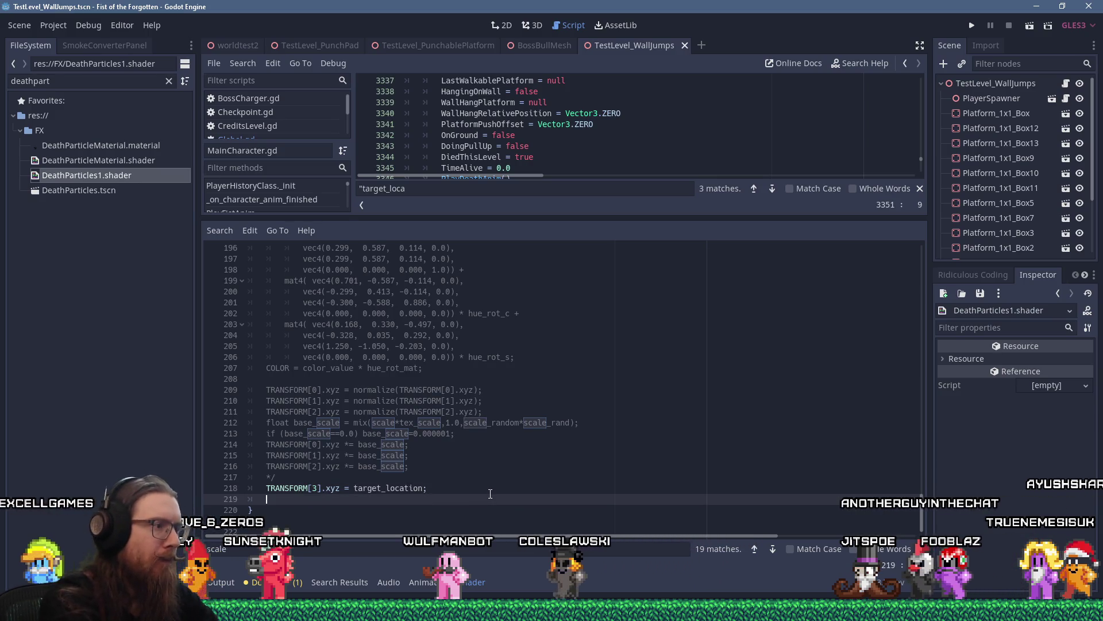
key("Up")
key("Up")
key("Up")
key("Up")
key("Up")
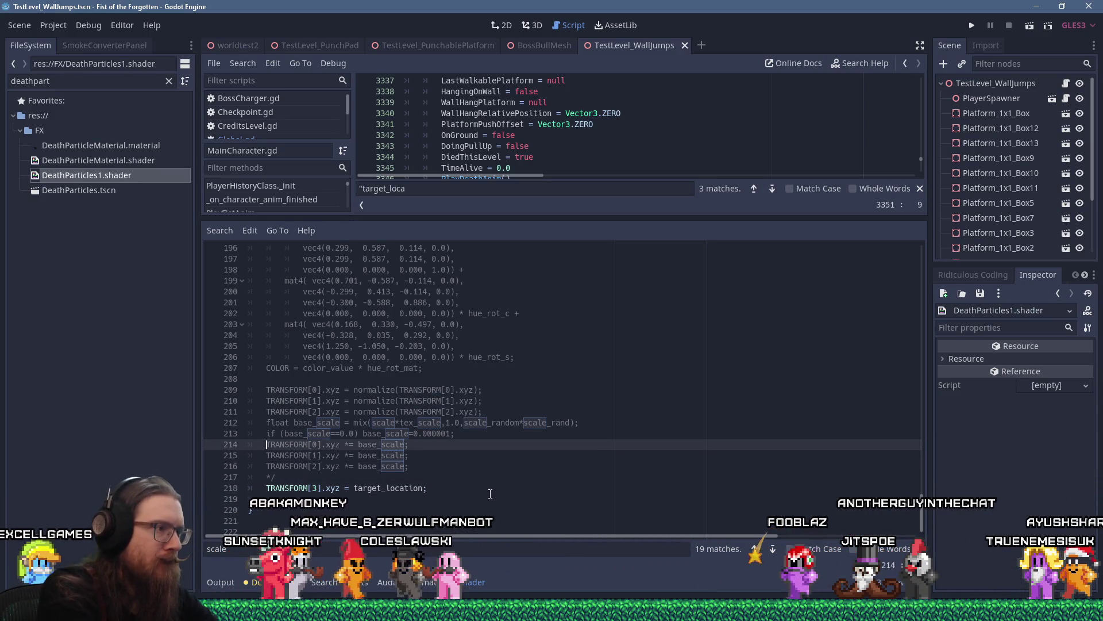
key("shift+Down")
key("shift+Down")
key("shift+Down")
key("ctrl+c")
key("End")
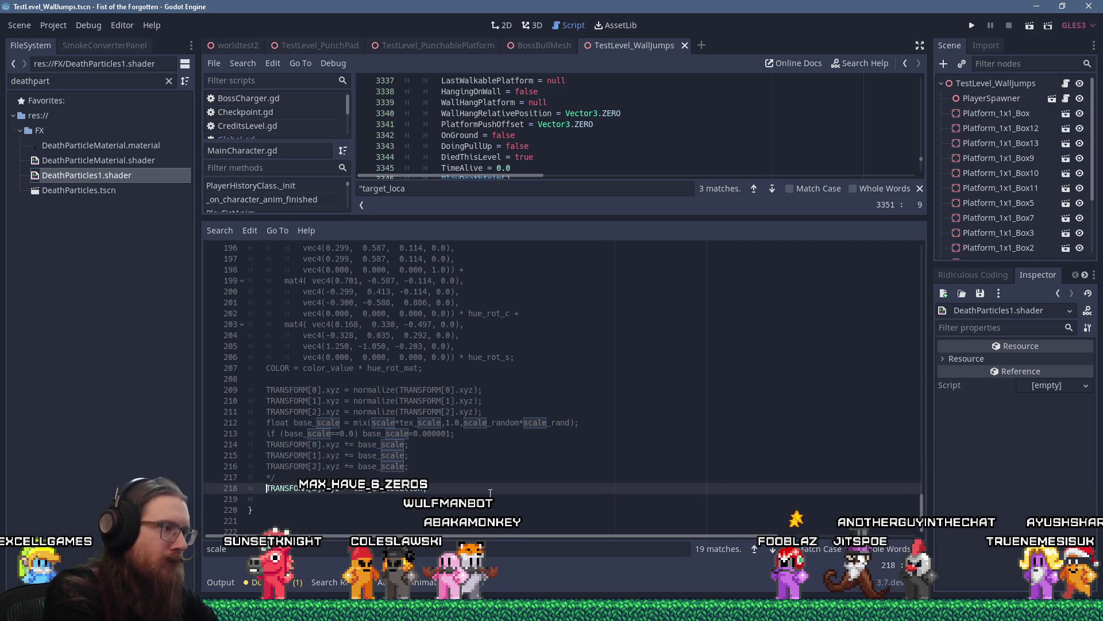
key("Return")
type("ESTING:")
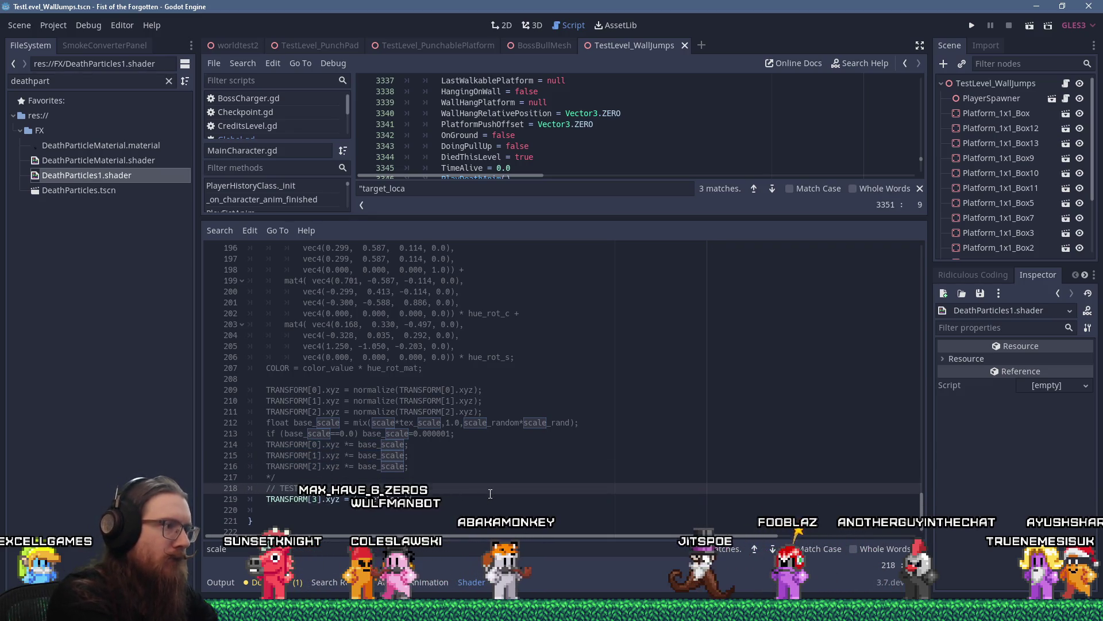
key("Down")
key("End")
key("Return")
key("ctrl+v")
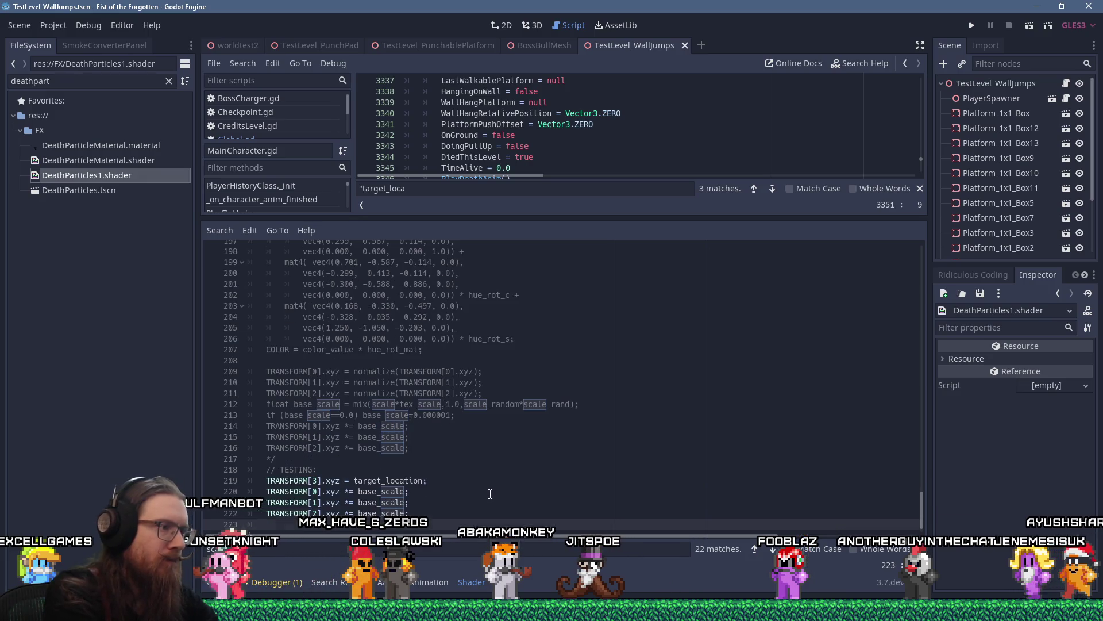
Change base_scale to scale in the pasted lines 220–222.
key("Up")
key("Up")
key("Up")
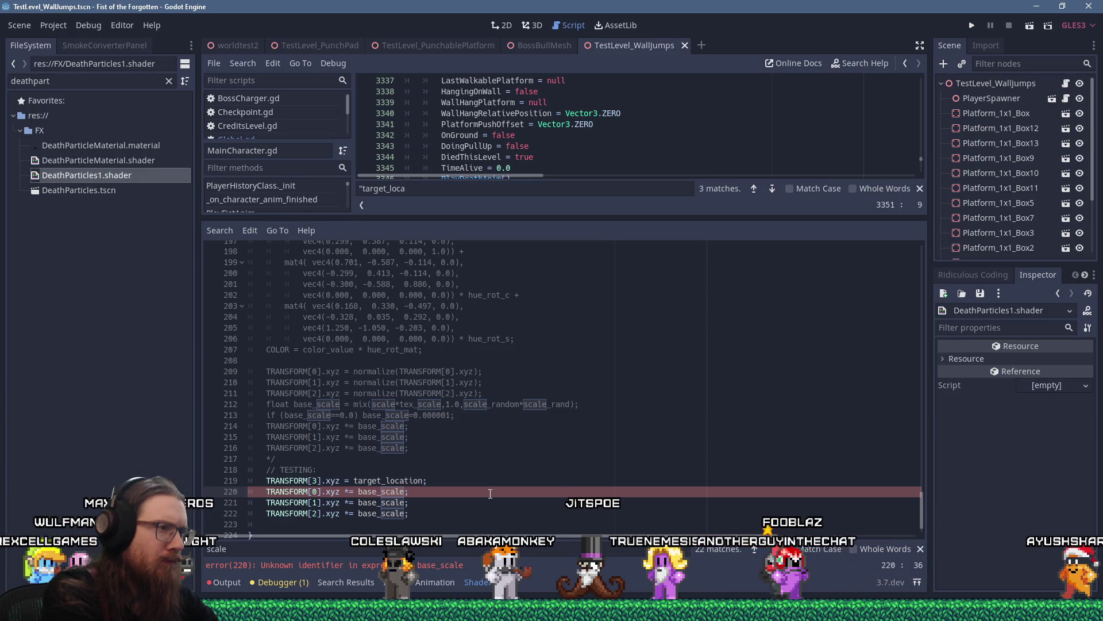
key("ctrl+Left")
key("ctrl+Left")
key("Delete")
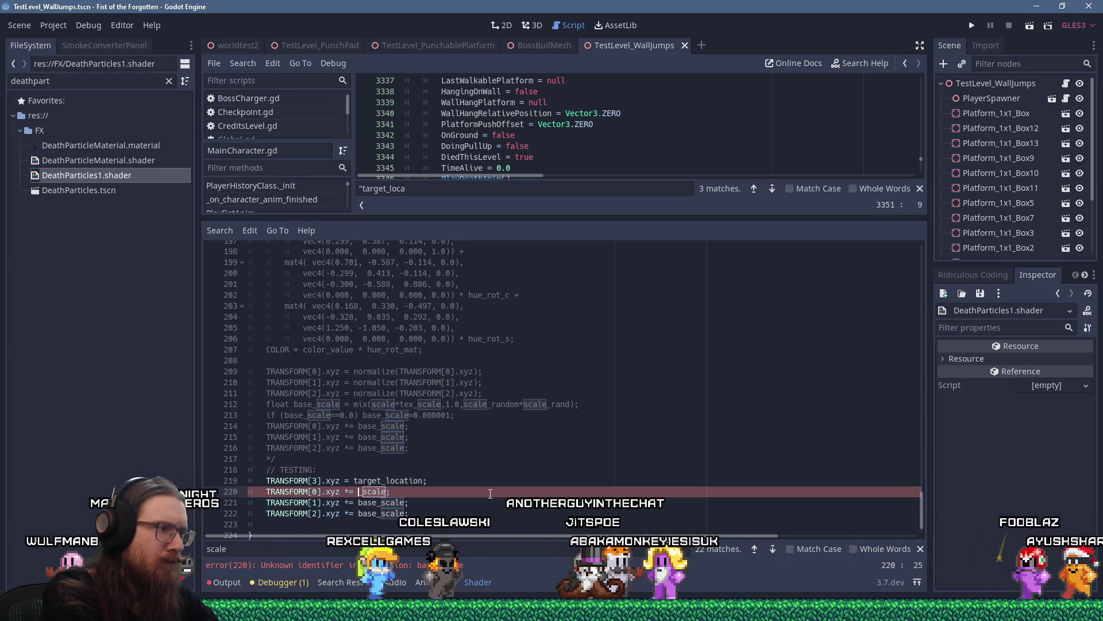
key("Delete")
key("Delete")
key("Delete")
key("Down")
key("Delete")
key("Delete")
key("Delete")
key("Down")
key("Delete")
key("Delete")
key("Delete")
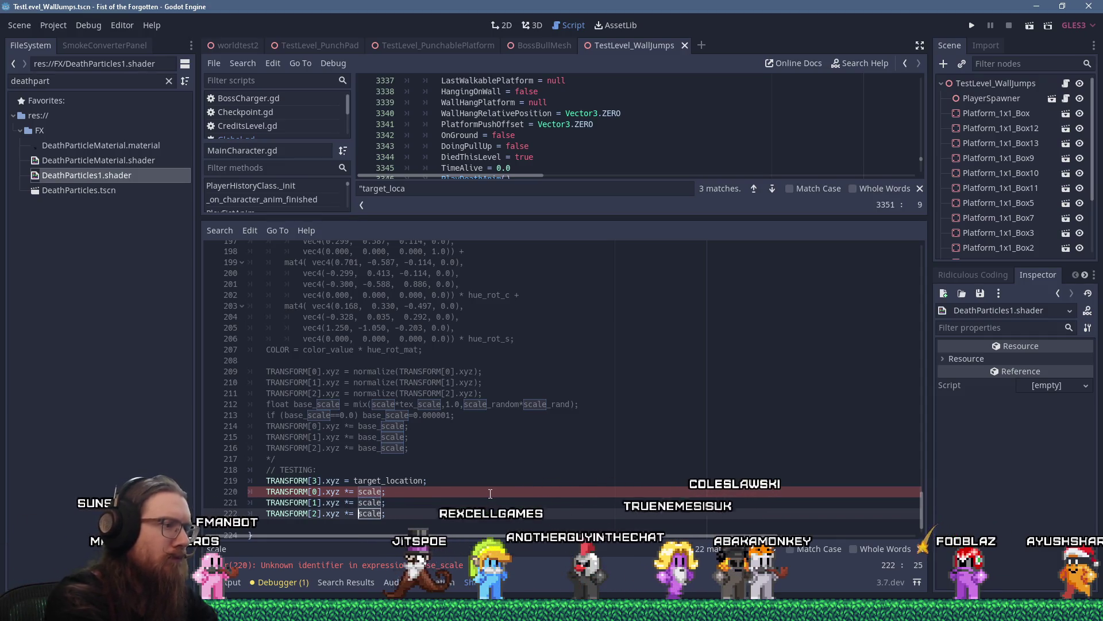
Save the shader, launch the game to test it, and close the game.
key("ctrl+s")
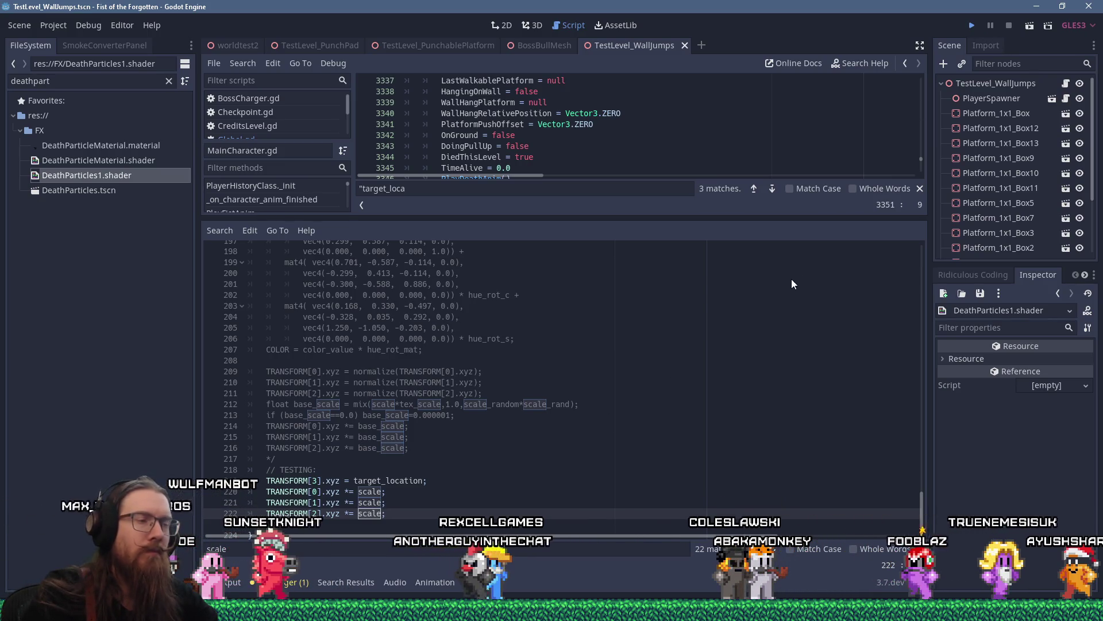
key("ctrl+s")
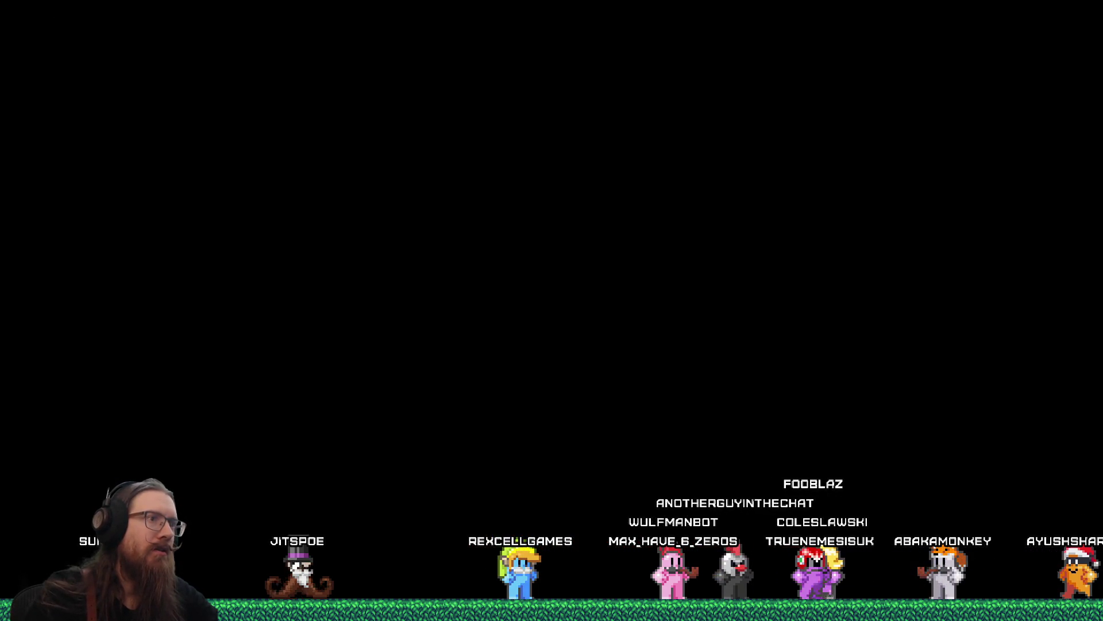
key("F8")
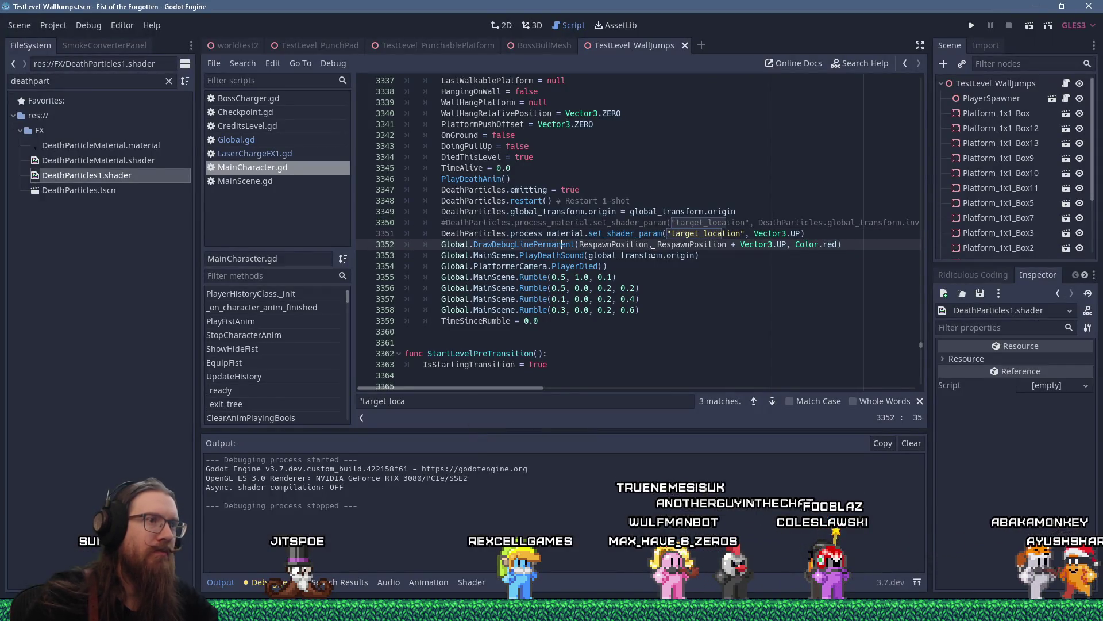
Duplicate the target_location set_shader_param line 3351 as line 3352.
key("Home")
key("shift+End")
key("ctrl+Insert")
key("End")
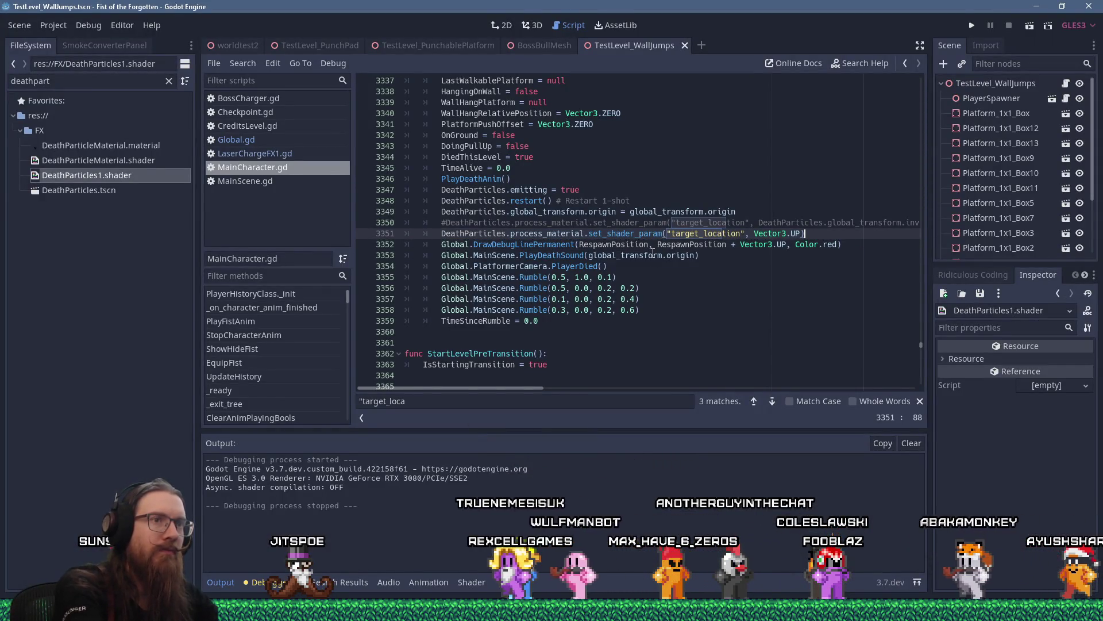
key("Return")
key("shift+Insert")
Make line 3352 set "scale" to 100.0, then save and relaunch the game.
key("Left")
key("Left")
key("Left")
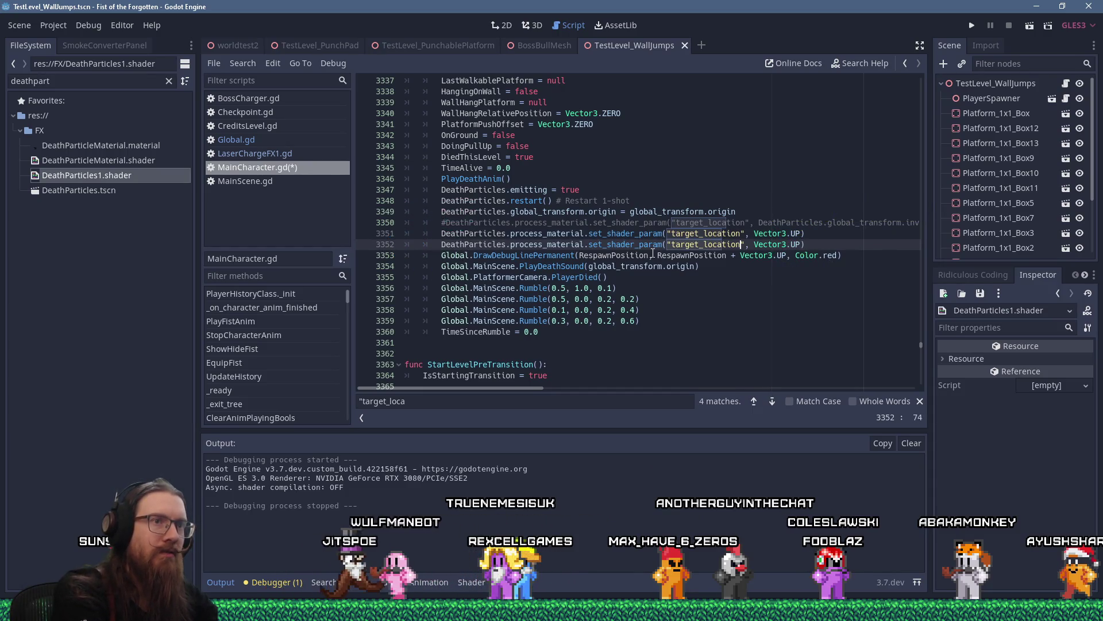
key("ctrl+Left")
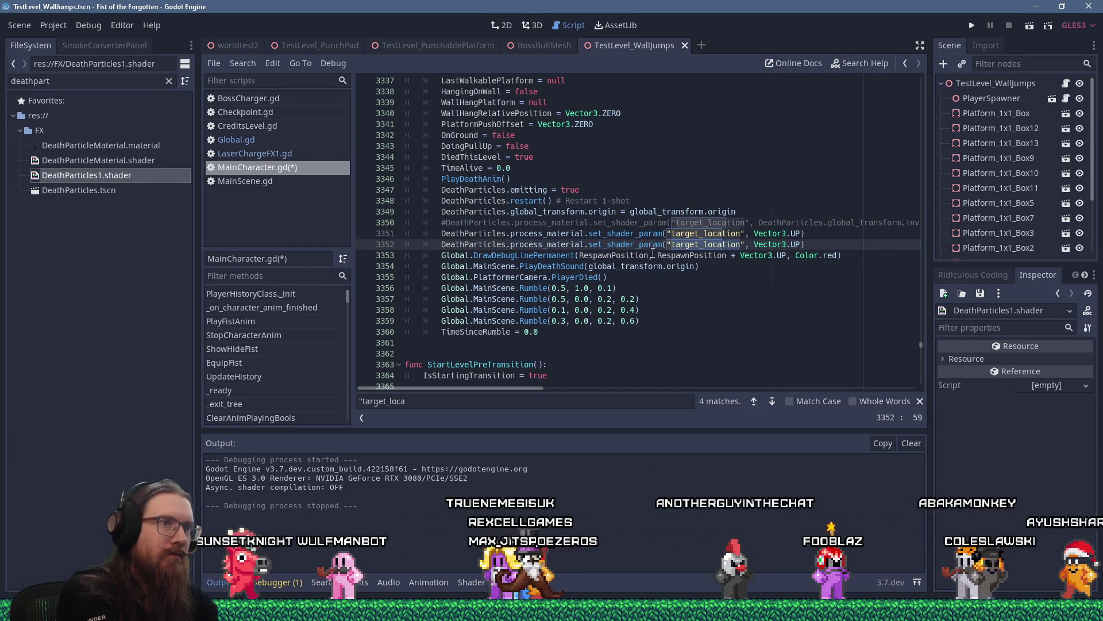
key("ctrl+shift+Right")
type("scale")
key("End")
key("Left")
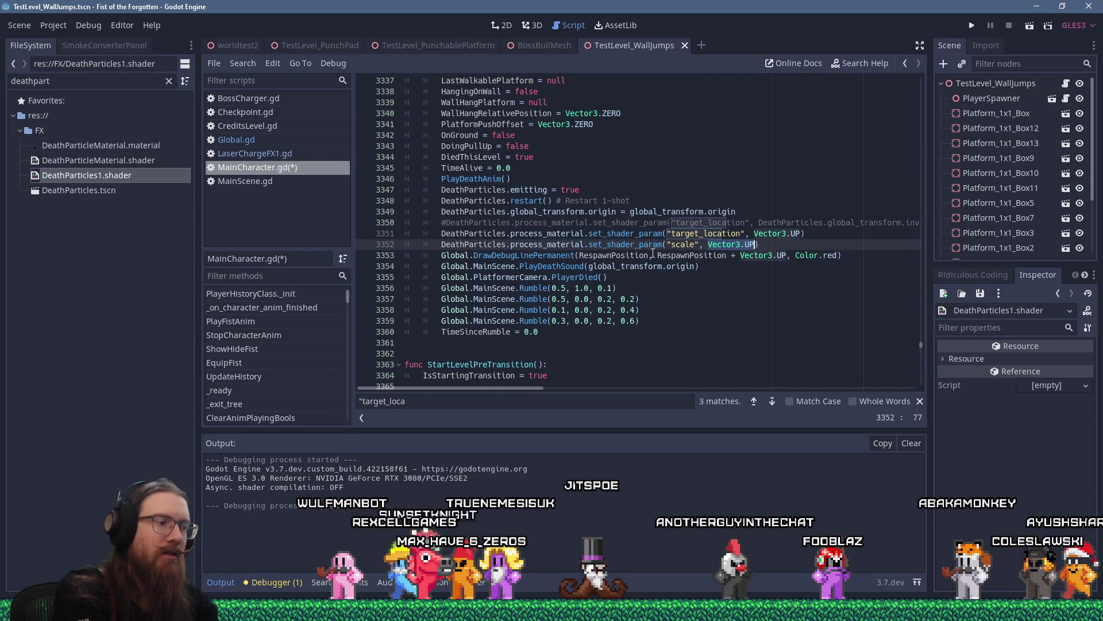
type("100.0")
key("ctrl+s")
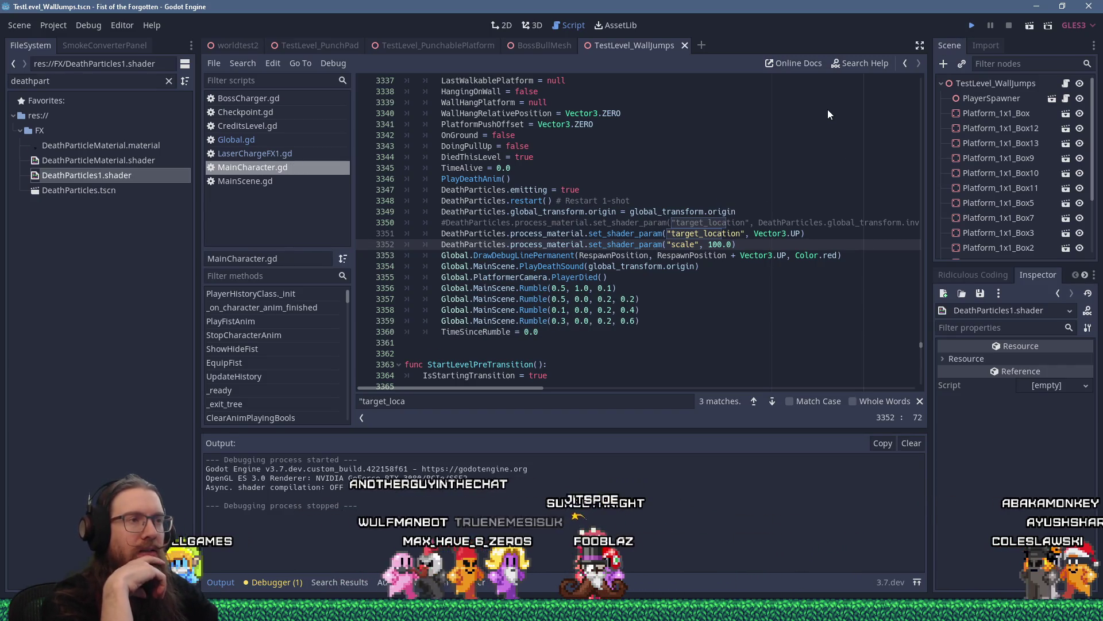
key("ctrl+s")
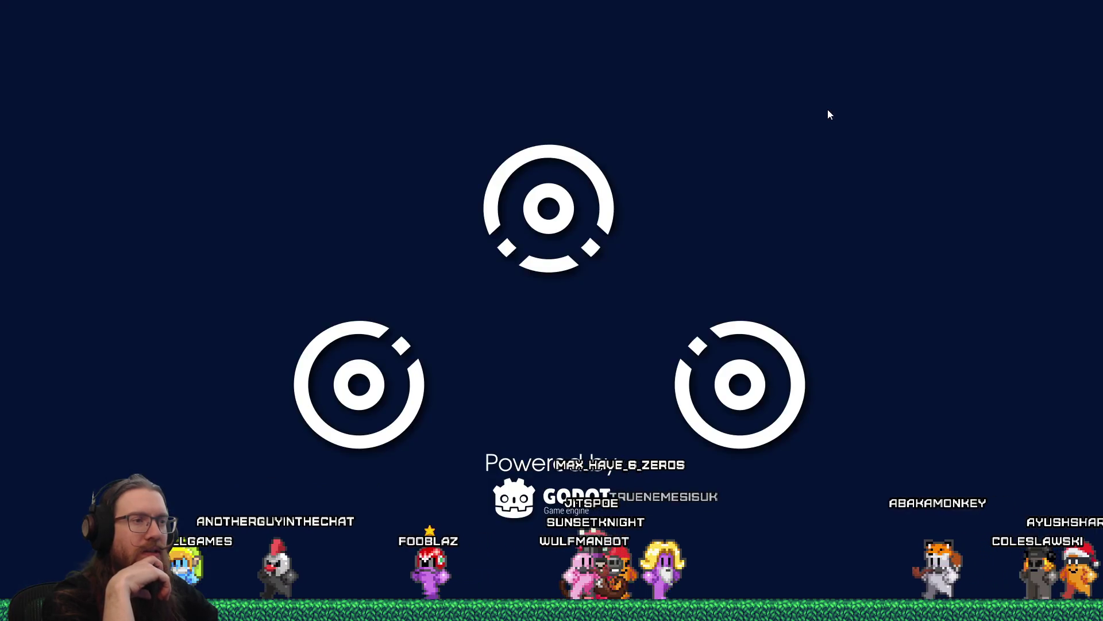
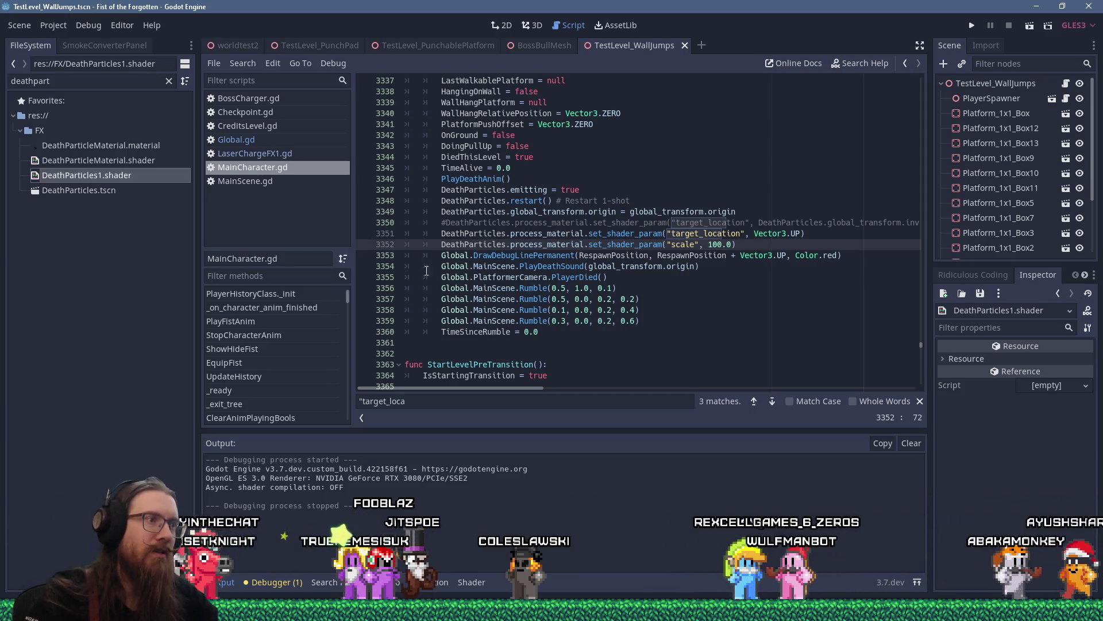
Comment out line 3352, the death particles' scale = 100.0 shader parameter call, with #.
left_click(442, 244)
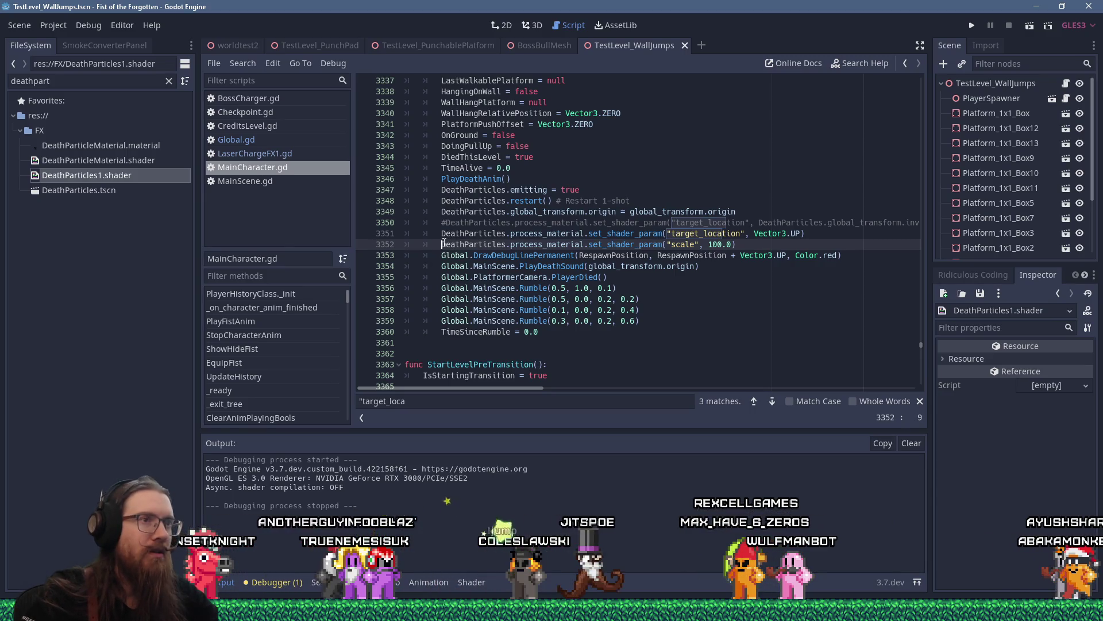
type("#")
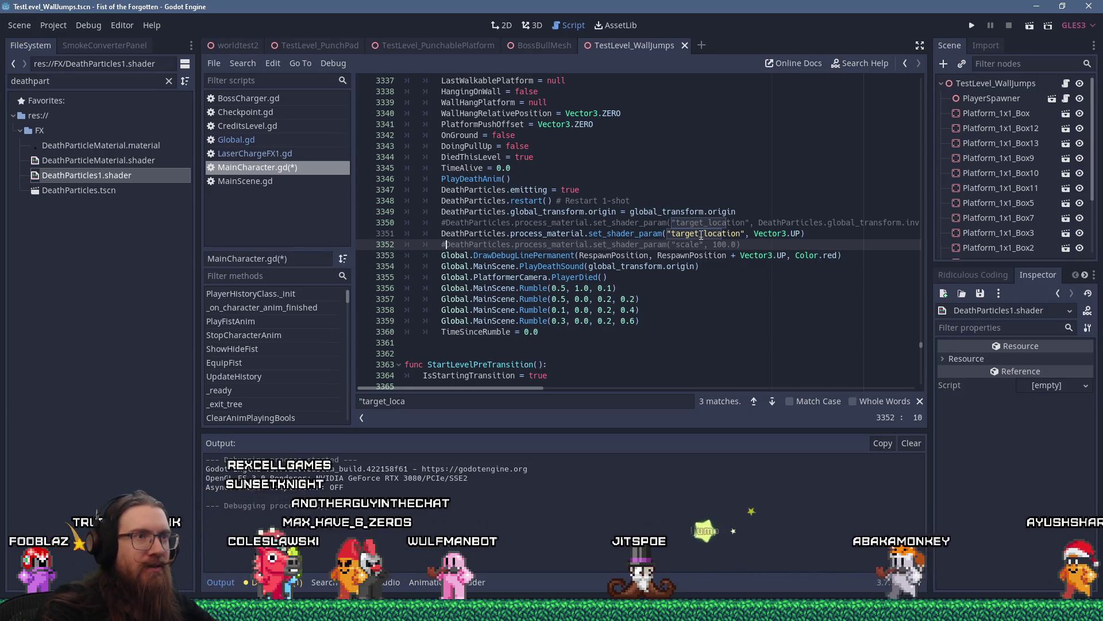
key("alt+Tab")
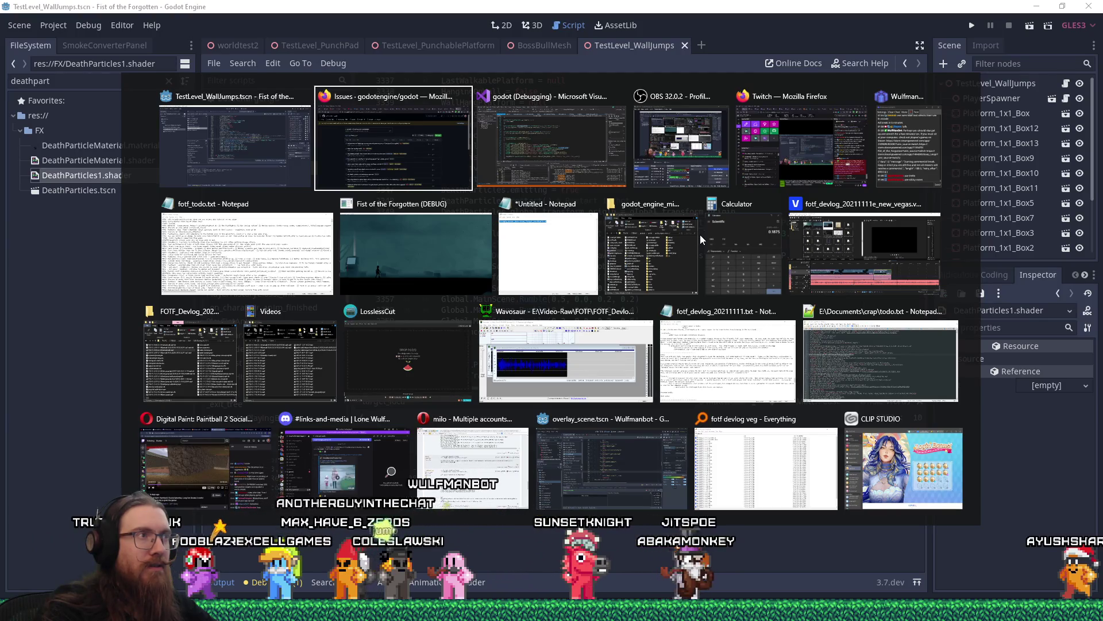
key("alt+shift+Tab")
key("alt+Tab")
key("alt+Tab")
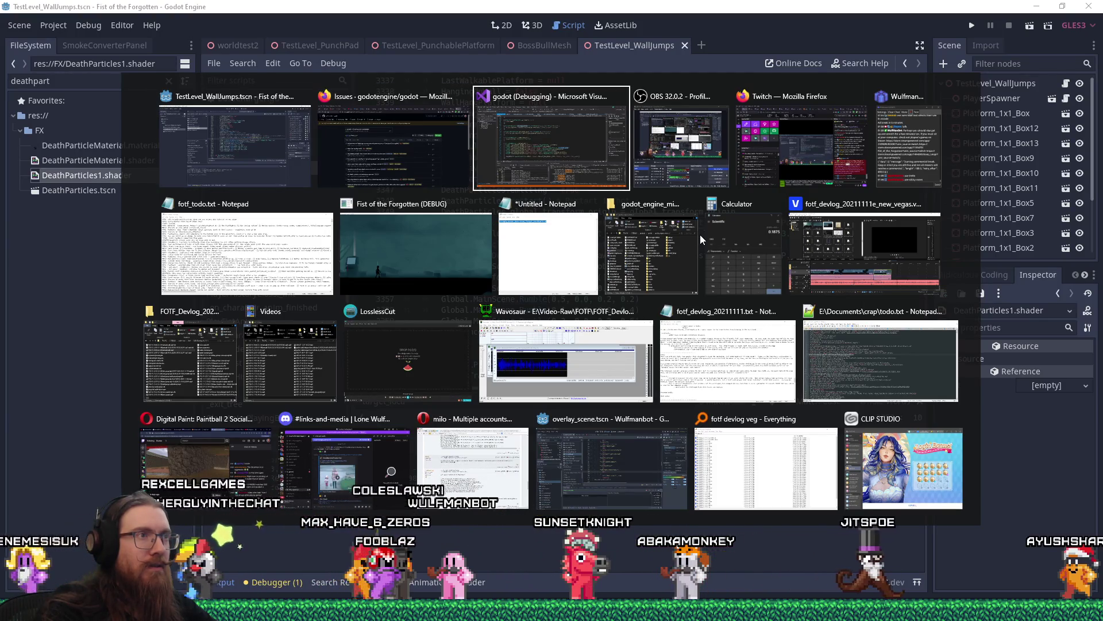
key("alt+shift+Tab")
key("alt+shift+Tab")
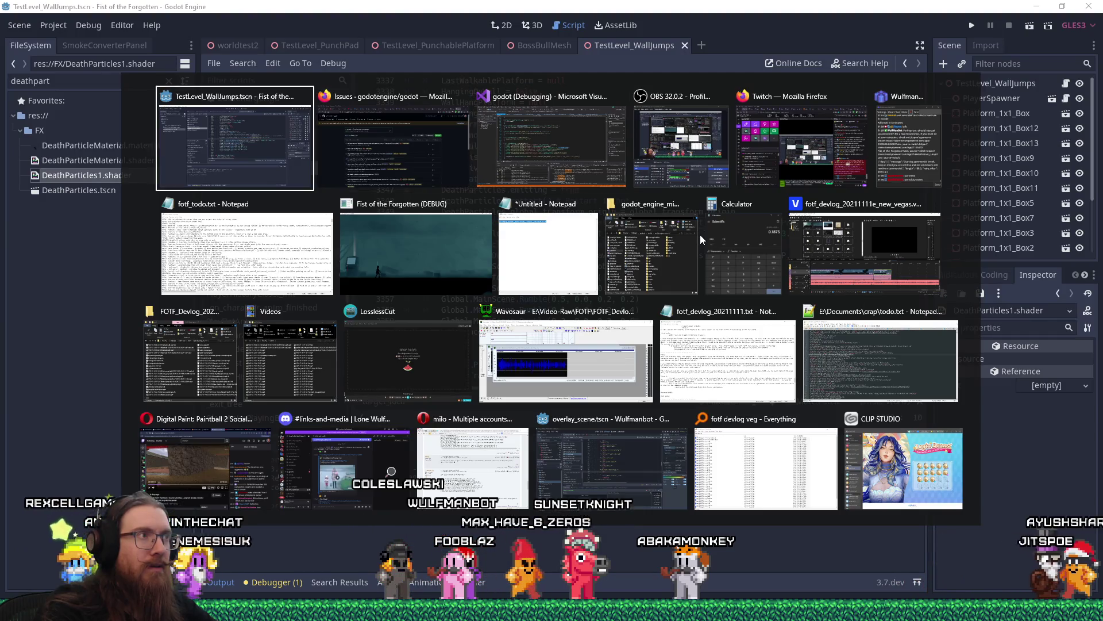
left_click(819, 235)
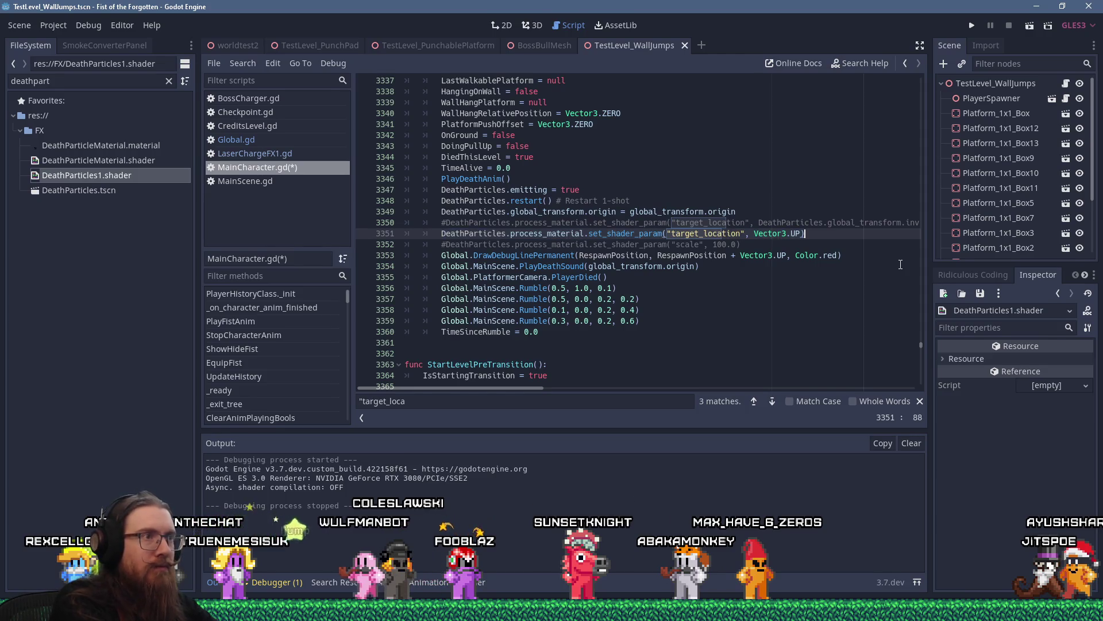
Duplicate the target_location call as test_offset set to Vector3.UP, save, and view the shader.
key("Return")
type("DeathParticles.process_material.set_shader_param(\"target_location\", Vector3.UP)")
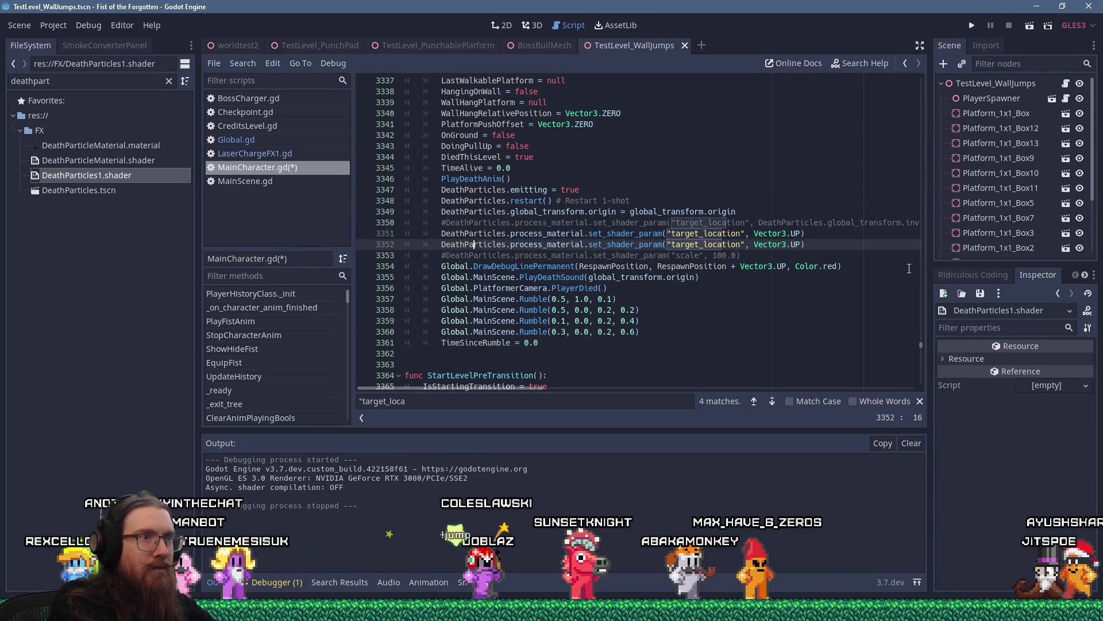
key("Right")
key("Right")
key("Right")
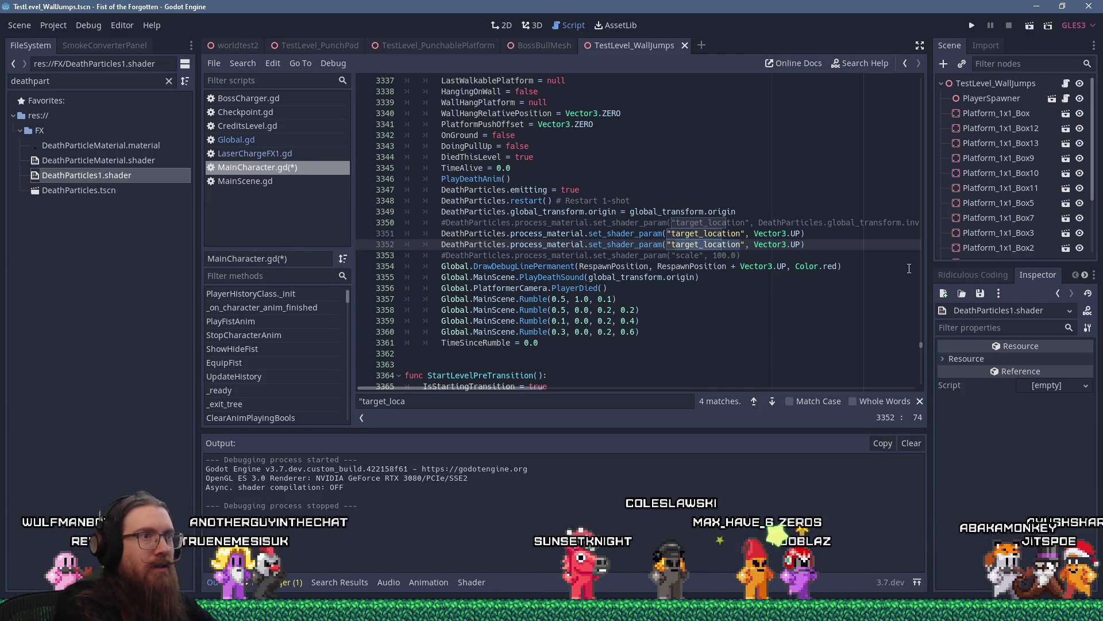
key("ctrl+Delete")
key("BackSpace")
type("est_offset")
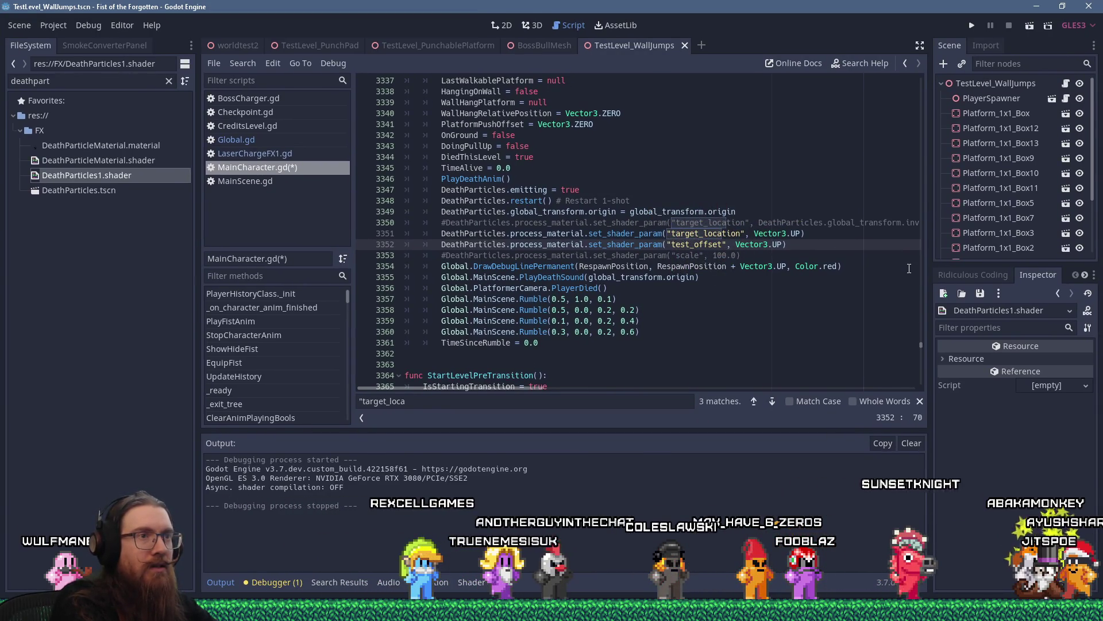
key("ctrl+s")
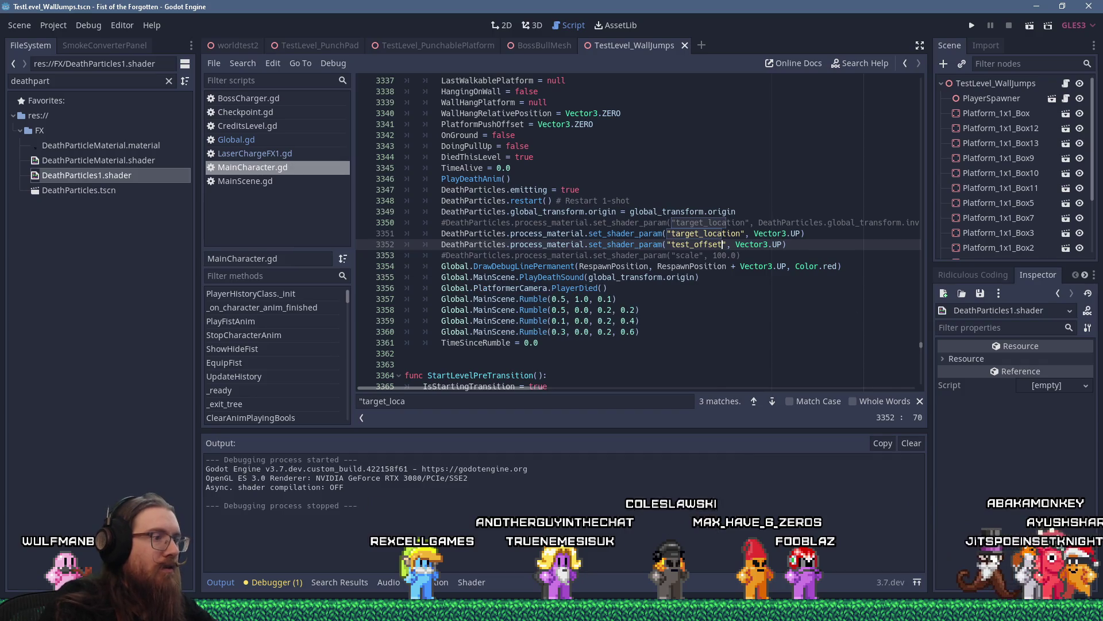
left_click(470, 581)
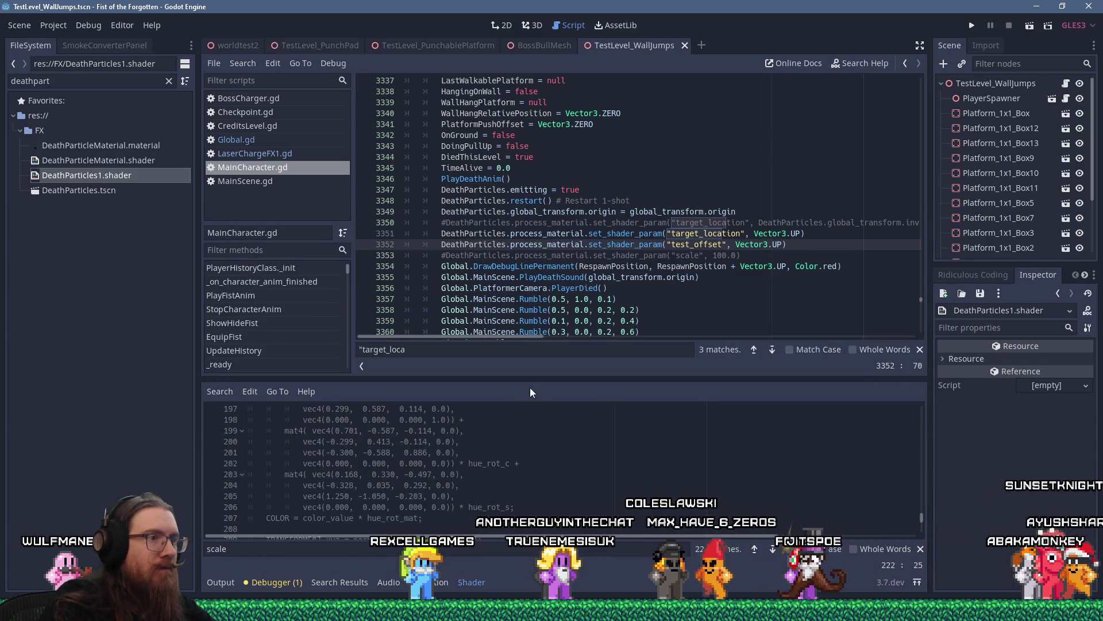
Declare 'uniform vec3 test_offset = vec3(0.0, 0.0, 0.0);' at line 32 of DeathParticles1.shader.
left_click_drag(536, 378, 540, 269)
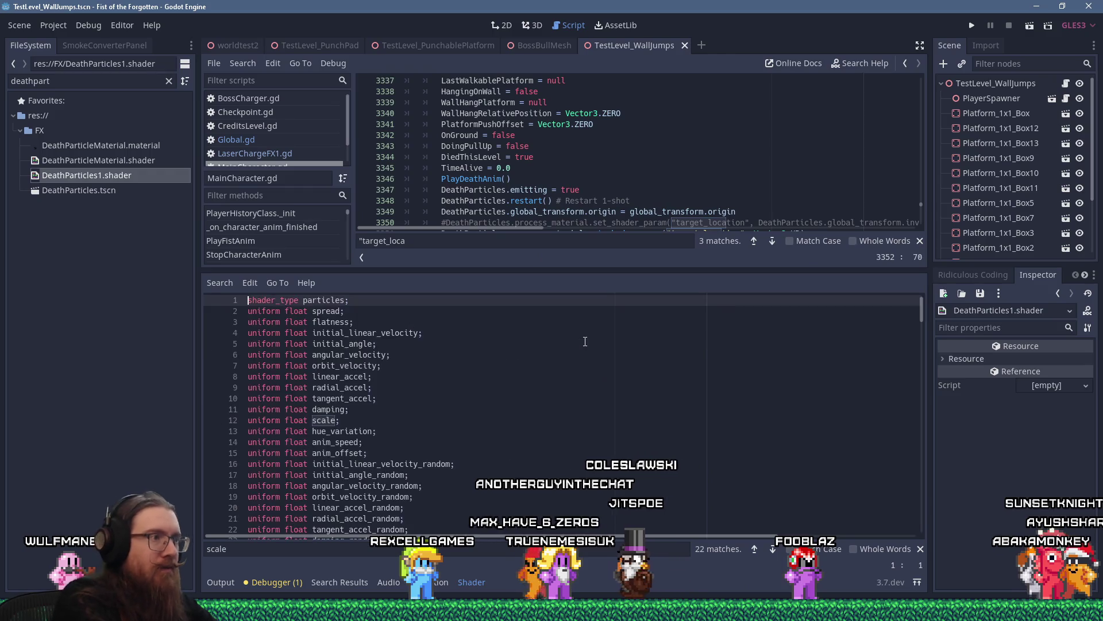
key("Down")
key("Down")
key("Down")
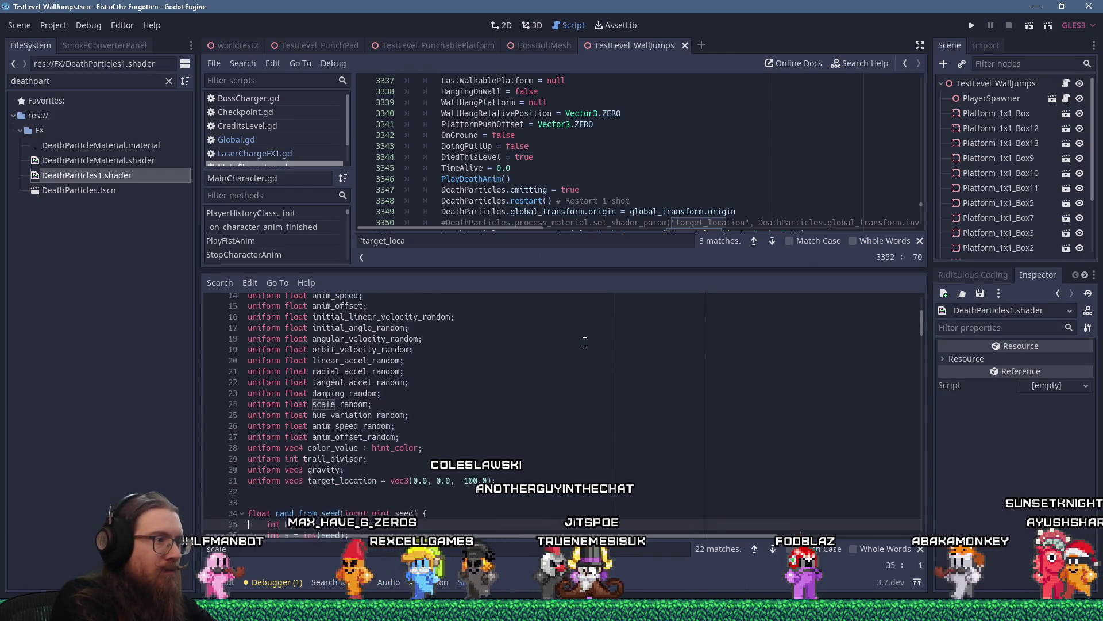
key("Up")
key("Up")
key("Up")
type("u")
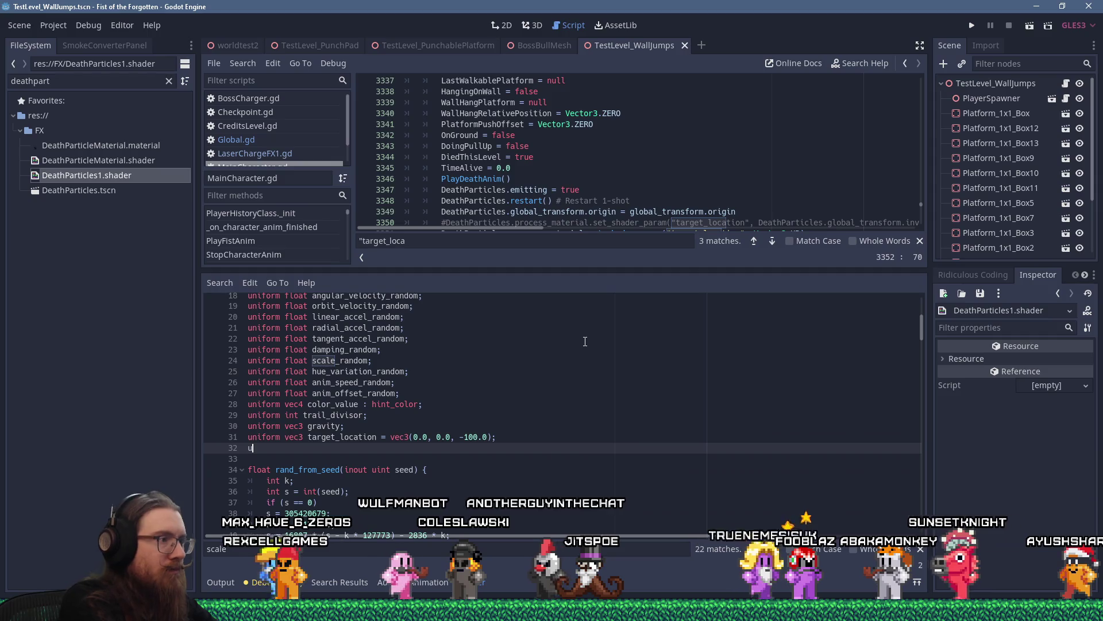
type("niform vec3 test_offset = vec3(0.0.")
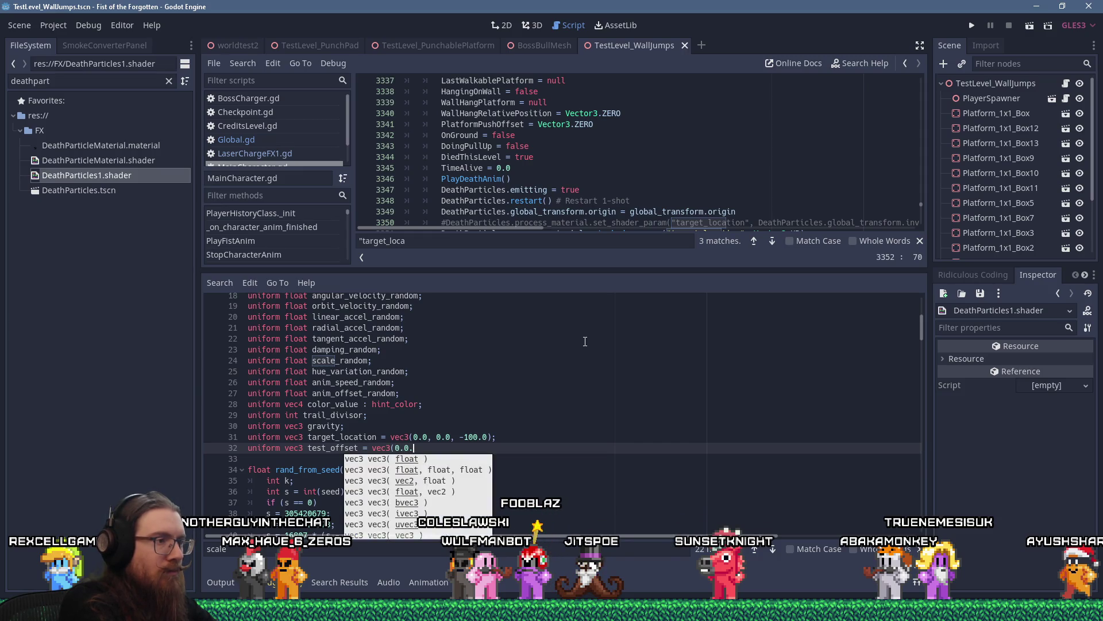
key("BackSpace")
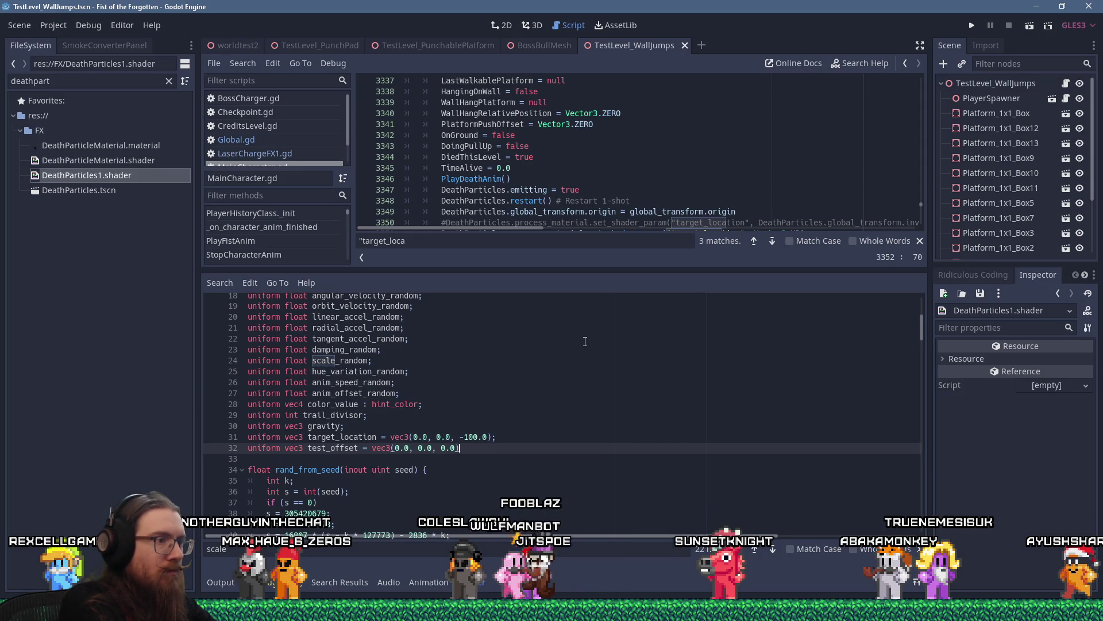
Append '+ test_offset' to the position on line 220, save the shader, and run the game.
key("ctrl+End")
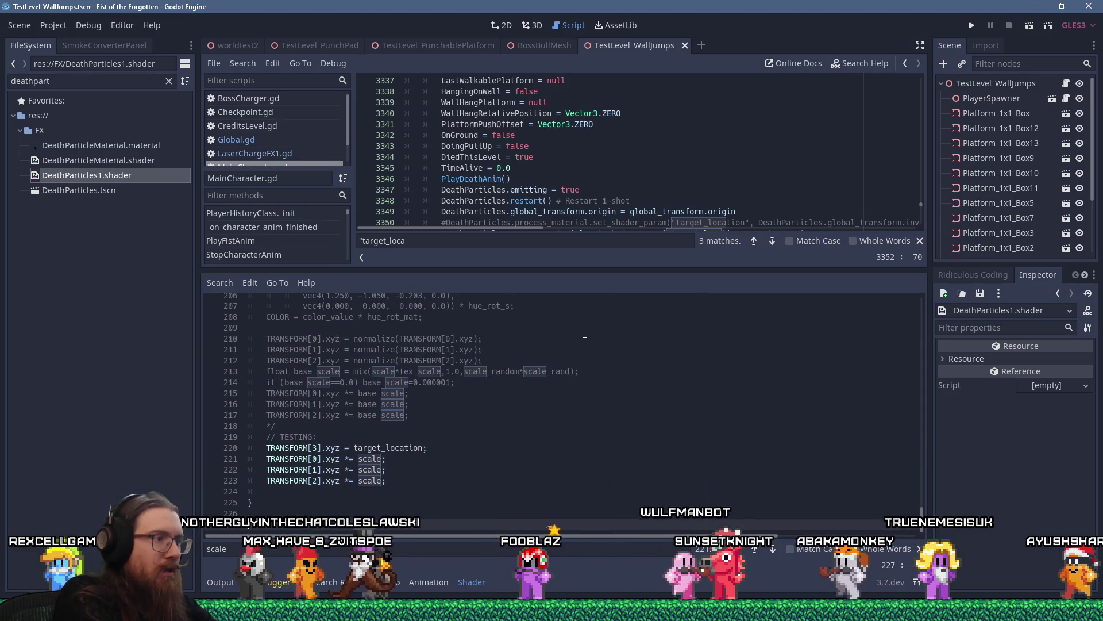
key("Up")
key("Up")
key("Up")
key("End")
key("Left")
type("+ t")
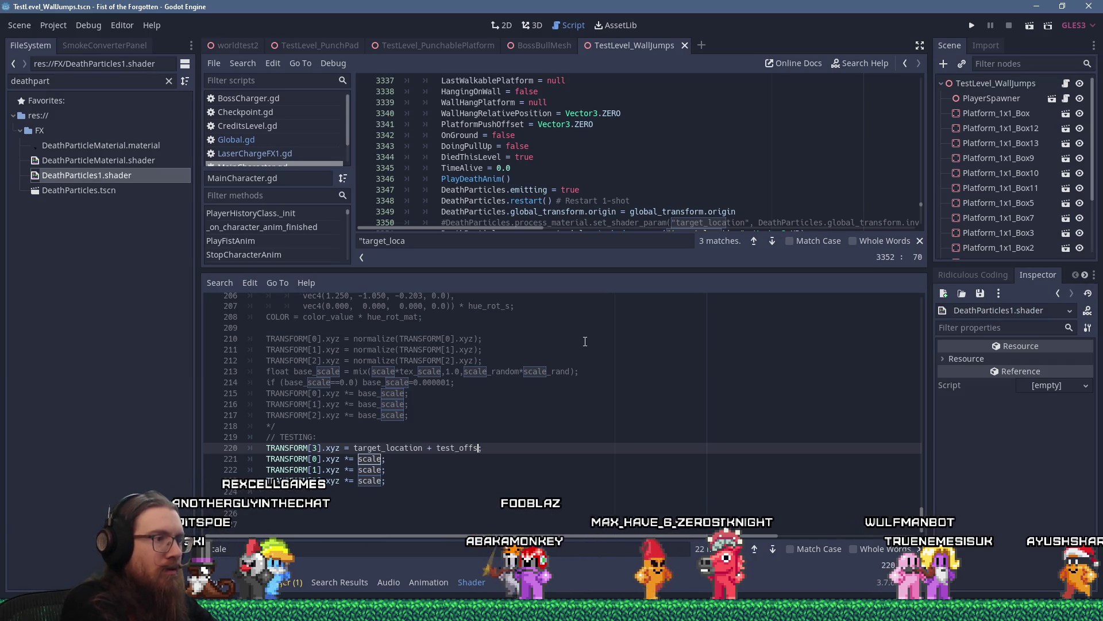
type("est")
key("ctrl+s")
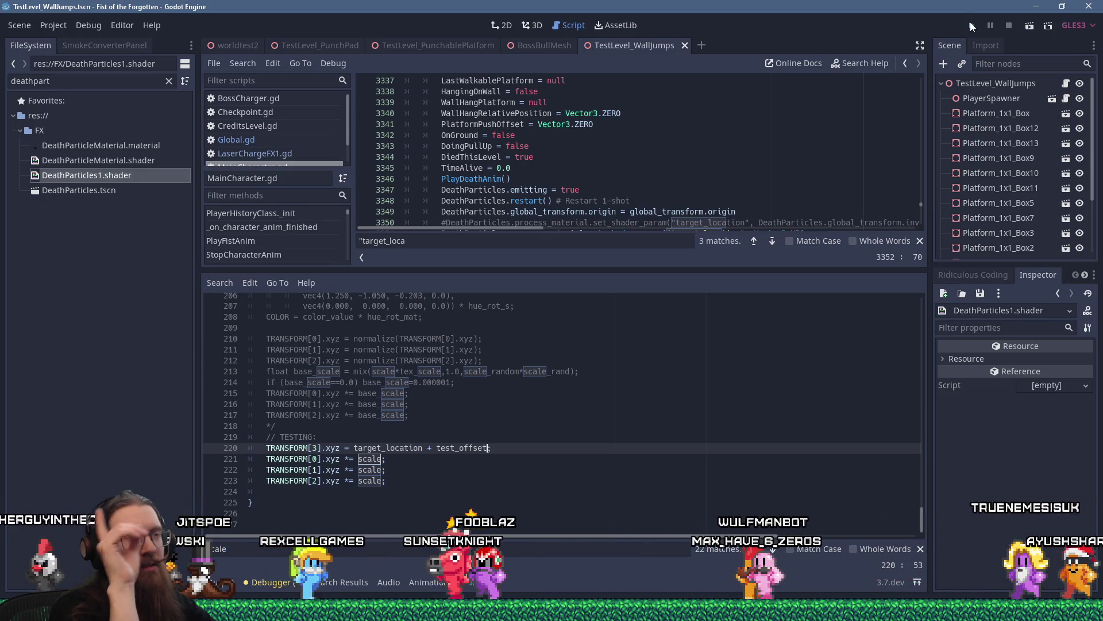
left_click(971, 27)
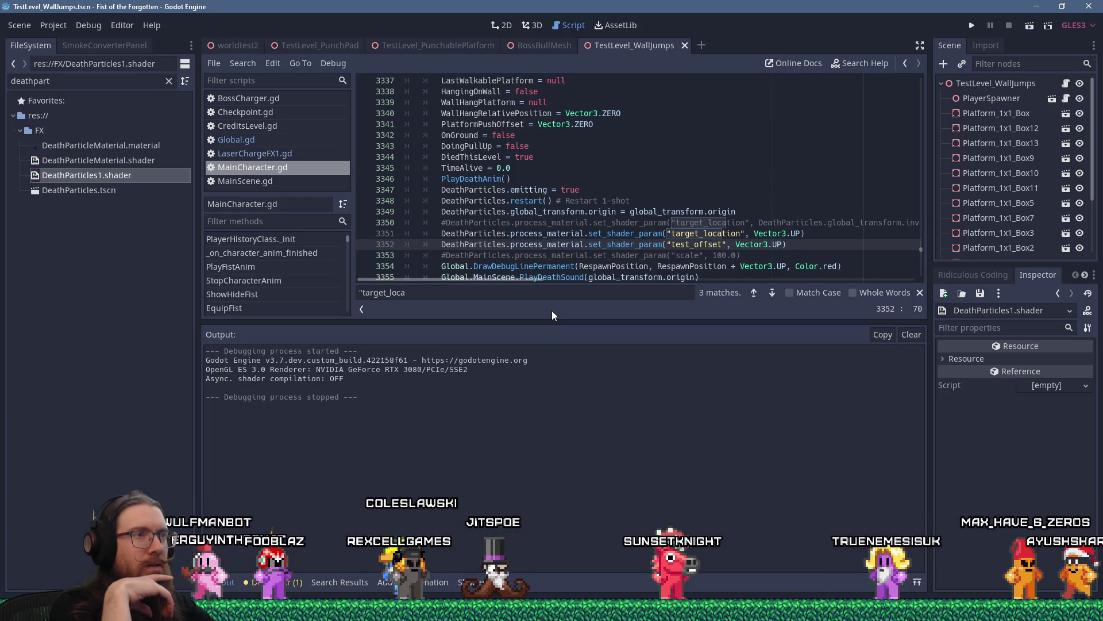
Search MainCharacter.gd for target_location to find its other use at line 3043.
double_click(696, 232)
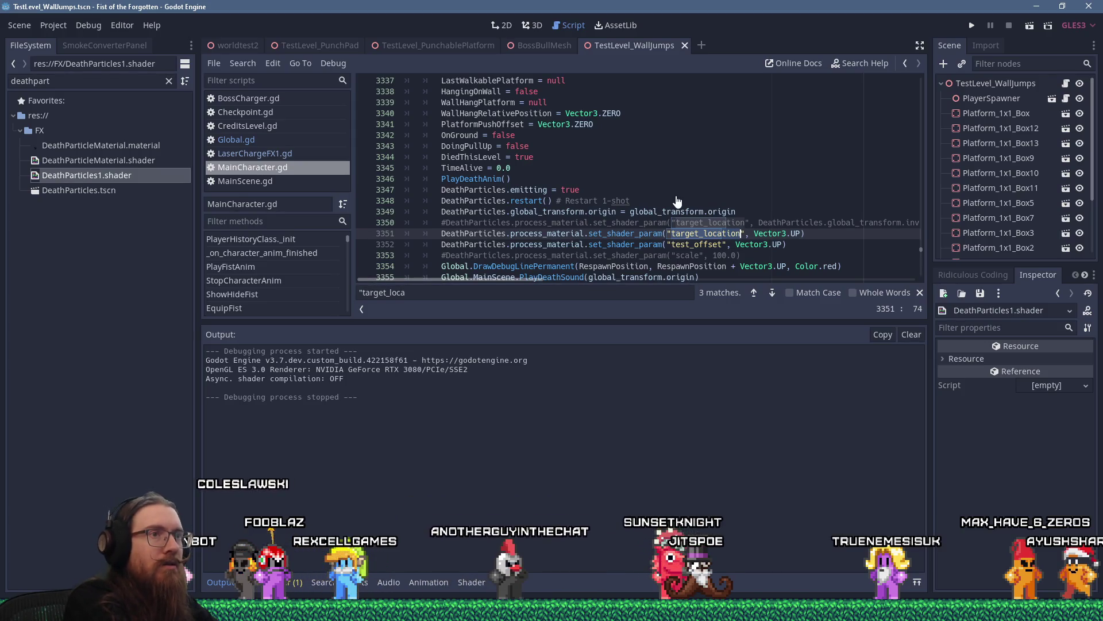
key("ctrl+f")
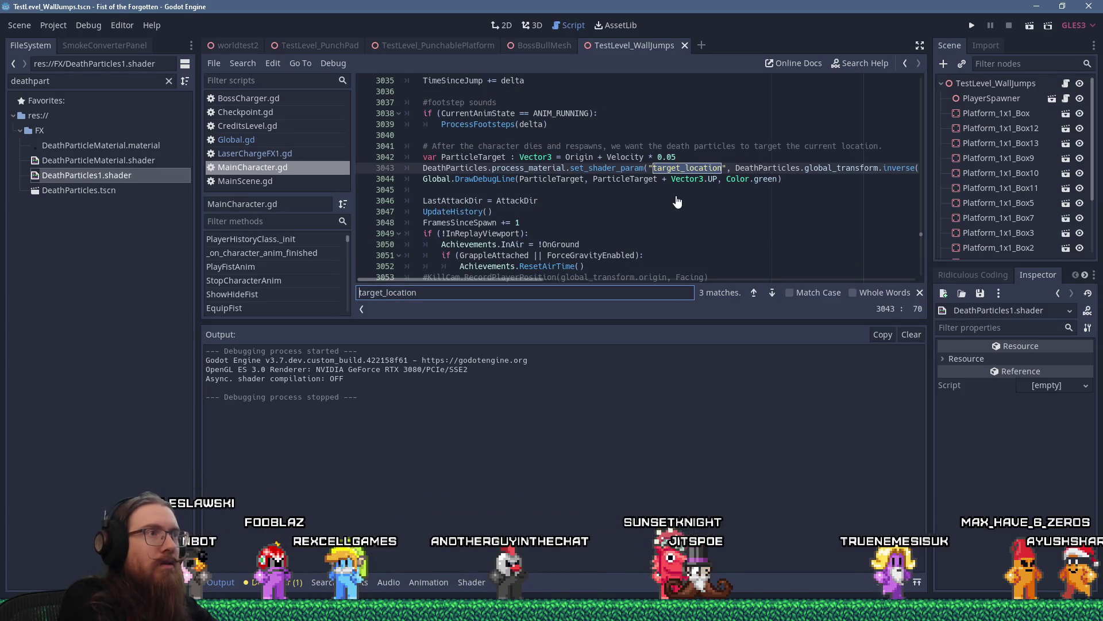
left_click(451, 168)
scroll(451, 168, "up", 6)
scroll(451, 168, "up", 20)
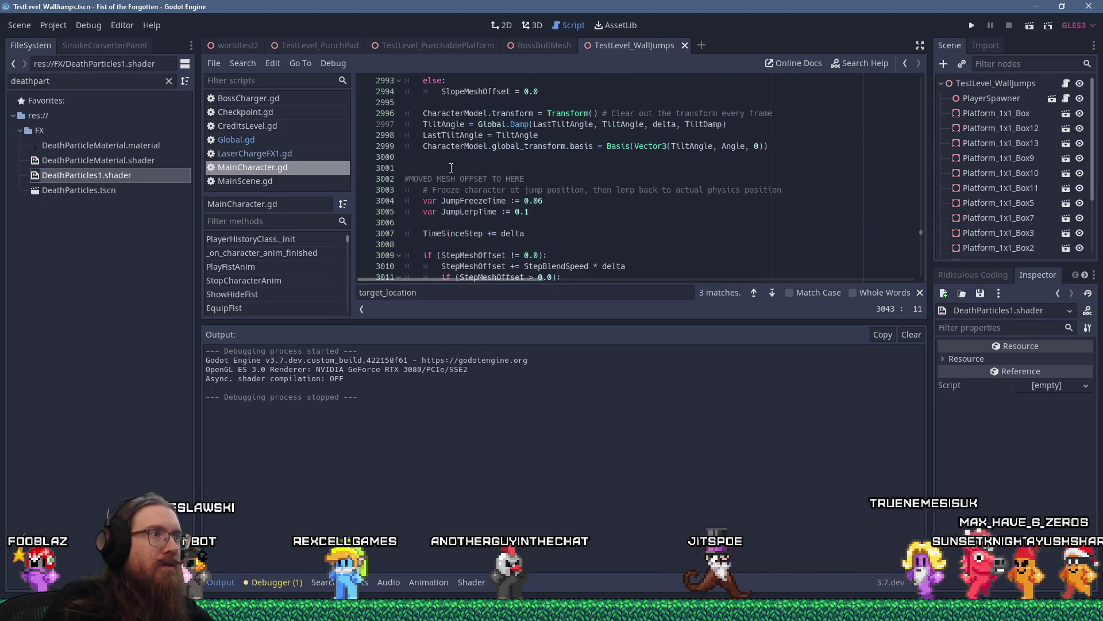
scroll(451, 168, "up", 20)
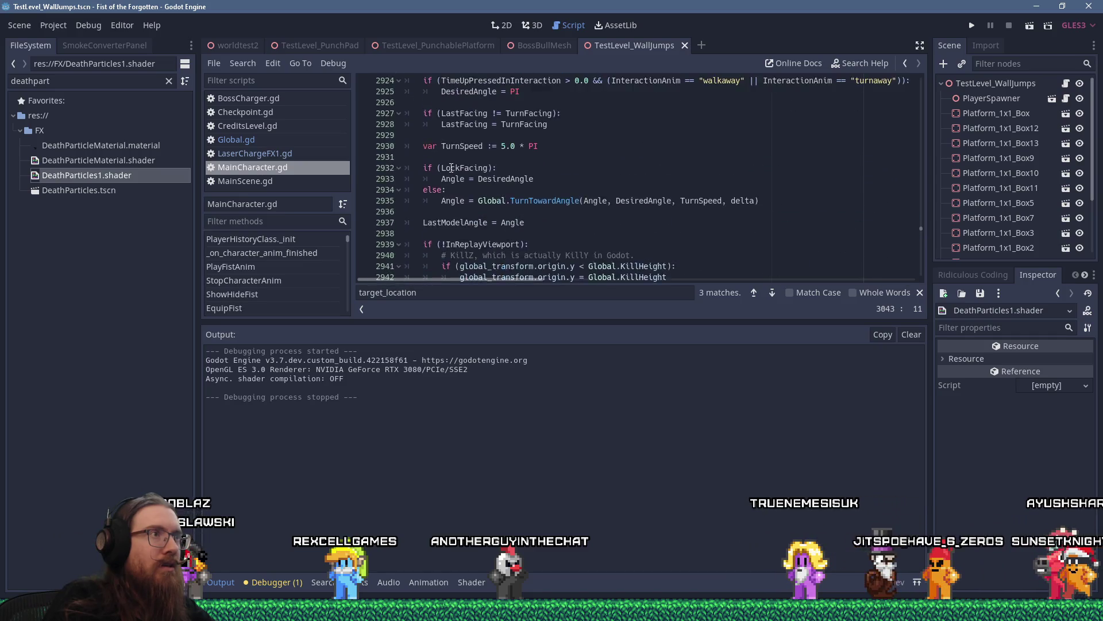
scroll(452, 168, "up", 20)
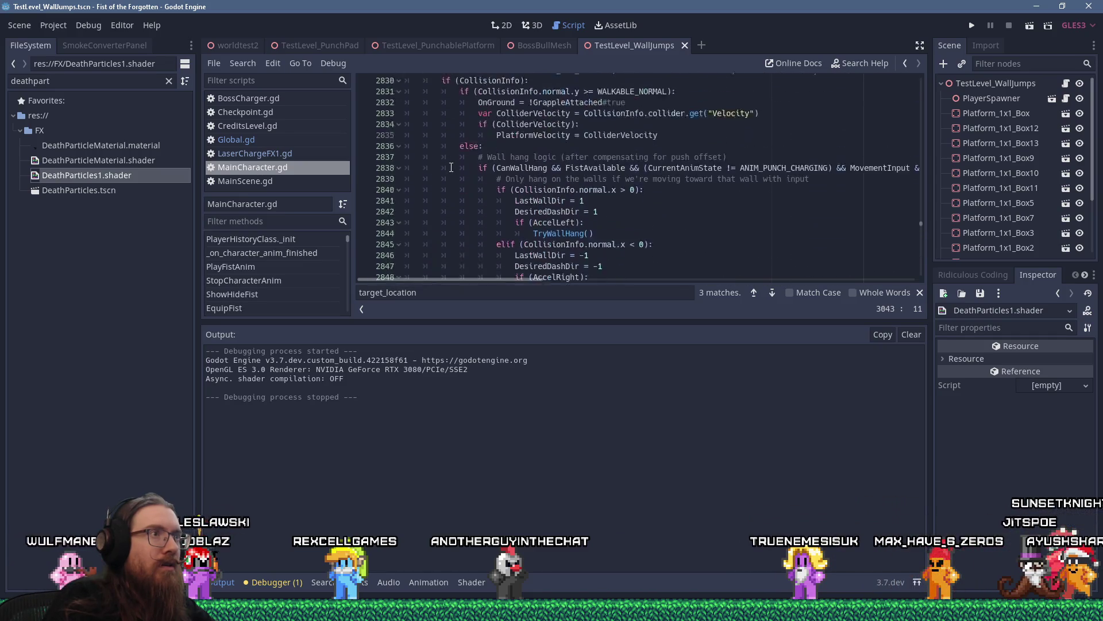
scroll(451, 167, "up", 3)
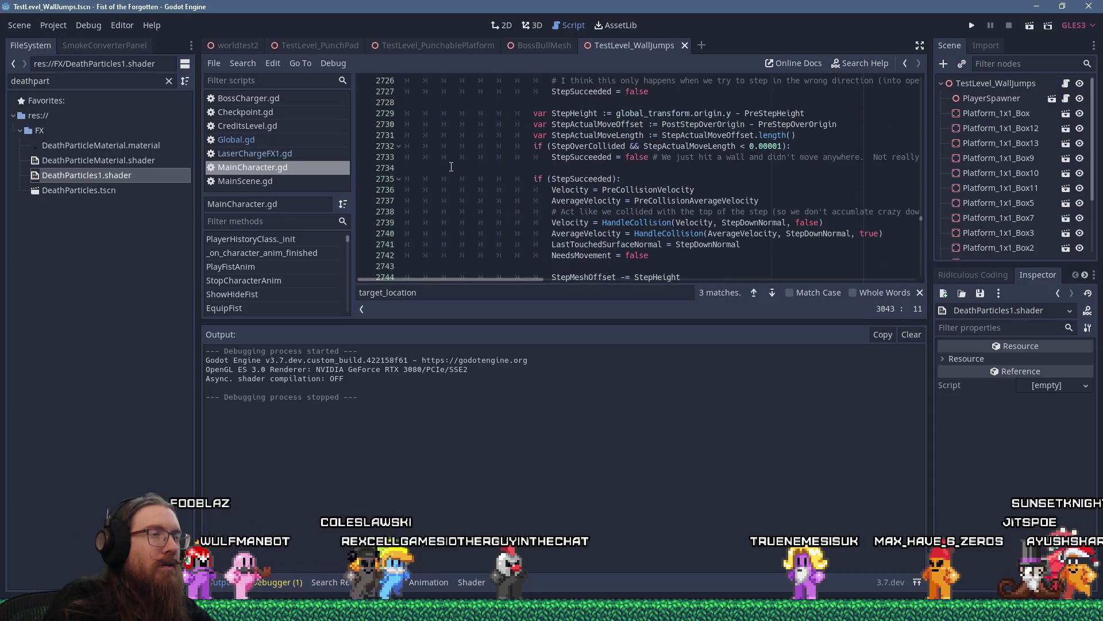
scroll(451, 166, "down", 4)
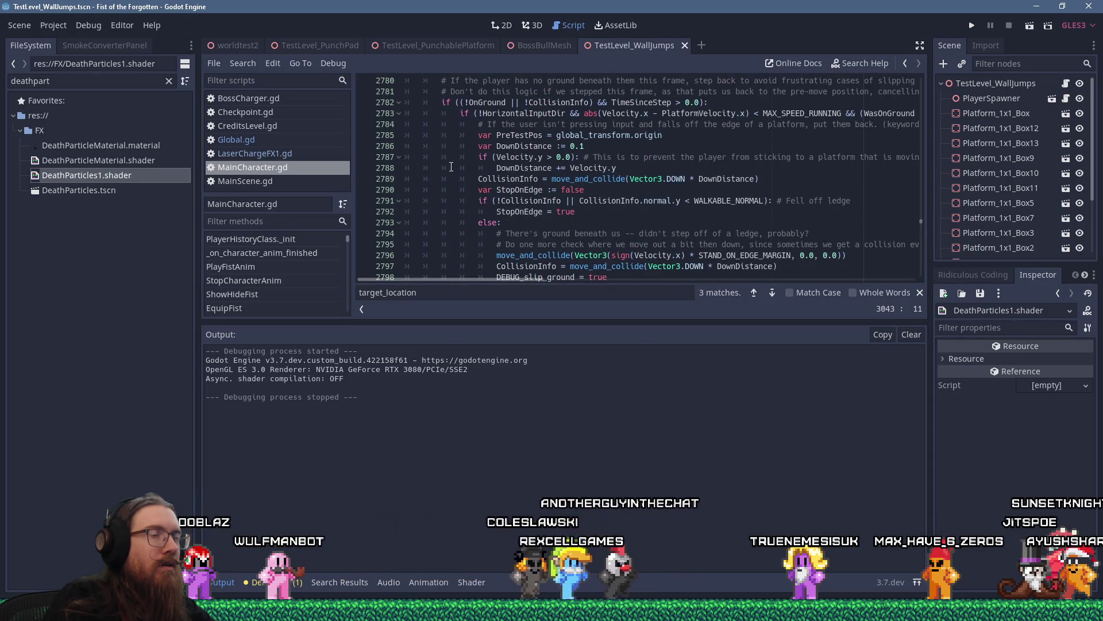
scroll(451, 167, "down", 20)
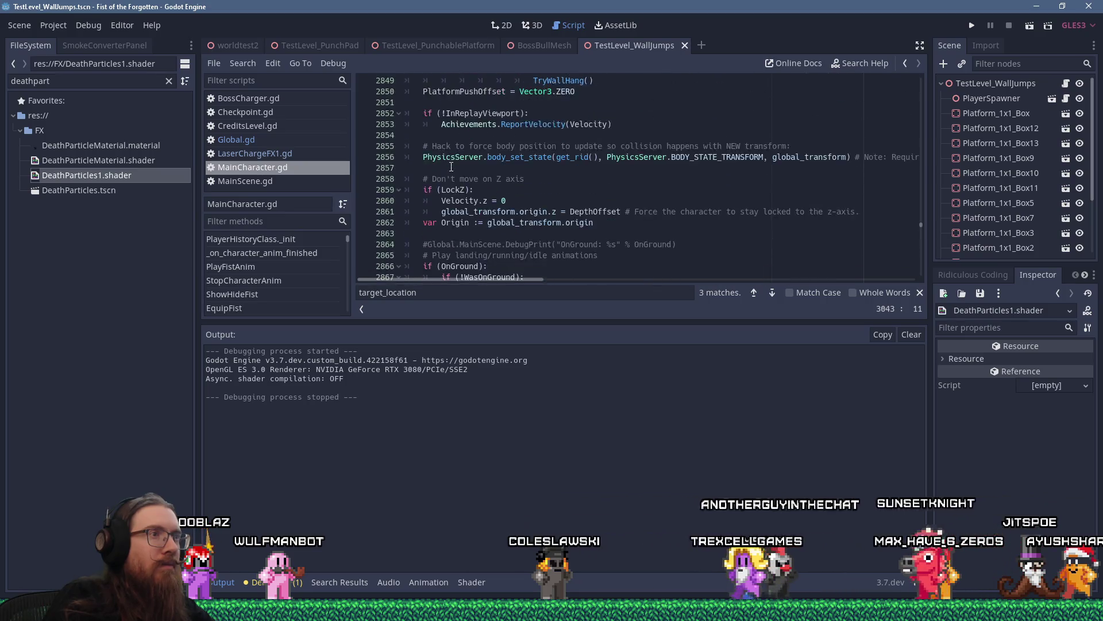
scroll(451, 167, "down", 17)
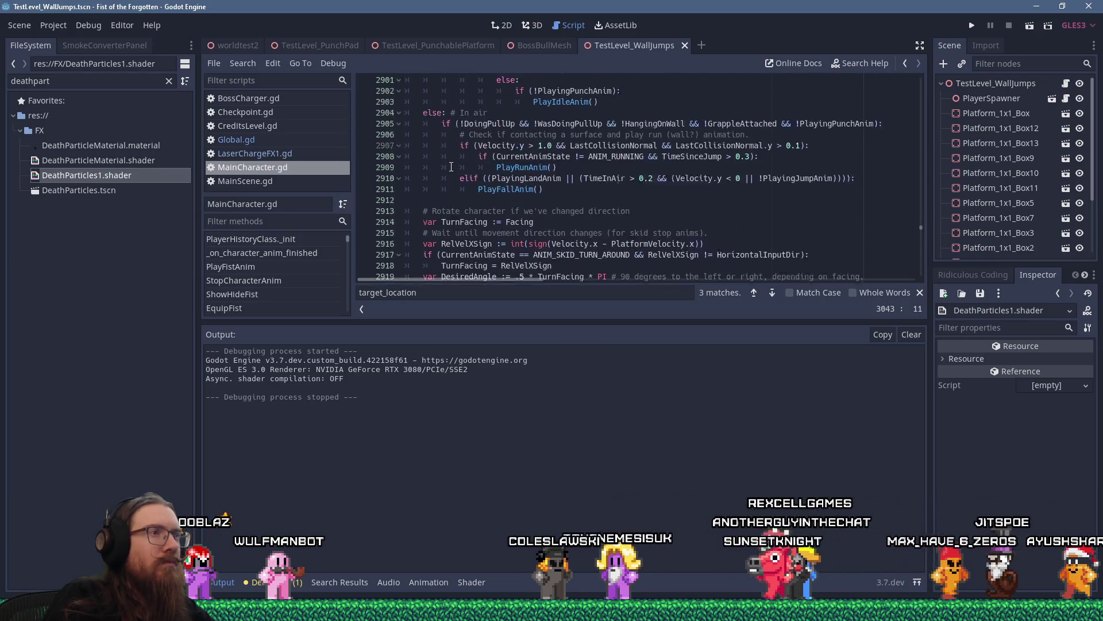
scroll(452, 166, "down", 20)
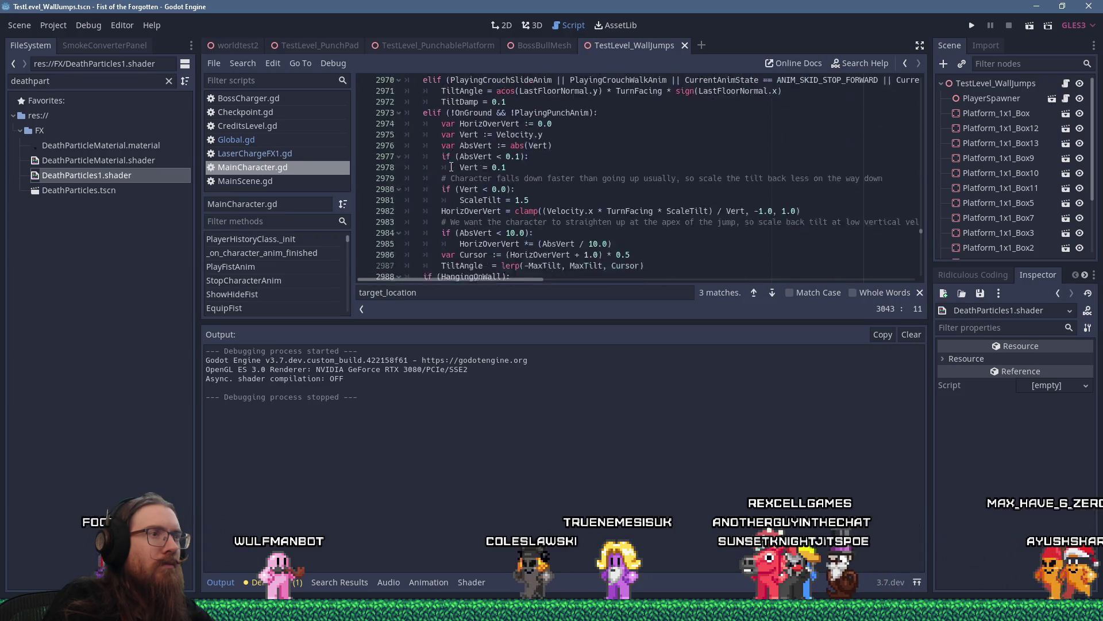
scroll(451, 167, "down", 20)
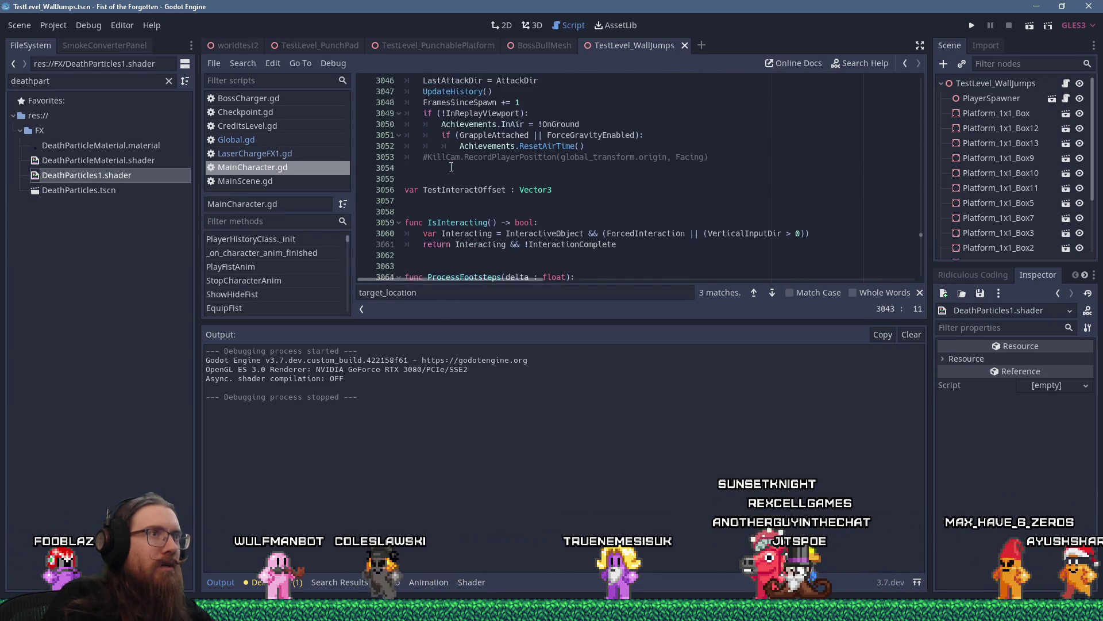
scroll(483, 166, "up", 4)
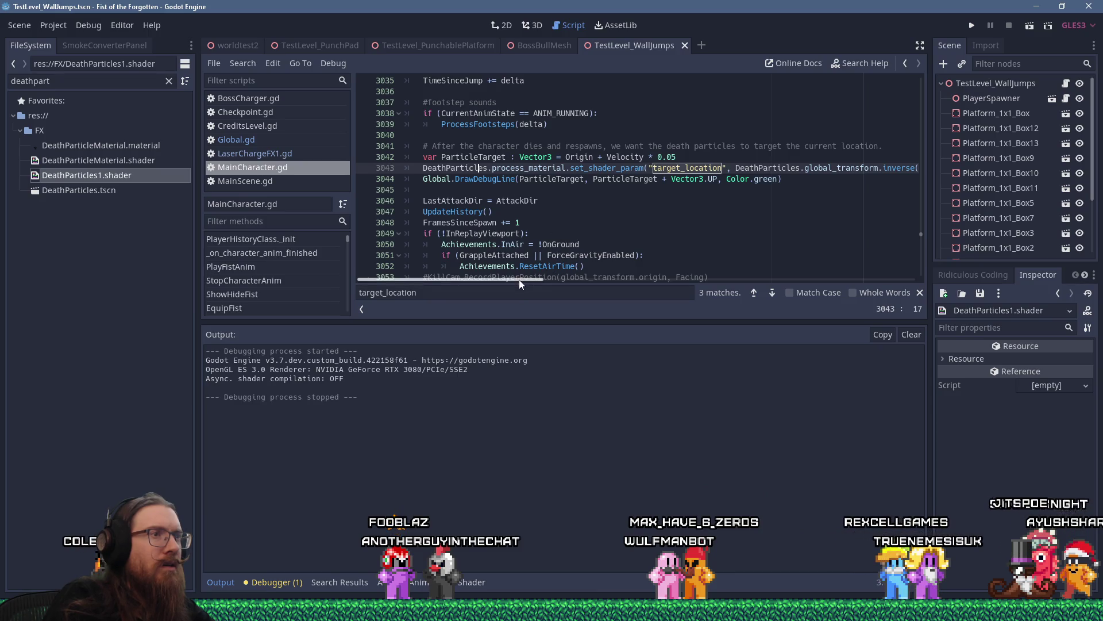
left_click_drag(519, 280, 563, 276)
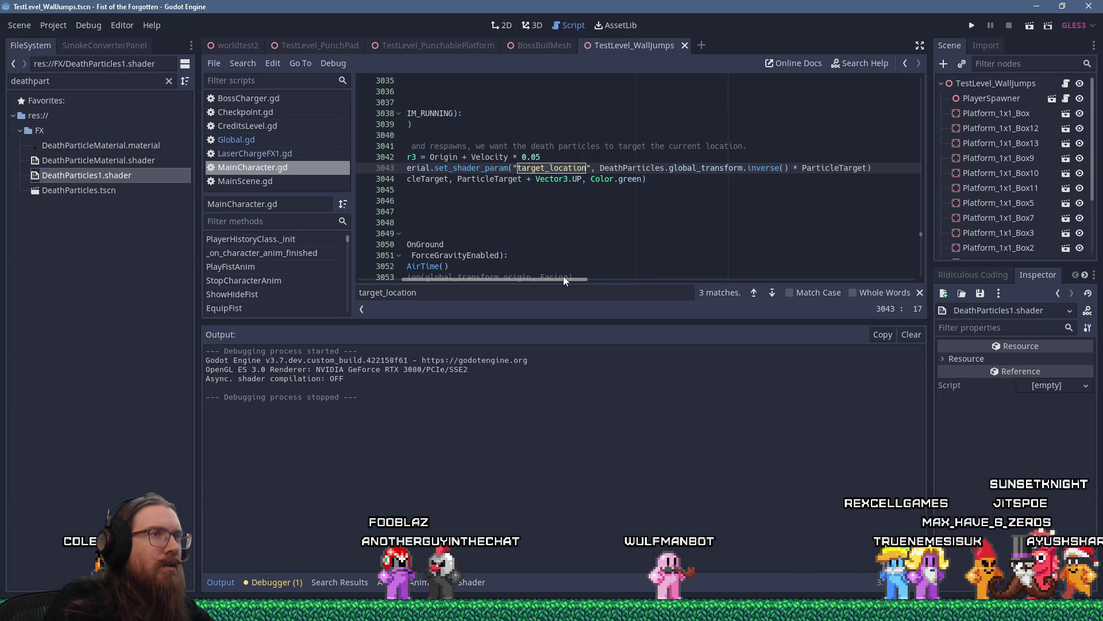
left_click_drag(563, 276, 511, 264)
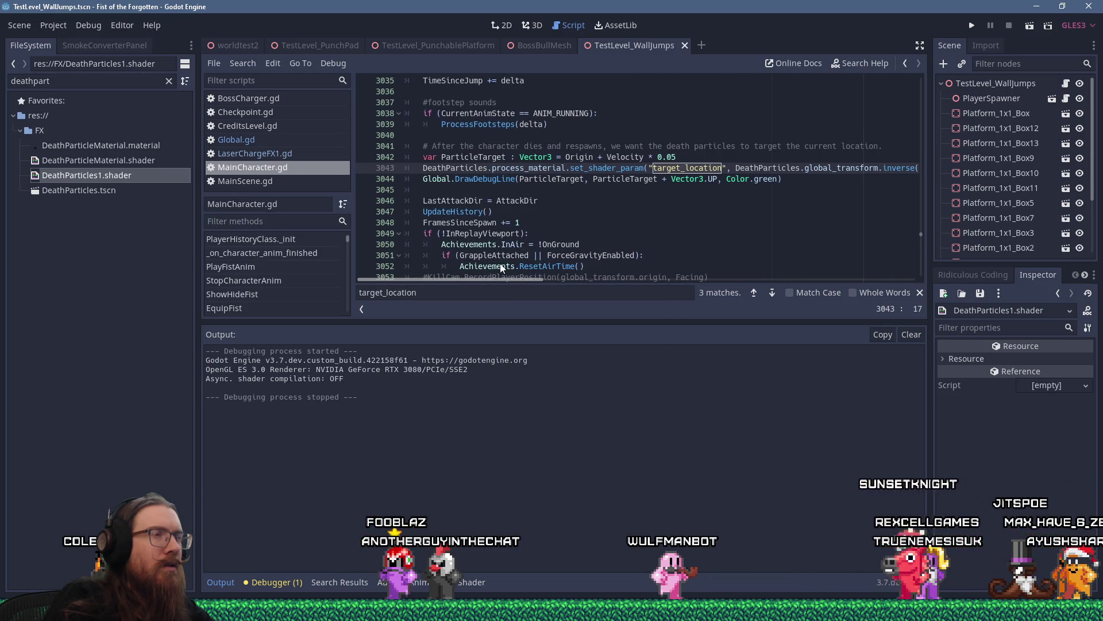
left_click(441, 169)
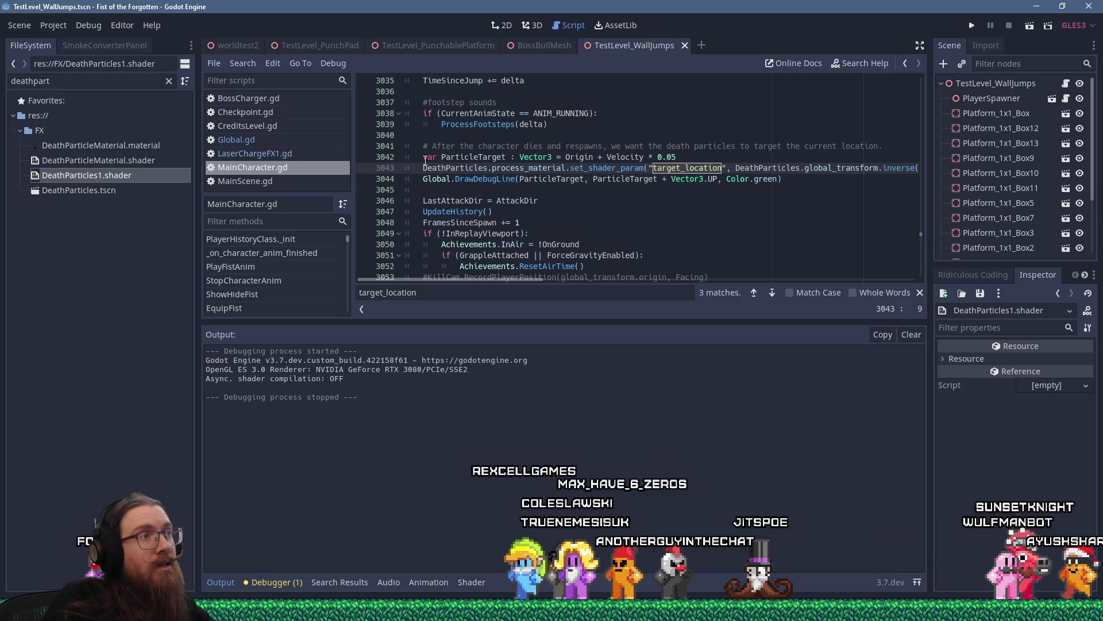
scroll(434, 163, "up", 4)
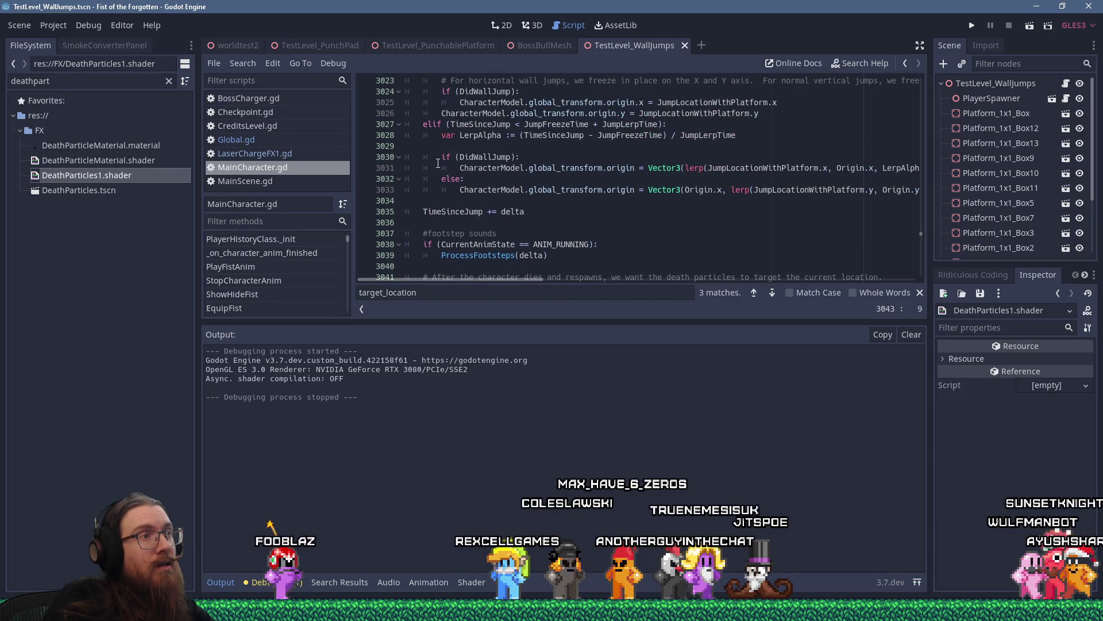
scroll(438, 164, "up", 6)
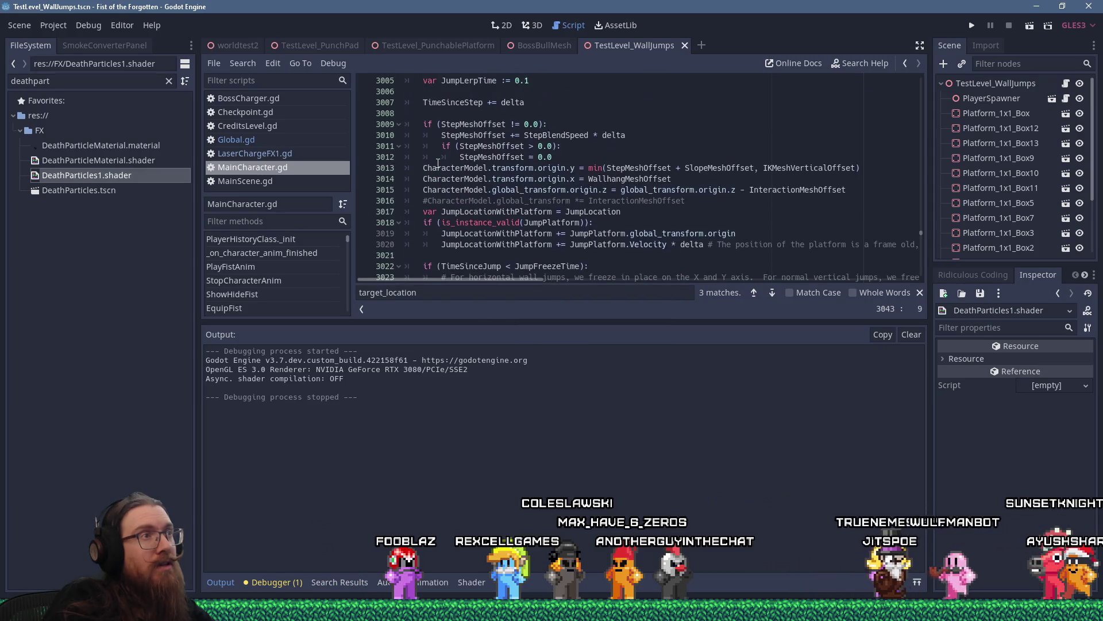
scroll(438, 163, "up", 4)
scroll(438, 163, "down", 12)
scroll(438, 163, "down", 5)
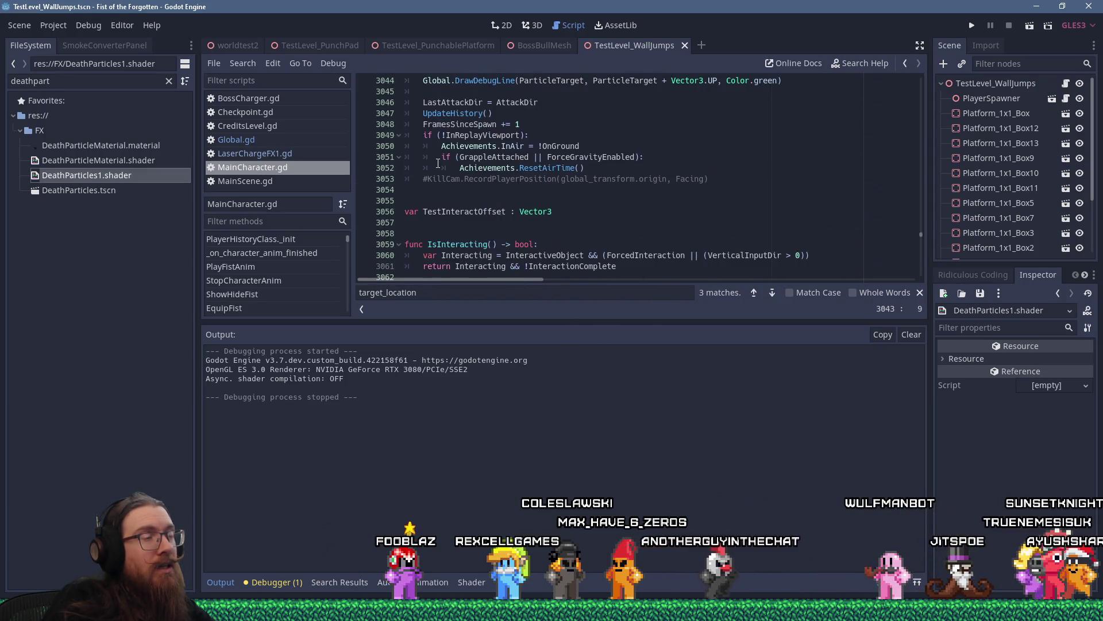
scroll(438, 163, "down", 3)
scroll(437, 163, "up", 5)
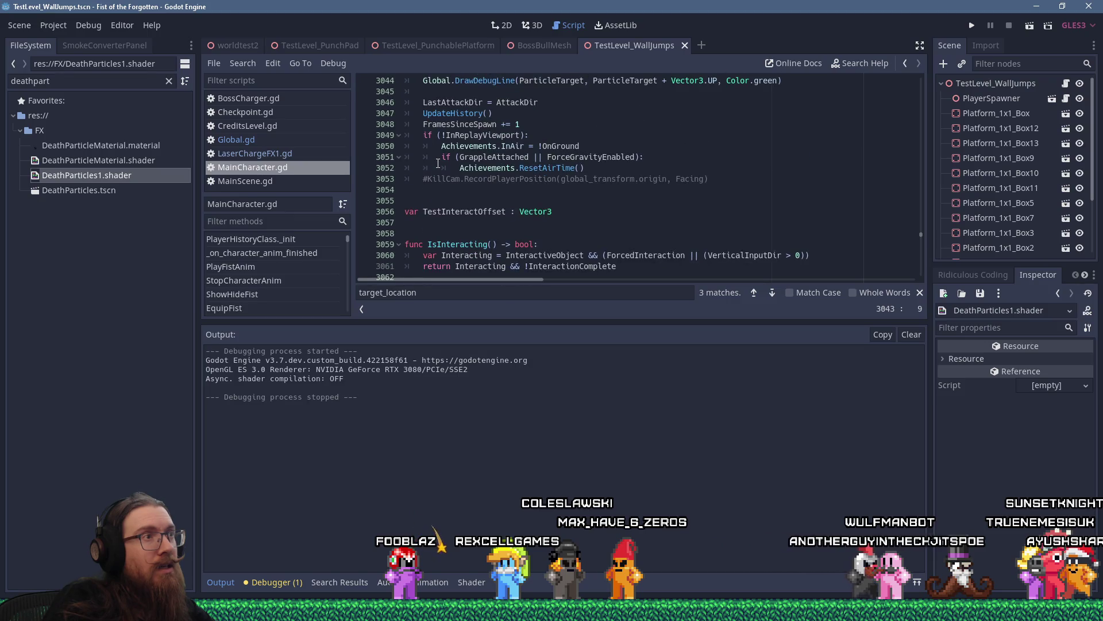
scroll(438, 163, "up", 2)
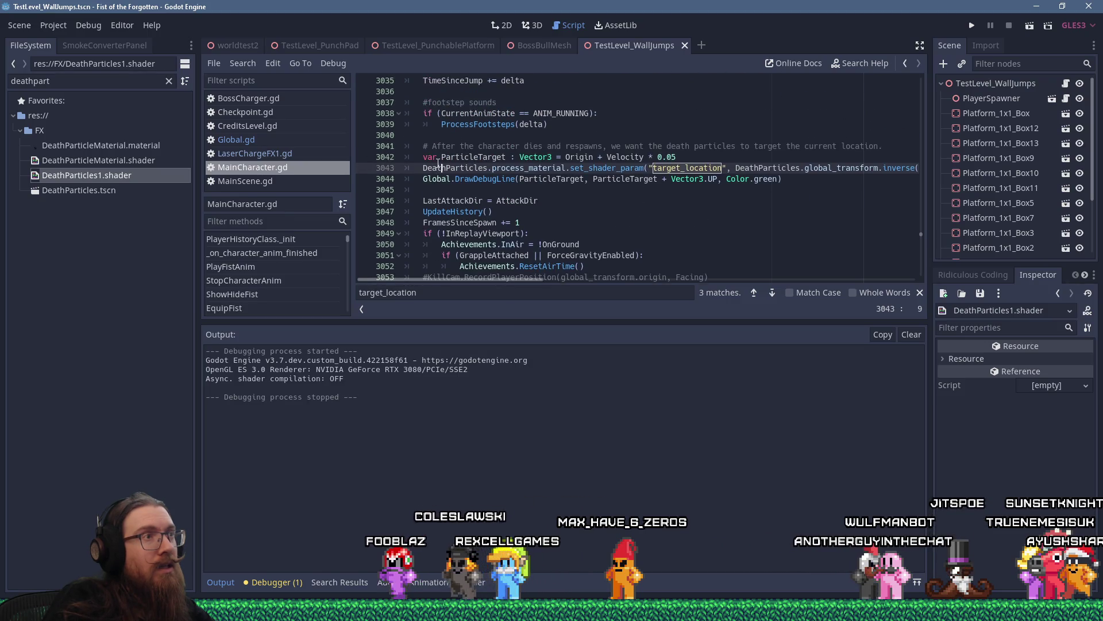
left_click_drag(439, 193, 437, 211)
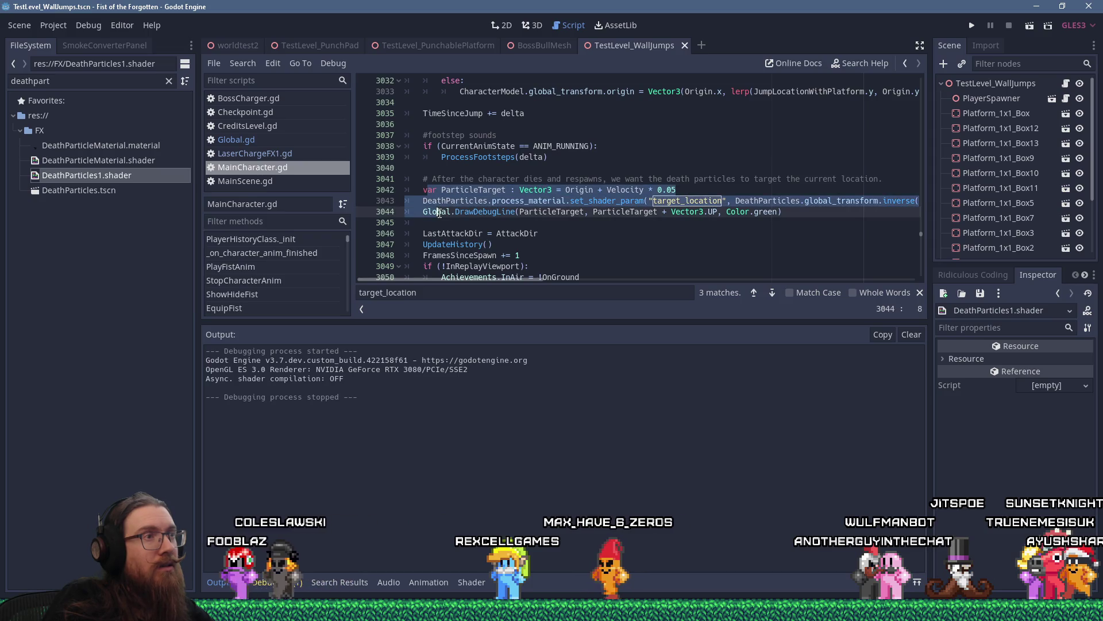
left_click(447, 203)
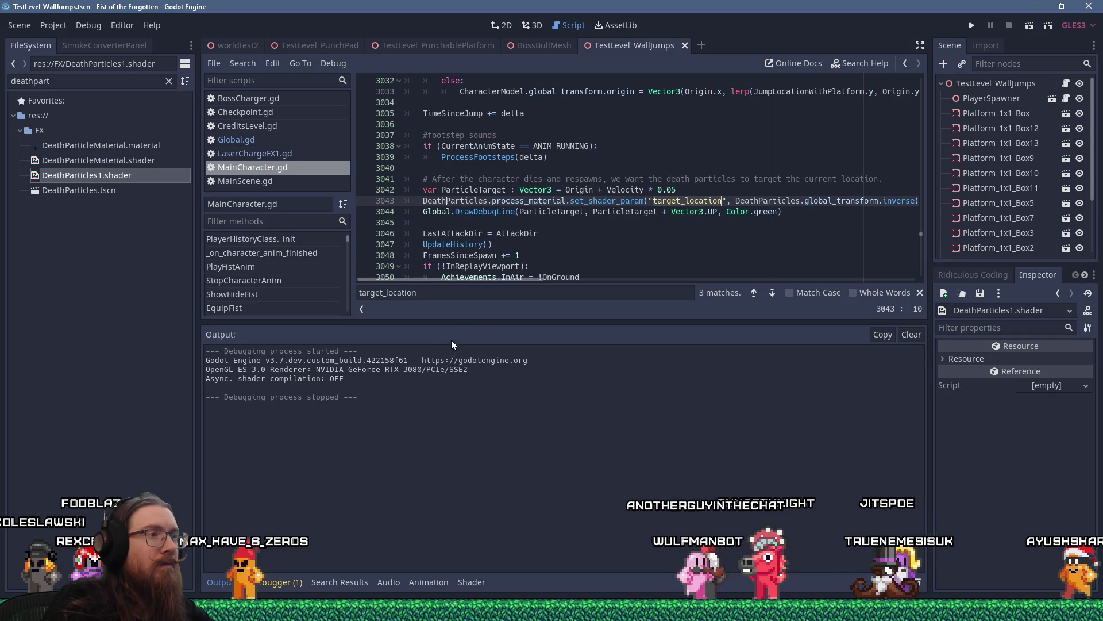
mouse_move(451, 325)
left_mouse_down()
mouse_move(396, 415)
mouse_move(345, 448)
left_mouse_up()
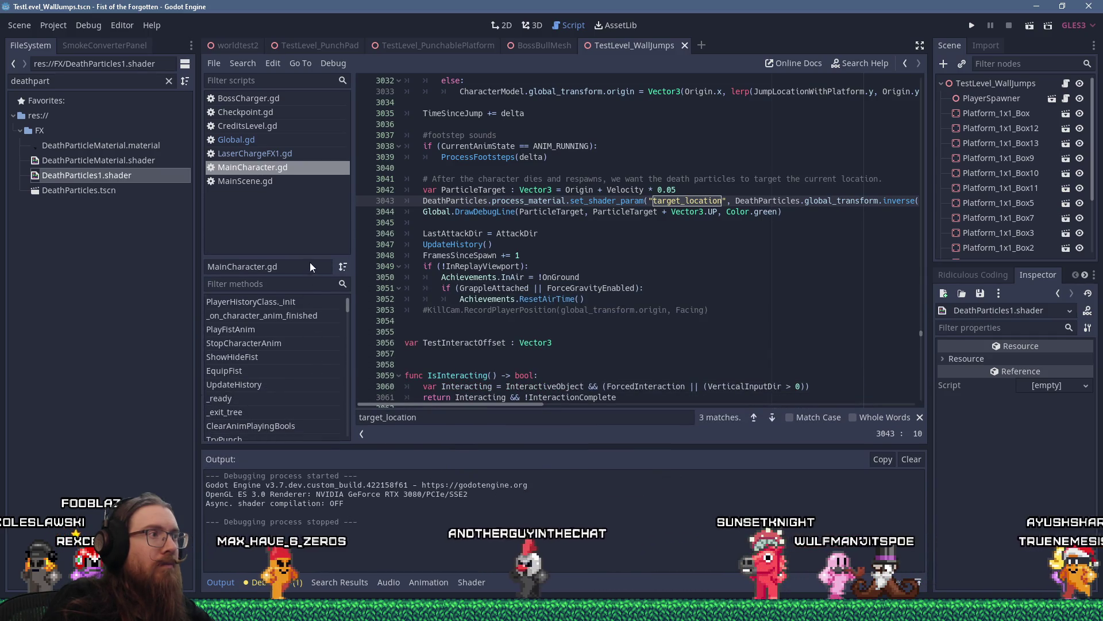
Enlarge the methods list and code area, then scroll through ProcessAlive's dissolve handling and ProcessDead.
left_click_drag(313, 257, 316, 210)
scroll(285, 338, "down", 10)
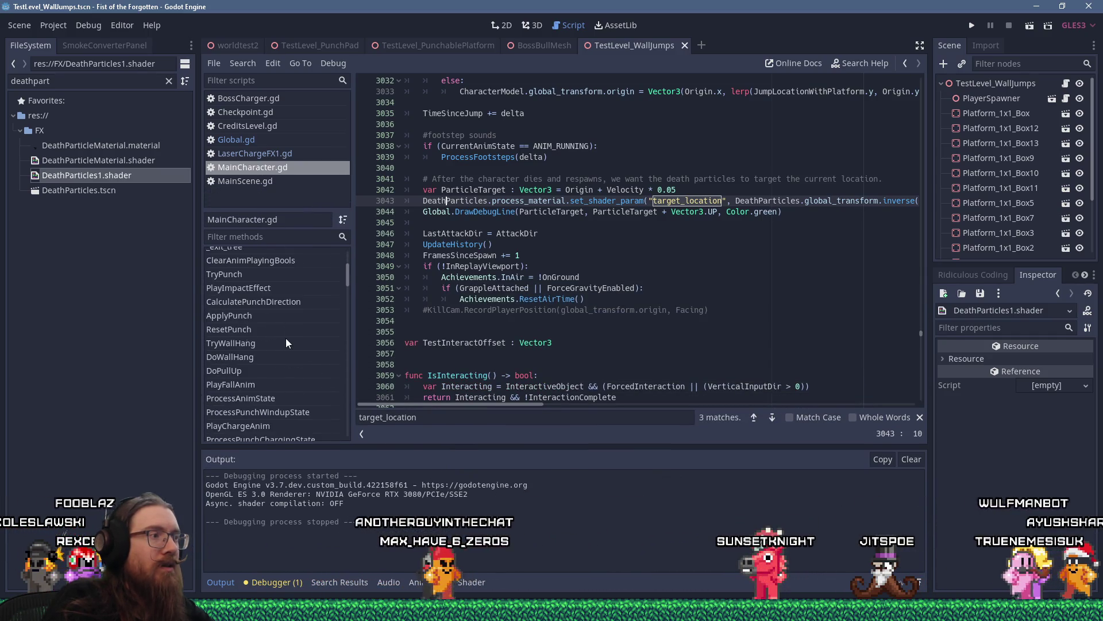
left_click(476, 255)
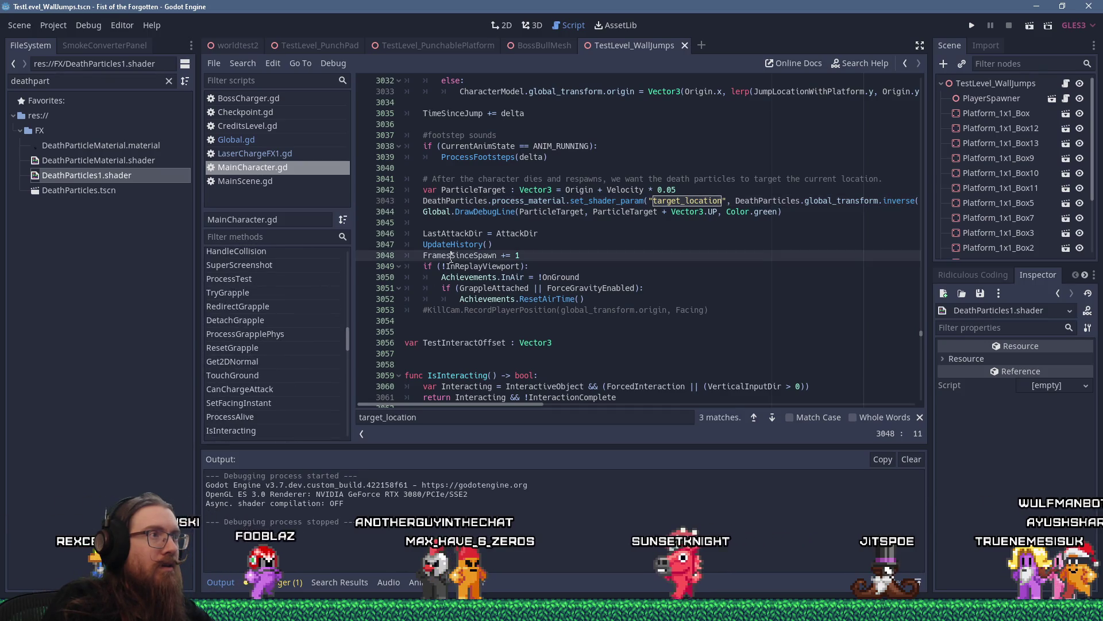
scroll(468, 279, "up", 15)
scroll(468, 279, "up", 20)
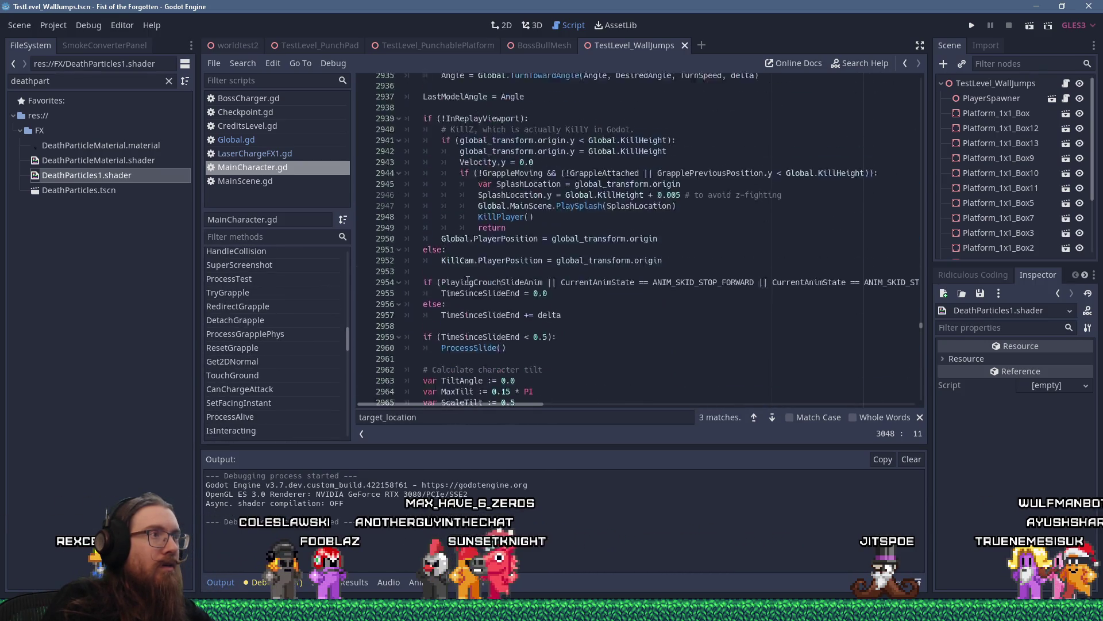
scroll(468, 291, "up", 20)
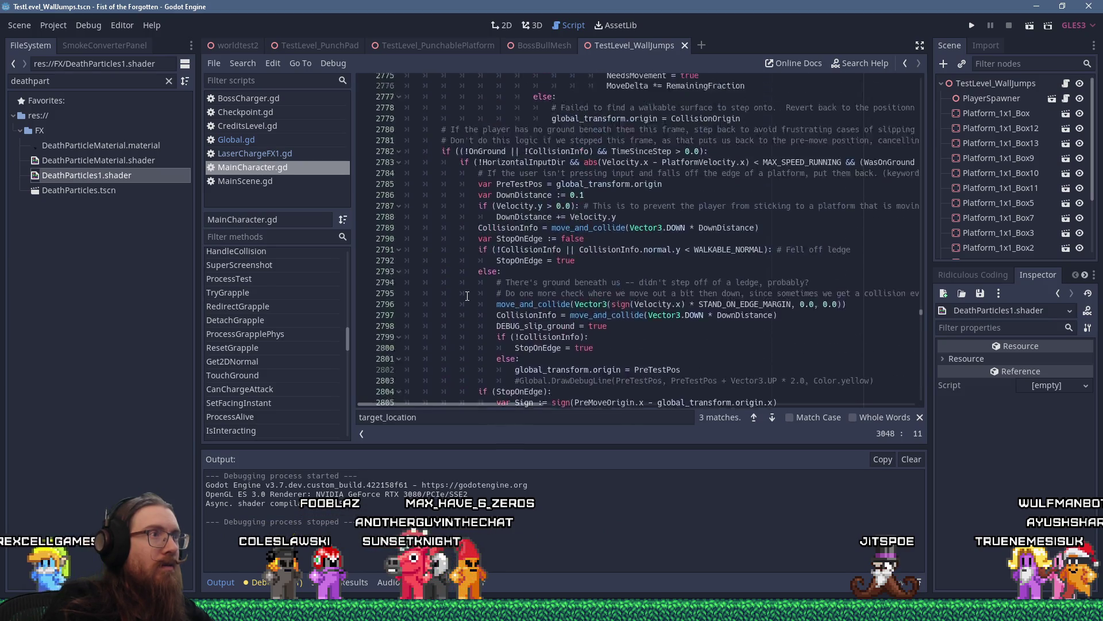
scroll(464, 313, "up", 20)
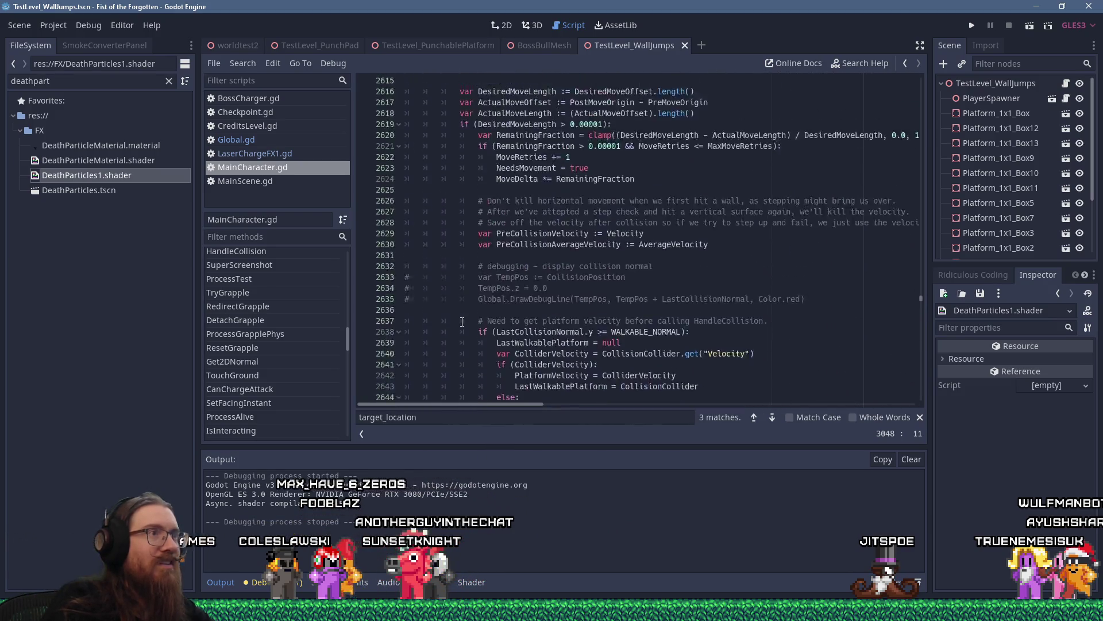
scroll(449, 356, "up", 20)
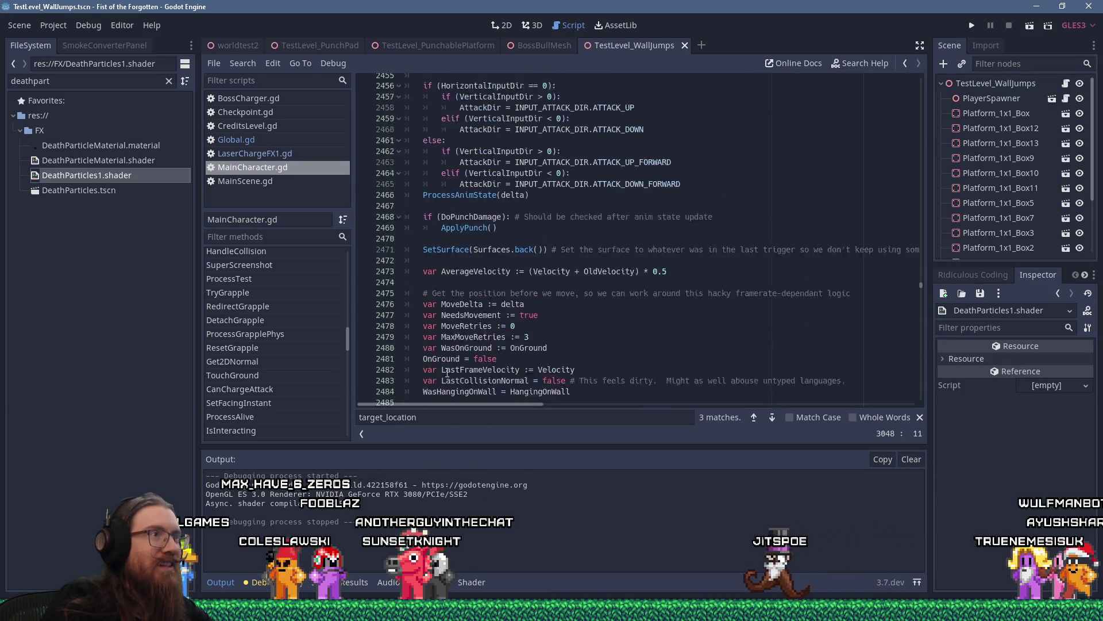
scroll(447, 379, "up", 20)
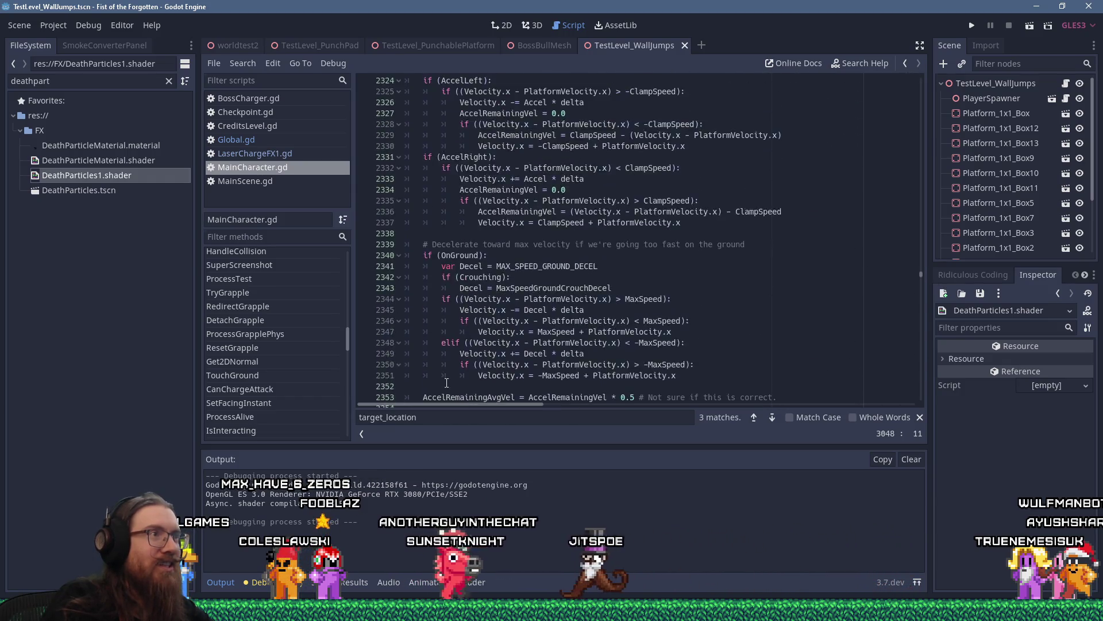
scroll(446, 393, "up", 20)
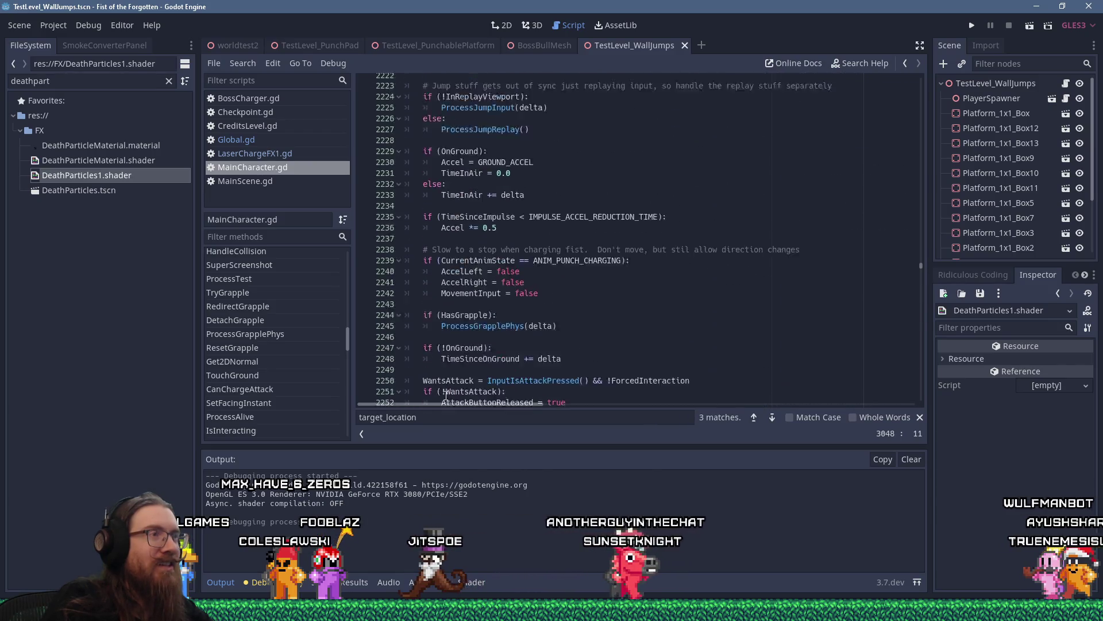
scroll(446, 399, "up", 12)
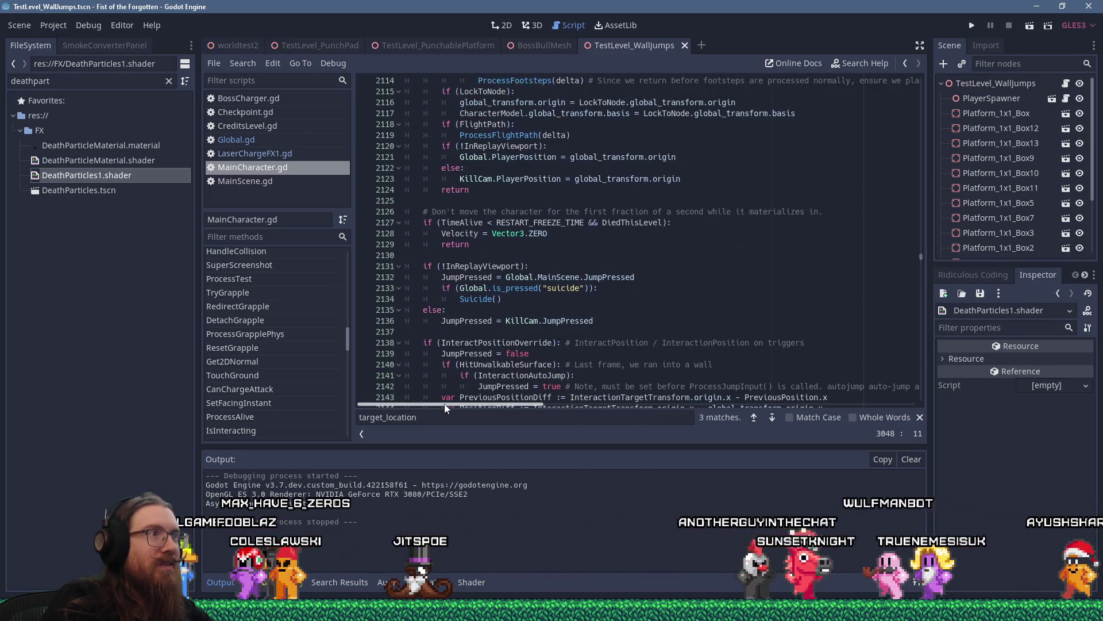
scroll(457, 326, "up", 1)
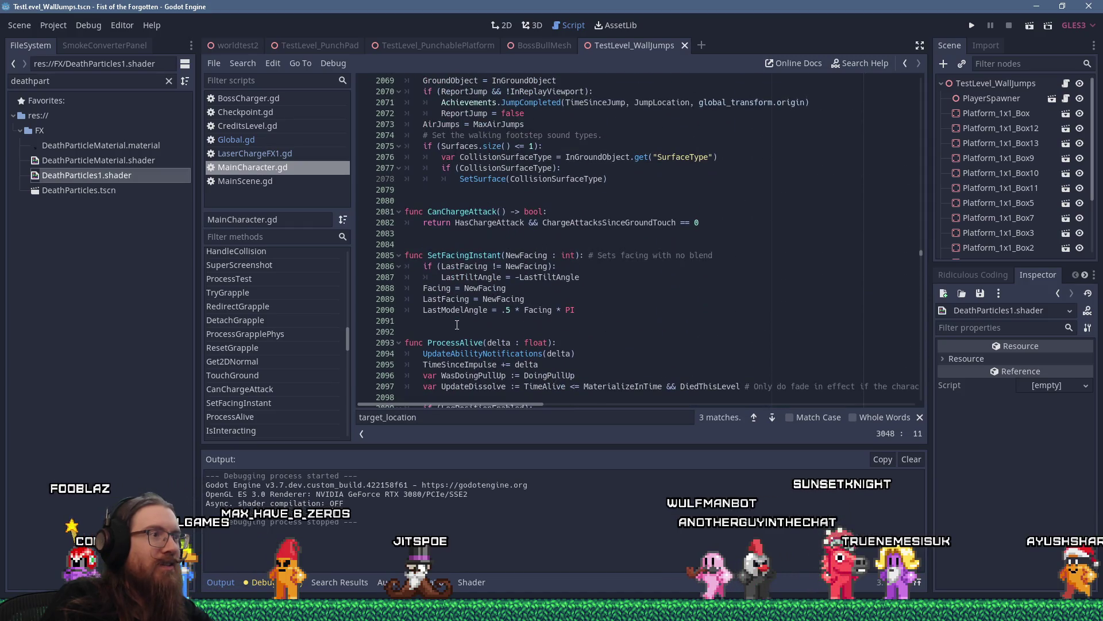
scroll(457, 326, "down", 2)
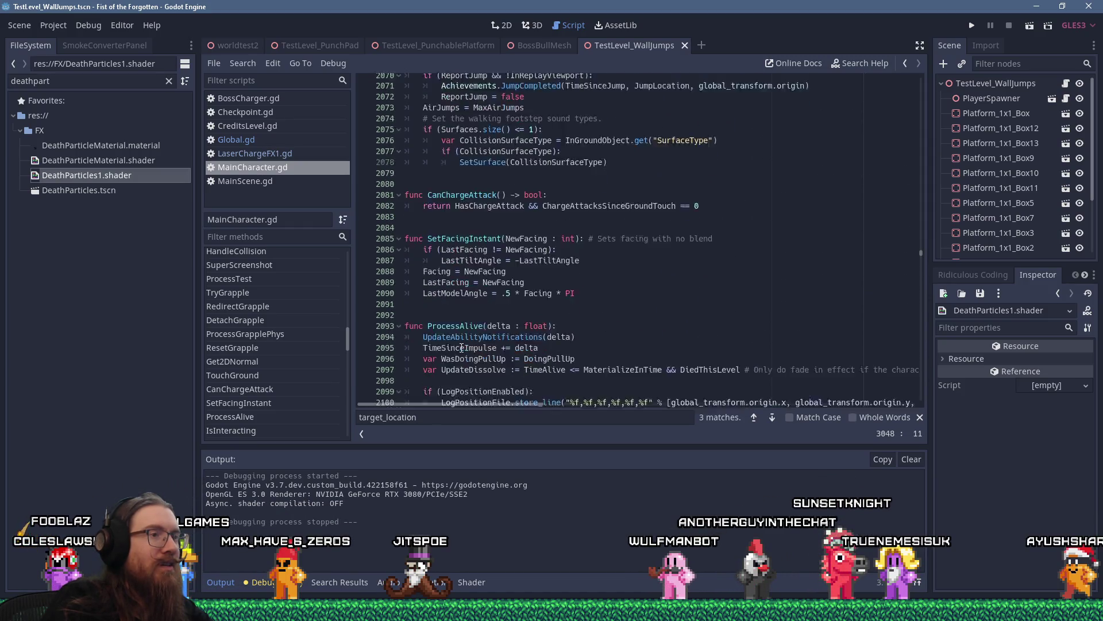
scroll(461, 349, "down", 2)
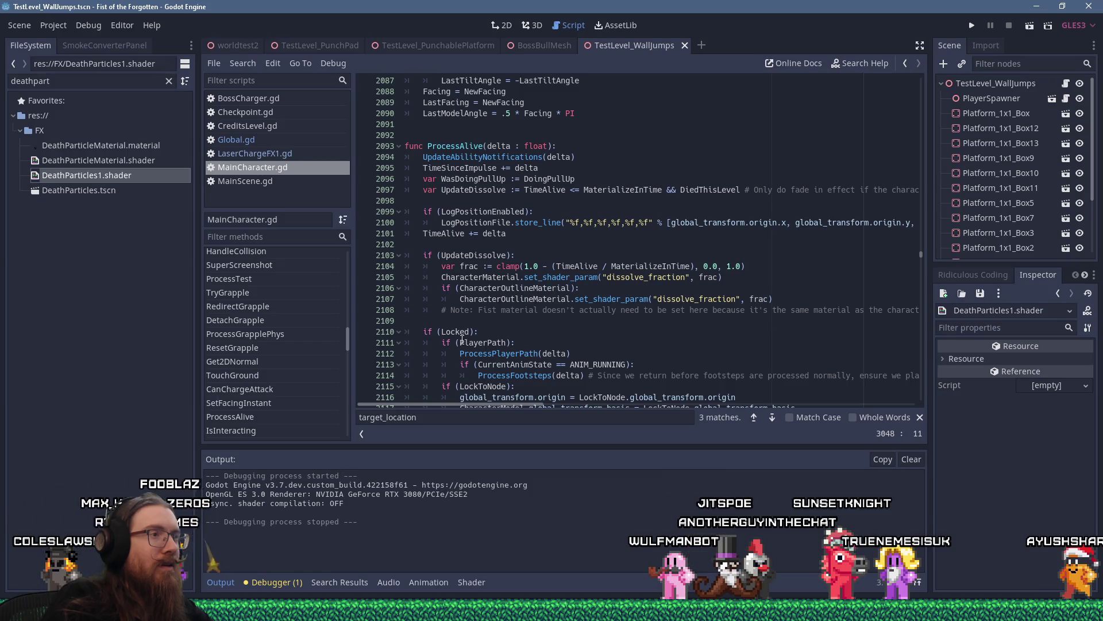
scroll(462, 341, "down", 1)
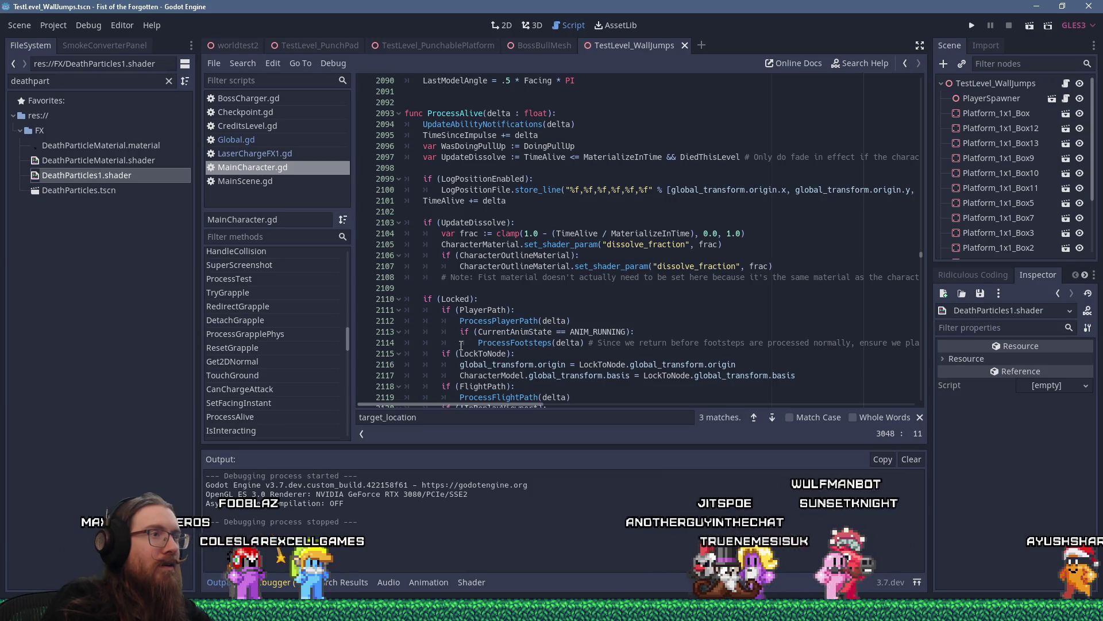
scroll(461, 345, "down", 5)
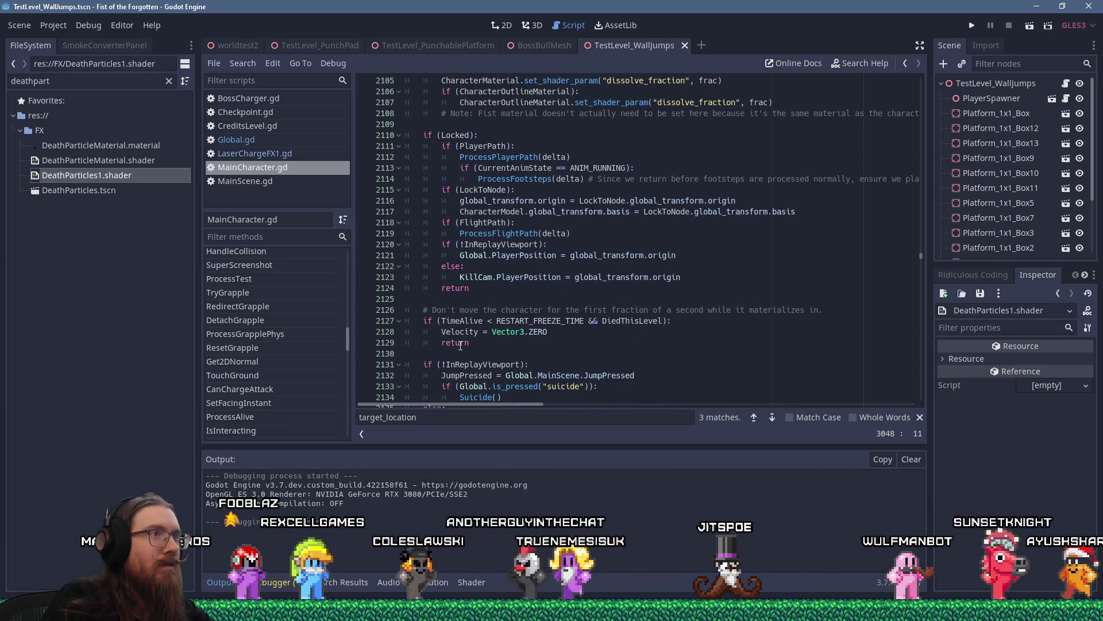
scroll(460, 345, "up", 4)
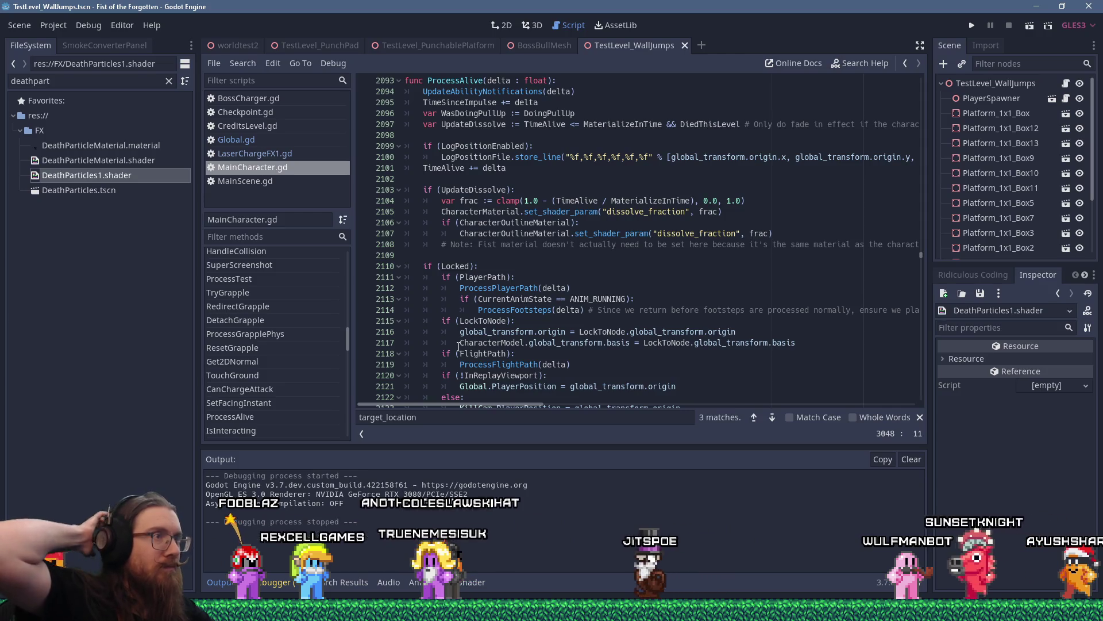
scroll(542, 339, "down", 9)
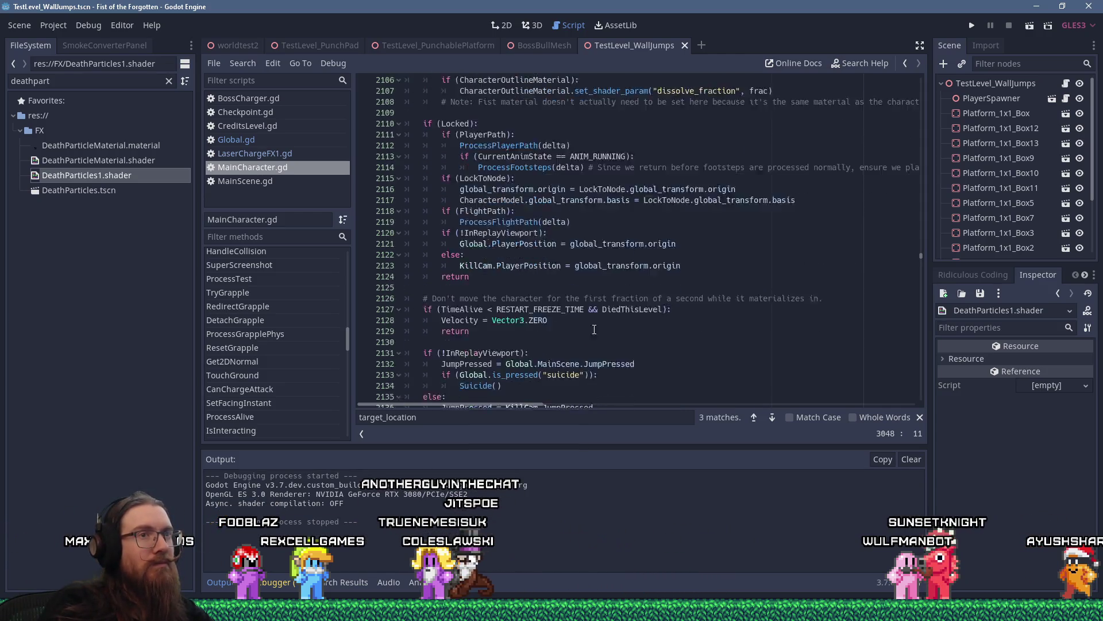
left_click_drag(920, 269, 915, 351)
Step through the set_shader matches and select the death-particle targeting lines 3041–3044.
left_click(755, 273)
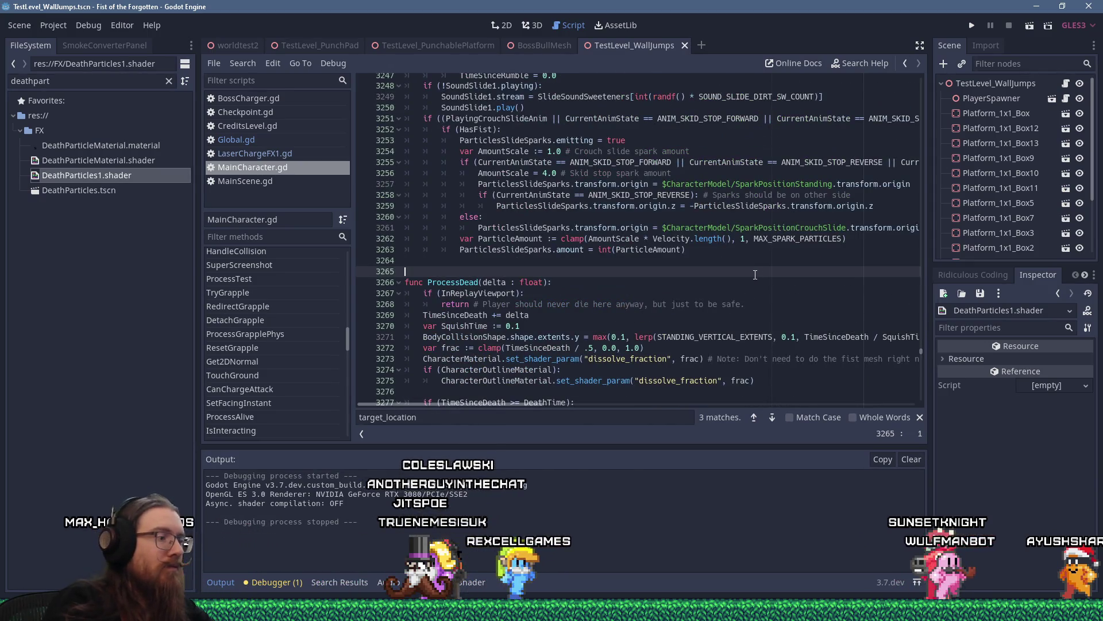
type("set_s")
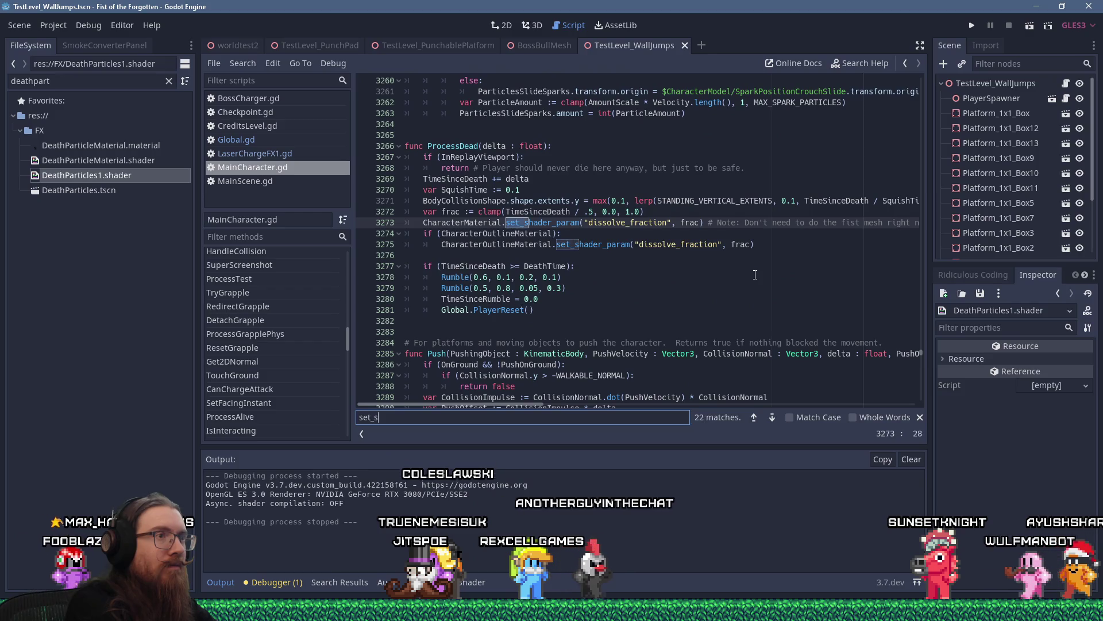
type("hader")
key("Return")
key("Return")
key("Return")
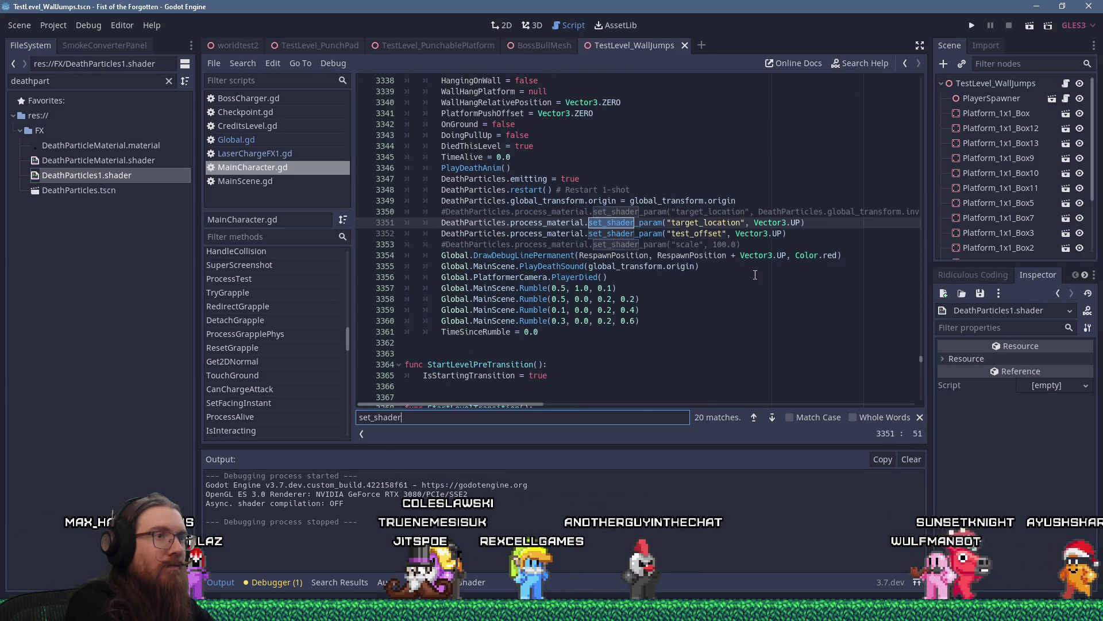
key("Return")
key("Return")
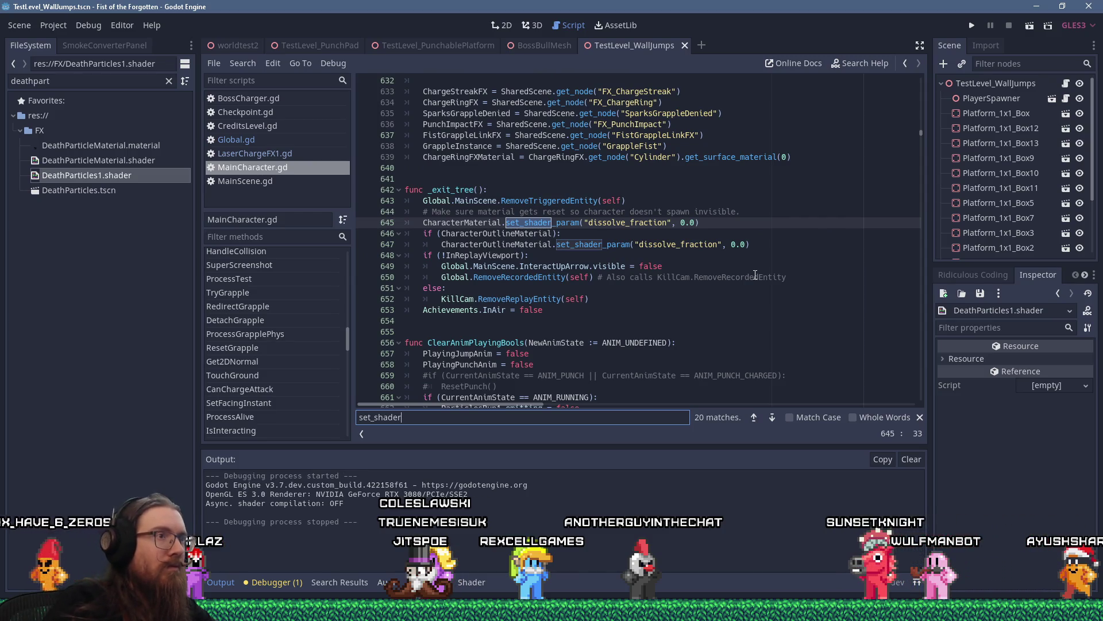
key("Return")
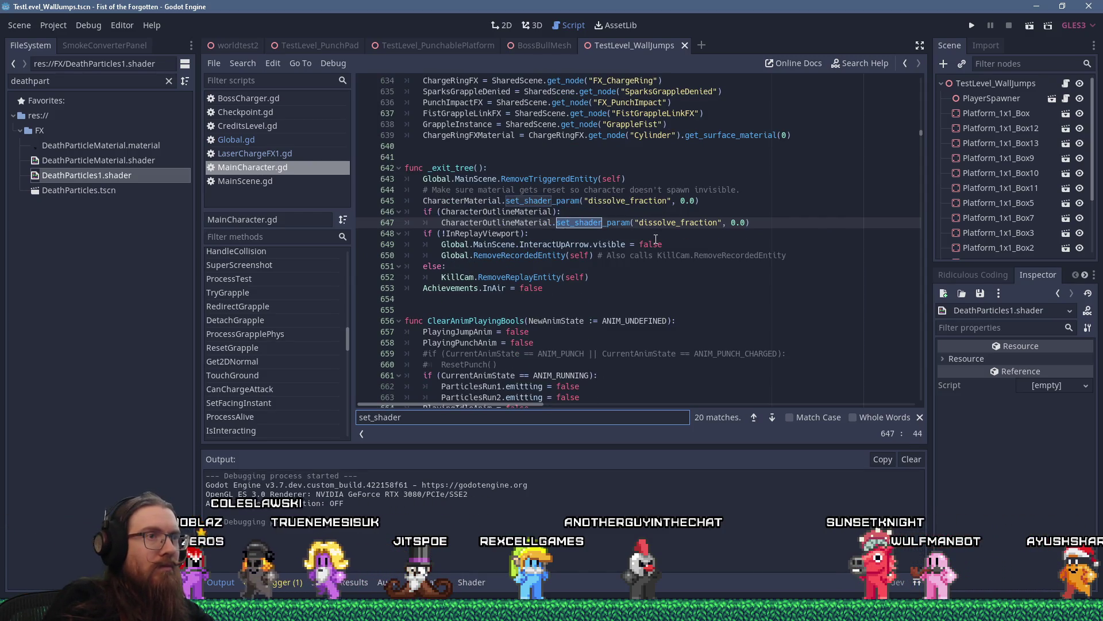
key("Return")
key("Return")
key("Return")
key("Return")
key("Return")
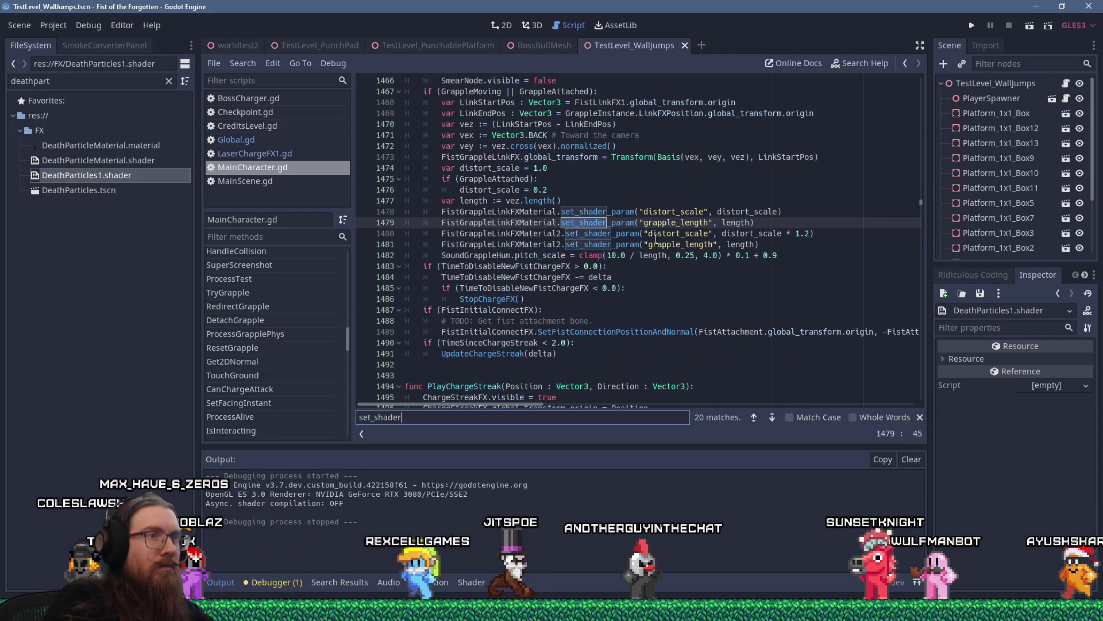
key("Return")
key("Return")
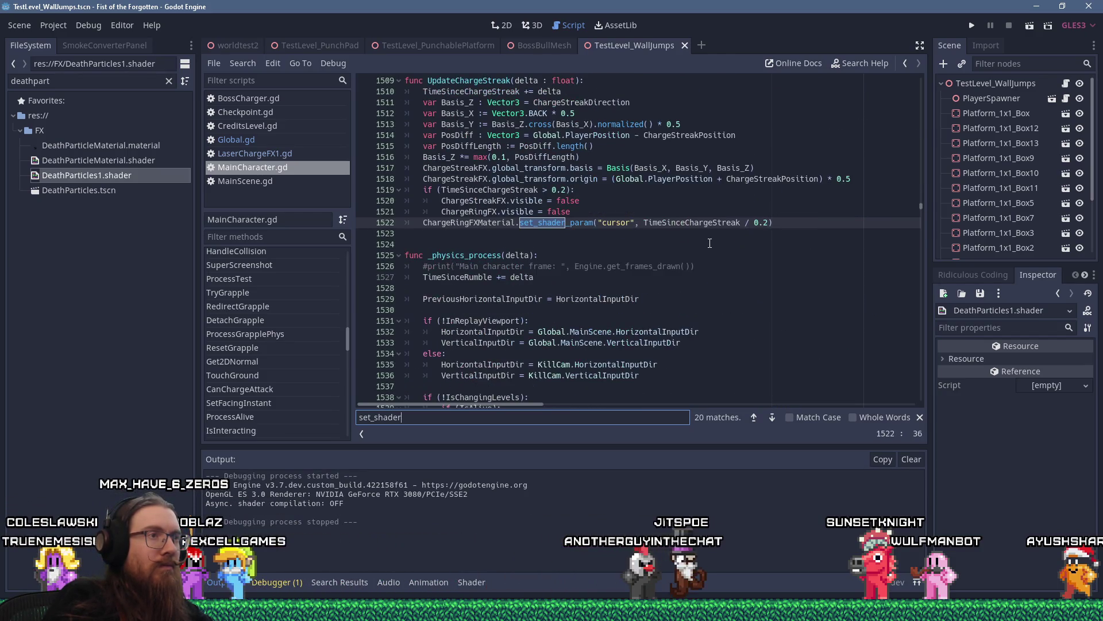
key("Return")
key("Return")
key("Return")
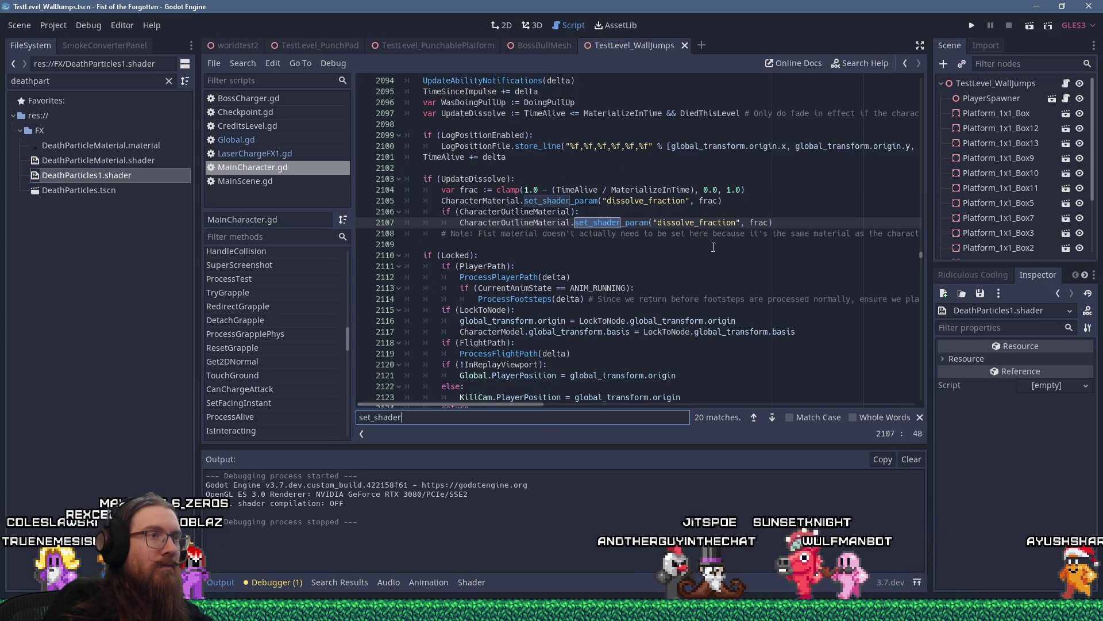
key("Return")
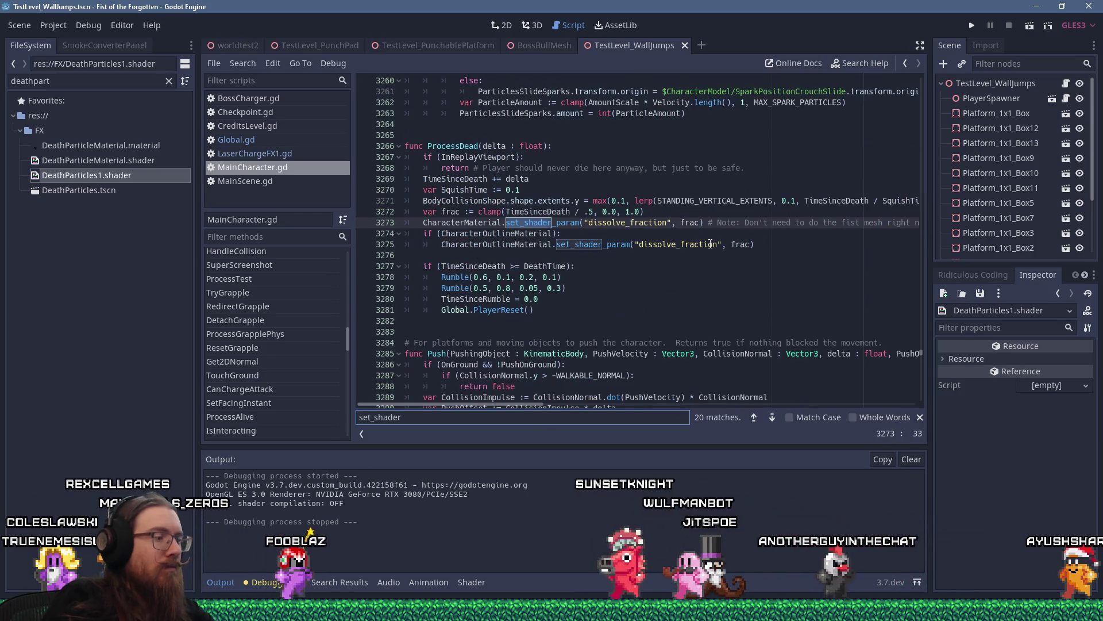
key("shift+Return")
mouse_move(783, 233)
left_mouse_down()
mouse_move(347, 216)
mouse_move(348, 193)
left_mouse_up()
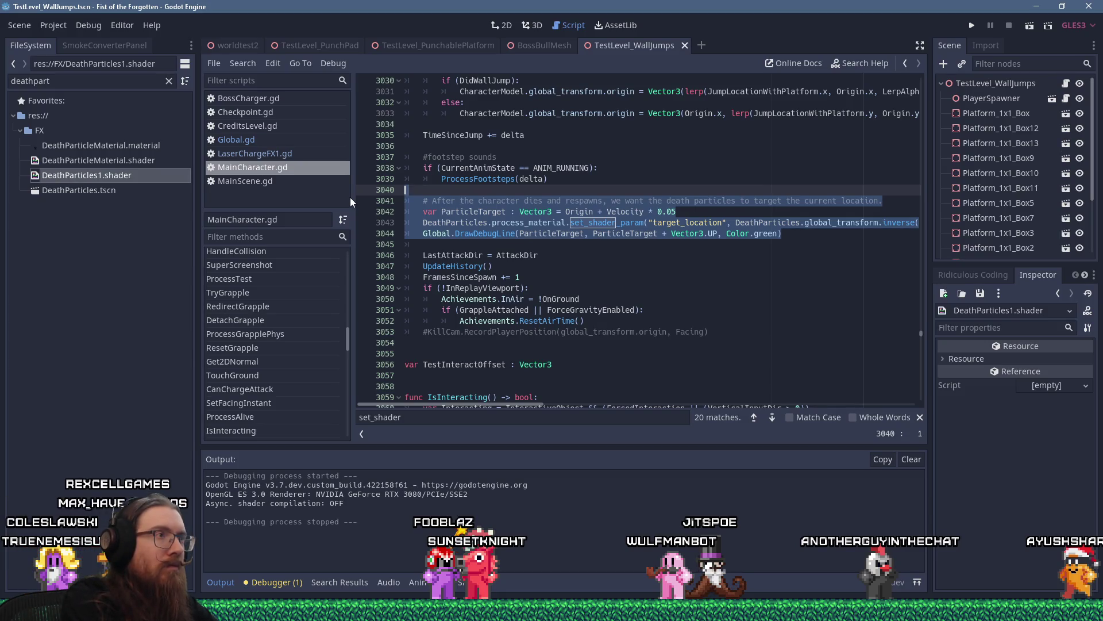
Cut the death-particle targeting block and jump to the ProcessAlive definition.
key("shift+Delete")
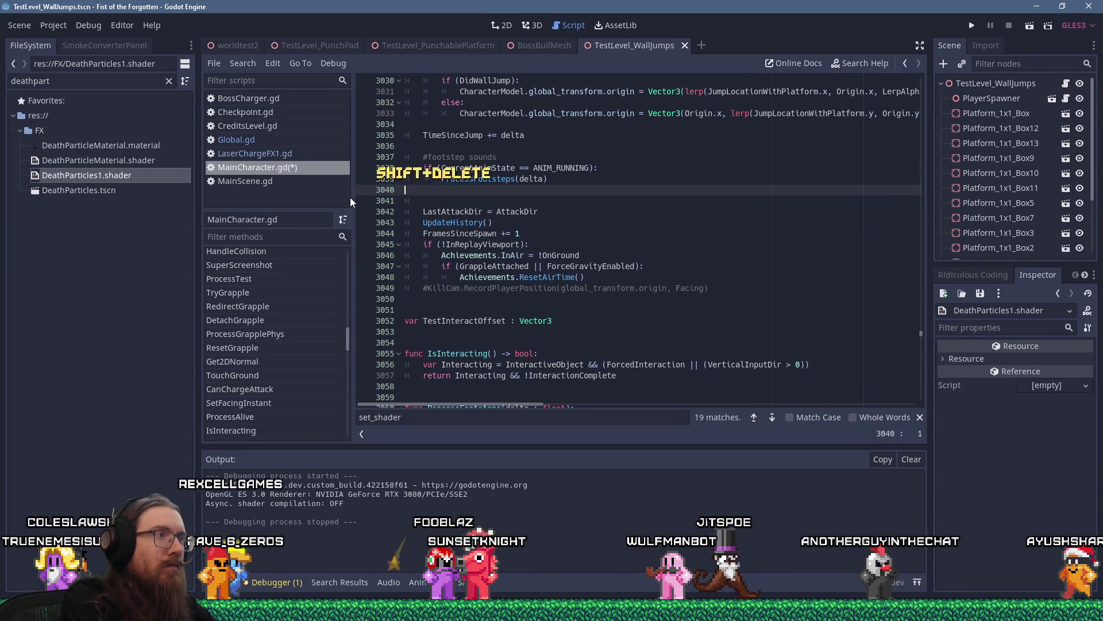
key("Delete")
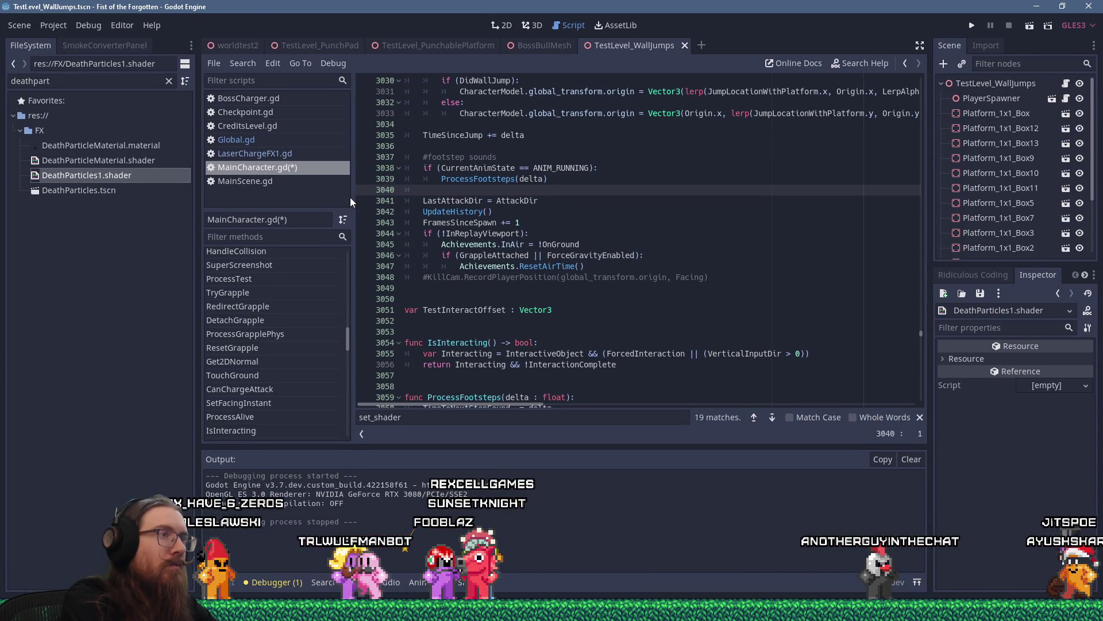
key("Delete")
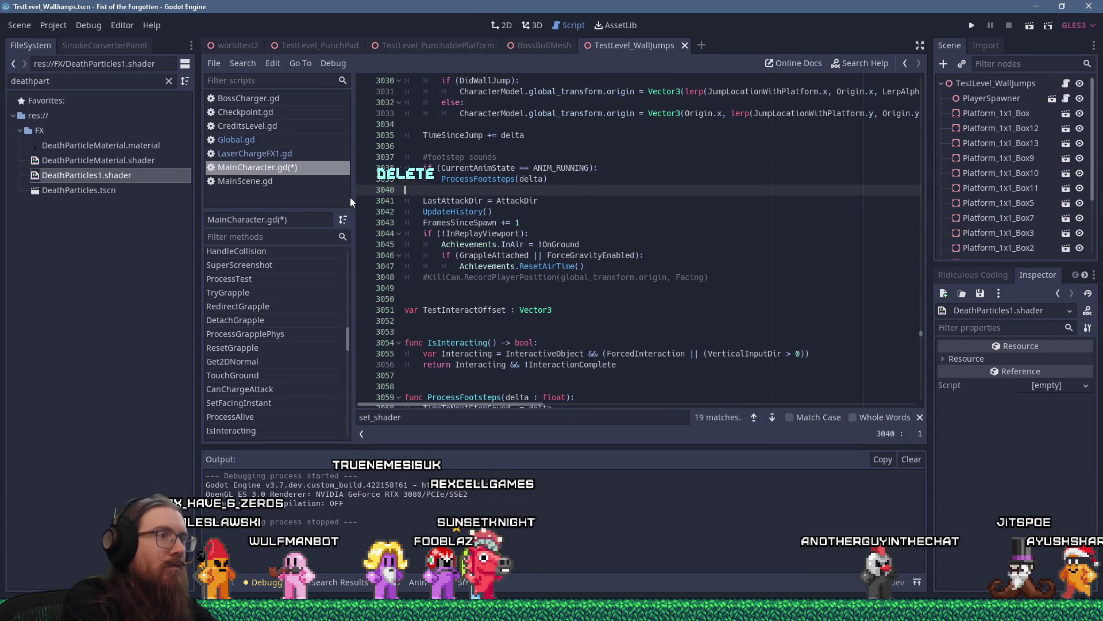
key("ctrl+f")
type("processal")
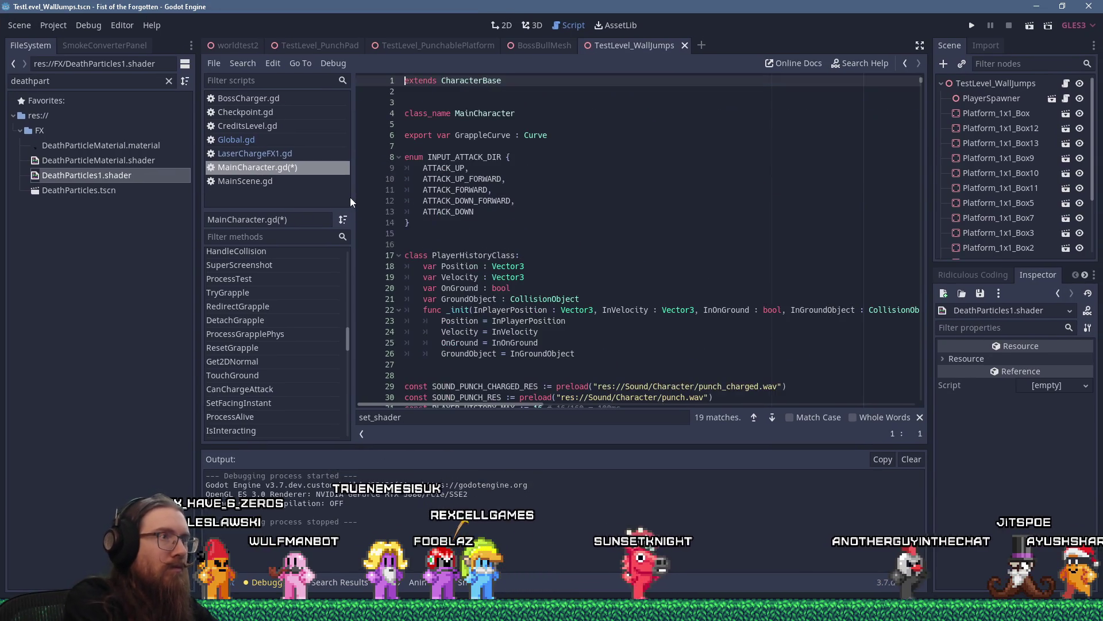
type("ive")
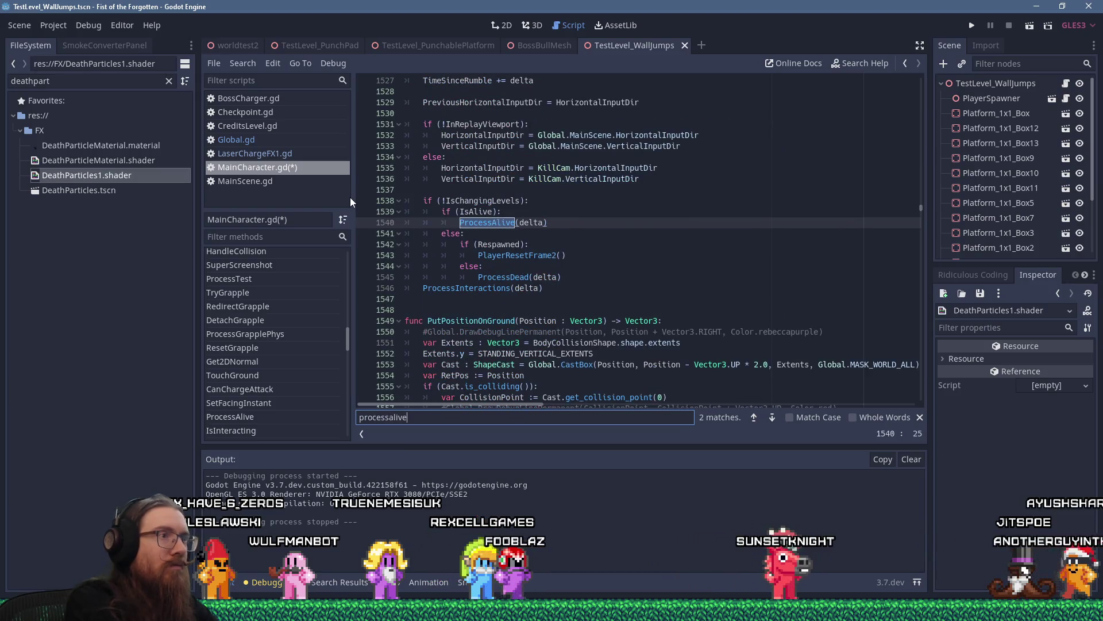
left_click(470, 223, "ctrl")
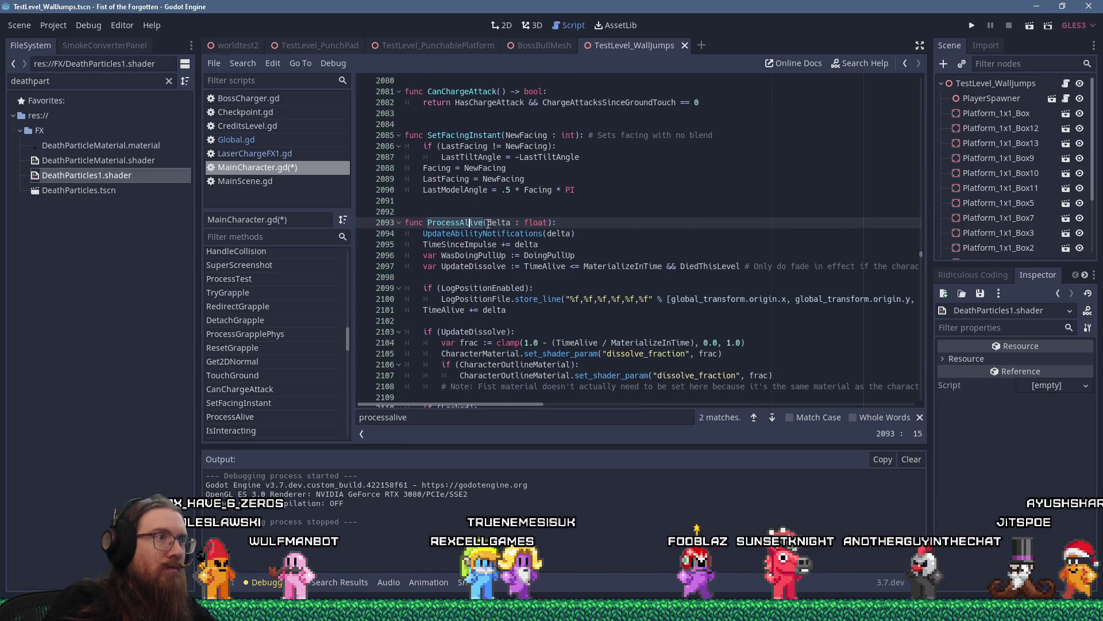
Paste the targeting block after the dissolve update in ProcessAlive and indent it correctly.
scroll(465, 259, "down", 4)
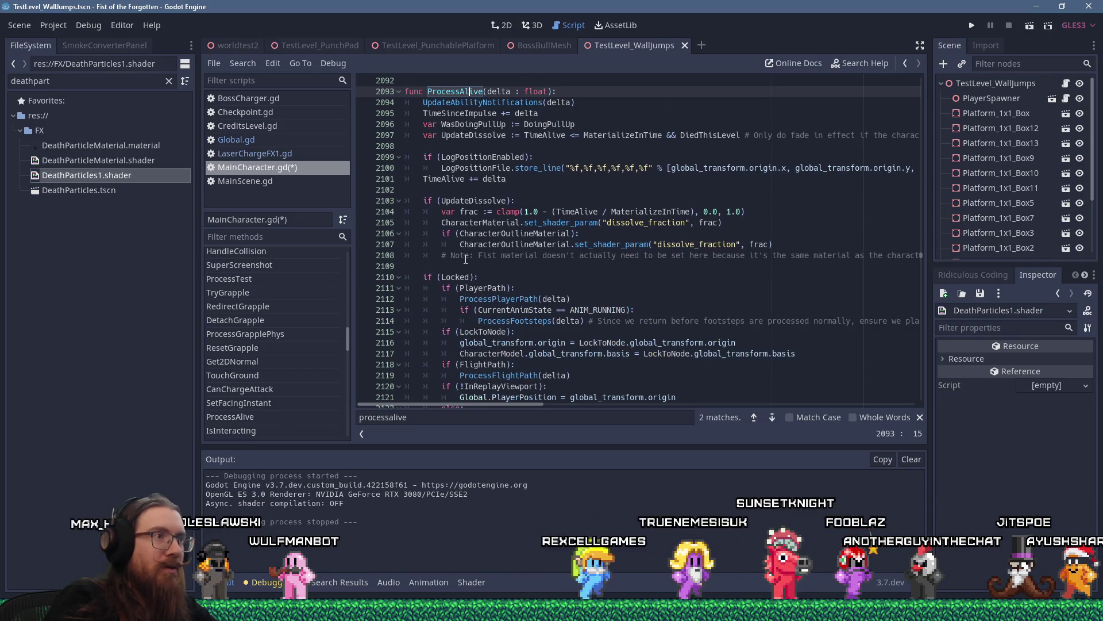
left_click(525, 269)
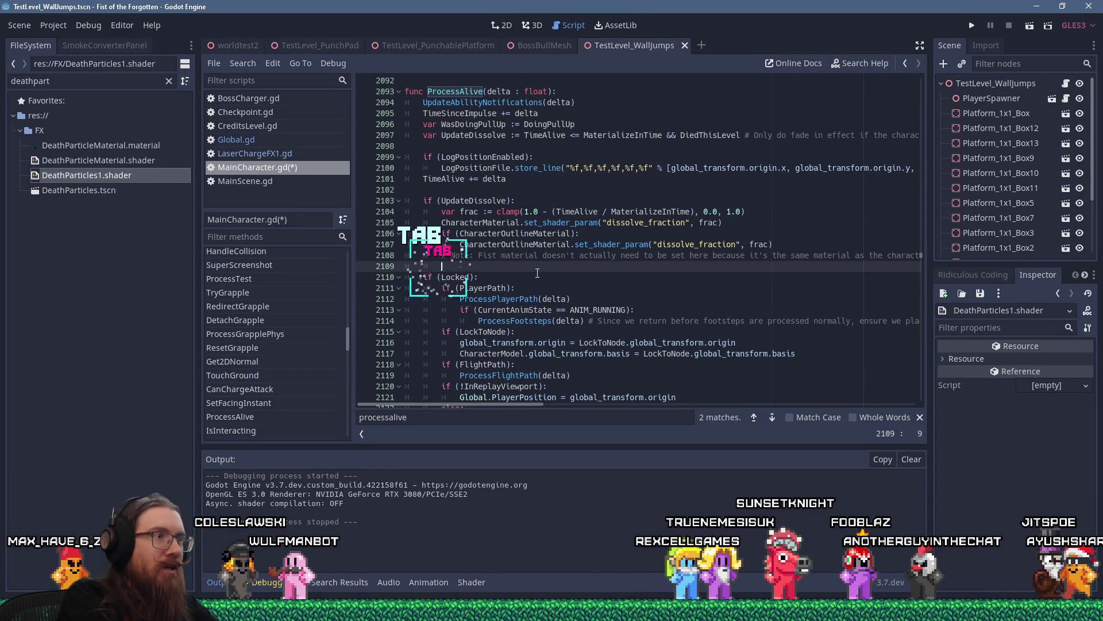
key("shift+Insert")
key("shift+Up")
key("shift+Up")
key("shift+Up")
key("shift+Tab")
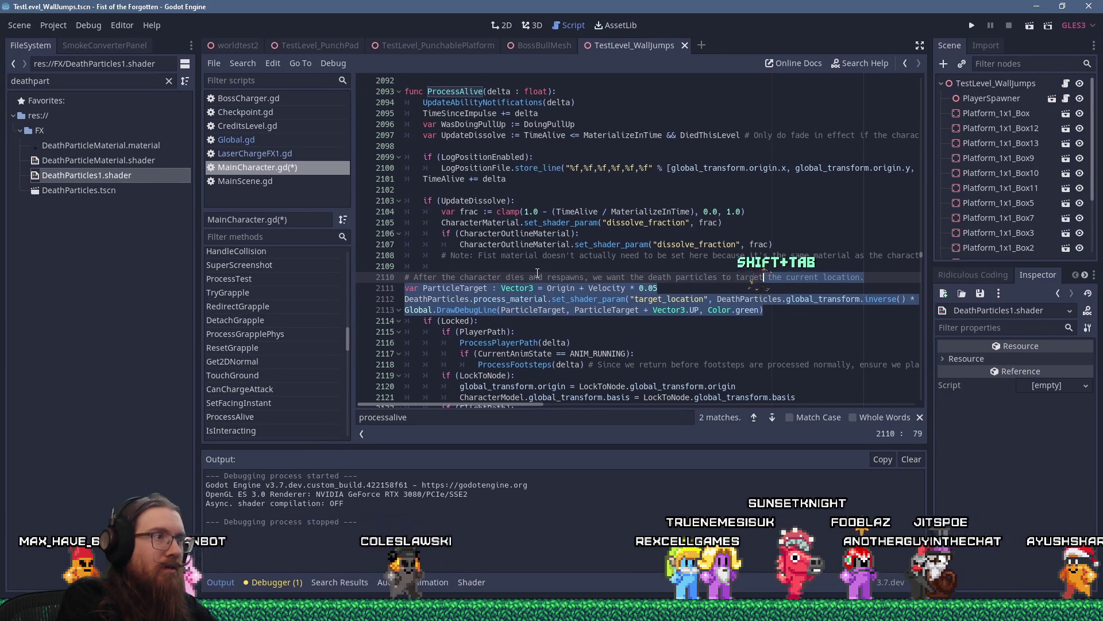
key("Tab")
key("Tab")
key("Down")
key("Down")
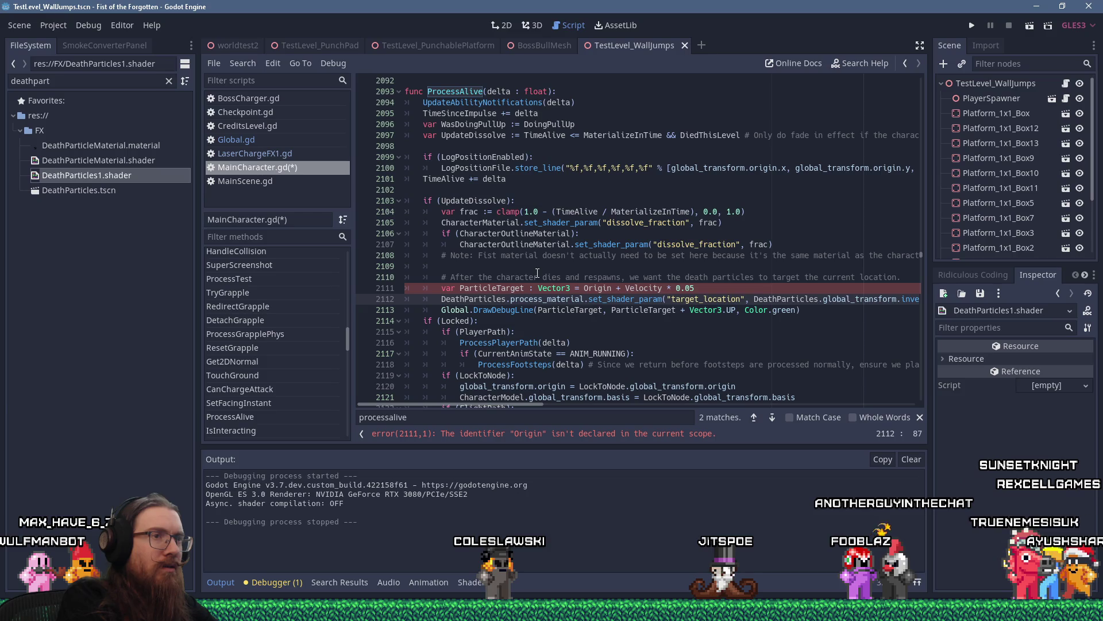
key("Up")
key("Up")
key("Up")
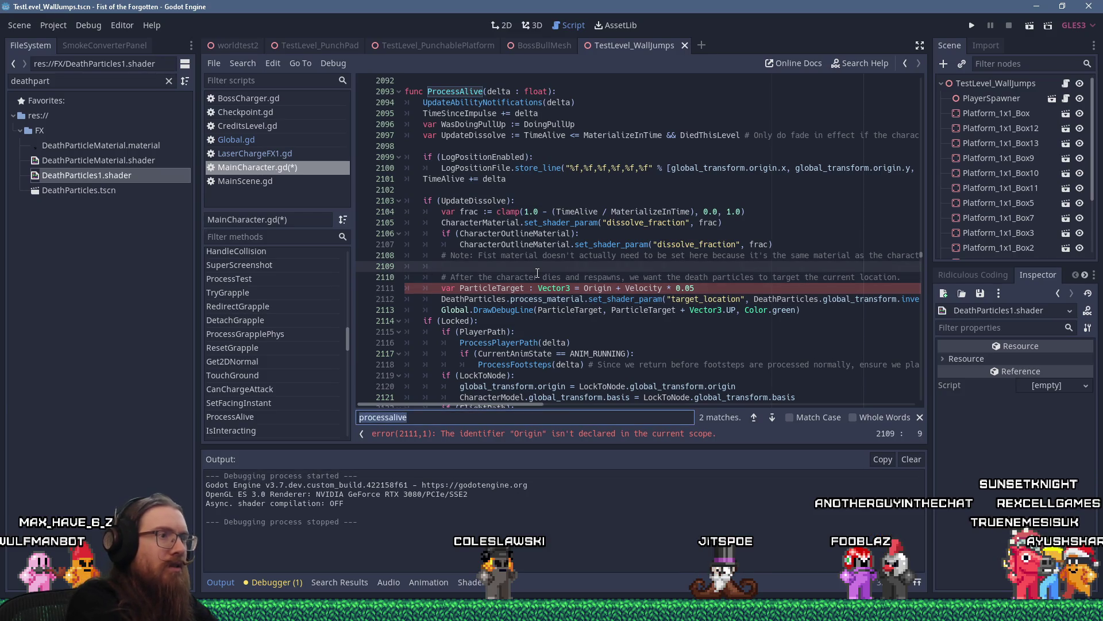
Search for 'origin' and step through the matches looking for where Origin is declared.
type("origin")
key("Return")
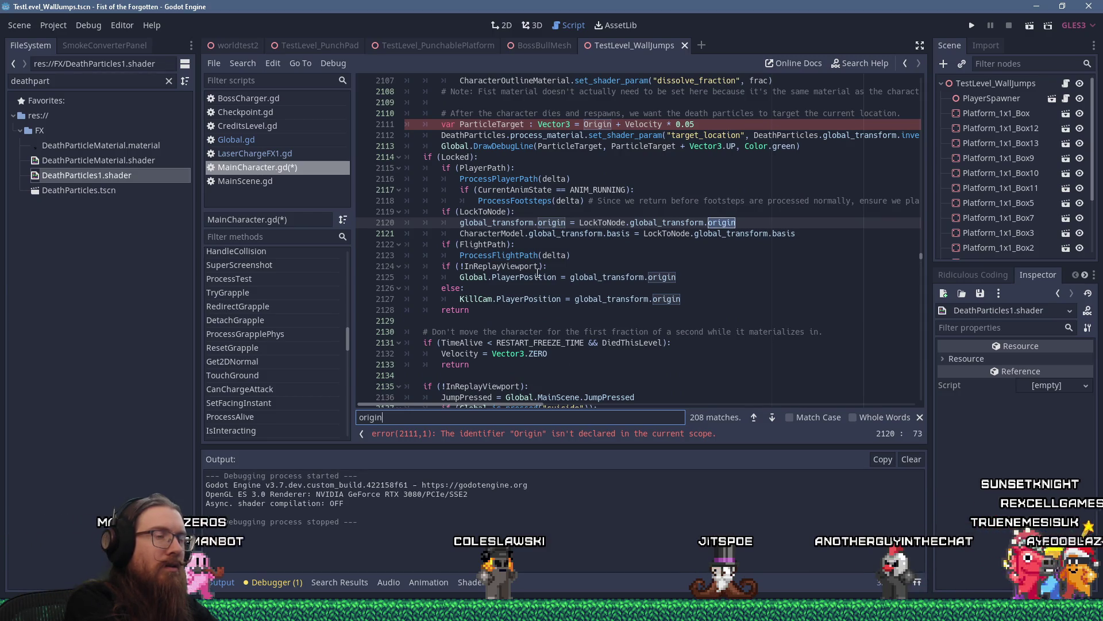
key("Return")
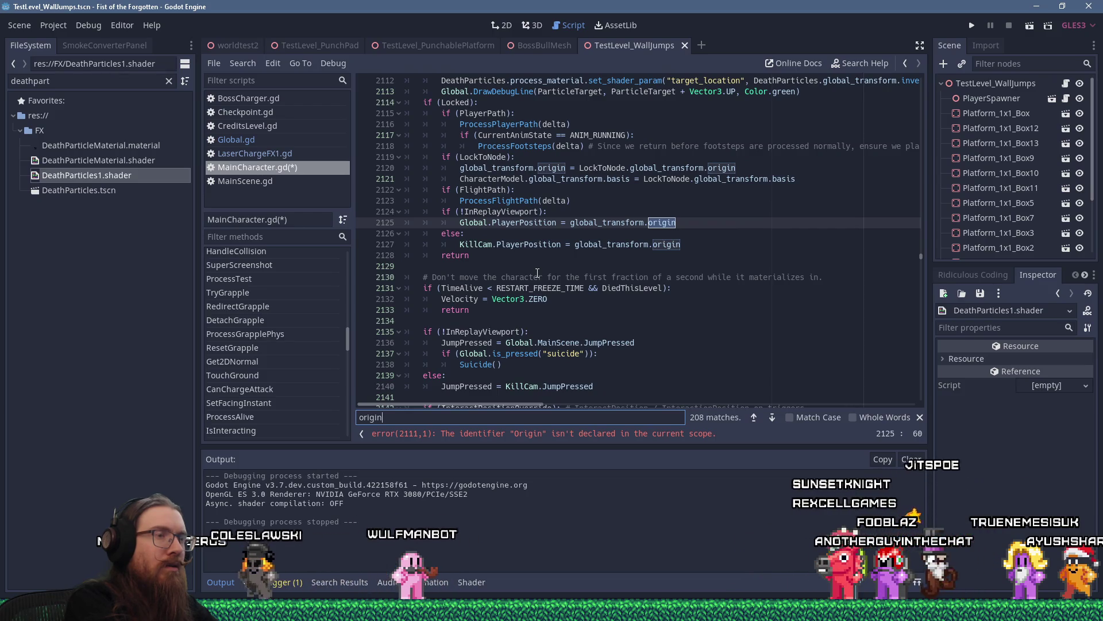
key("Return")
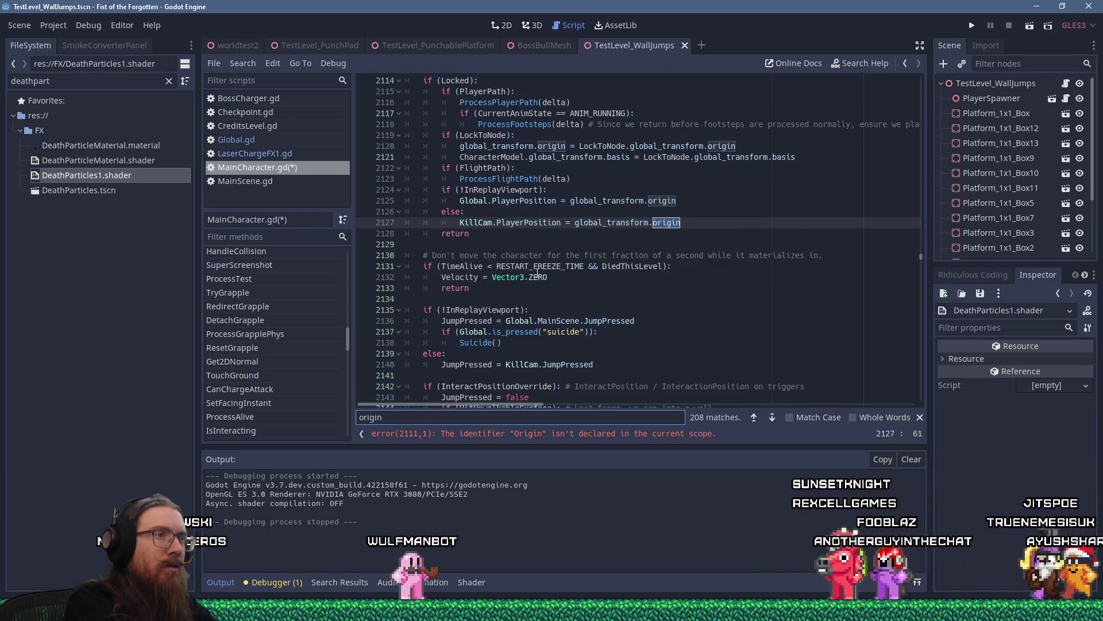
key("Return")
key("Return")
key("Return")
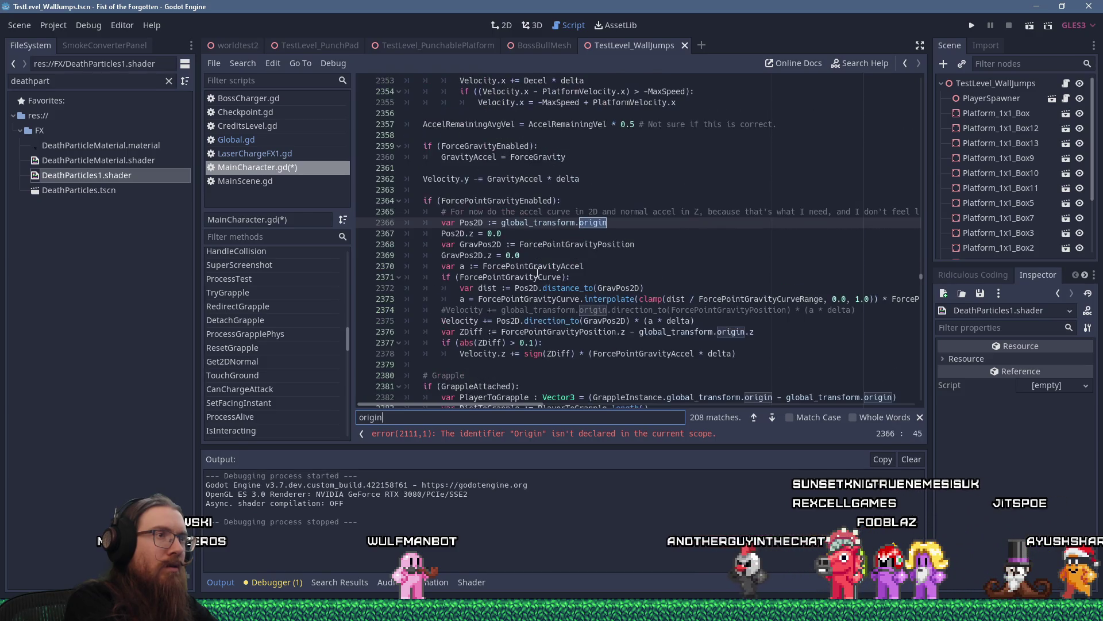
key("Return")
key("Return")
key("Return")
key("Return")
key("Return")
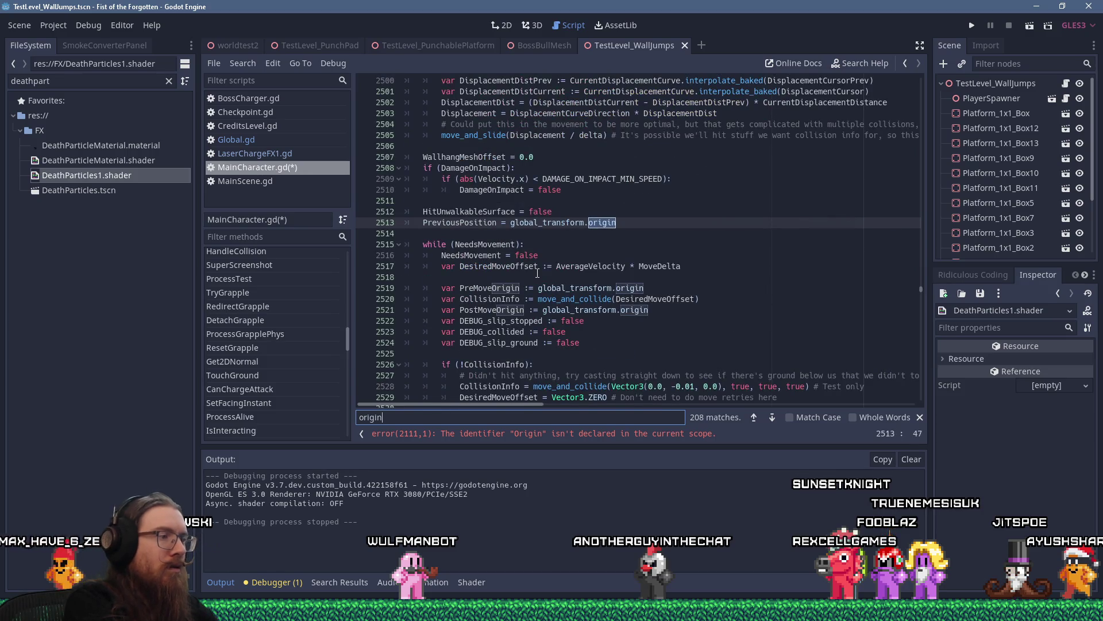
key("Return")
key("Return")
key("Return")
key("Return")
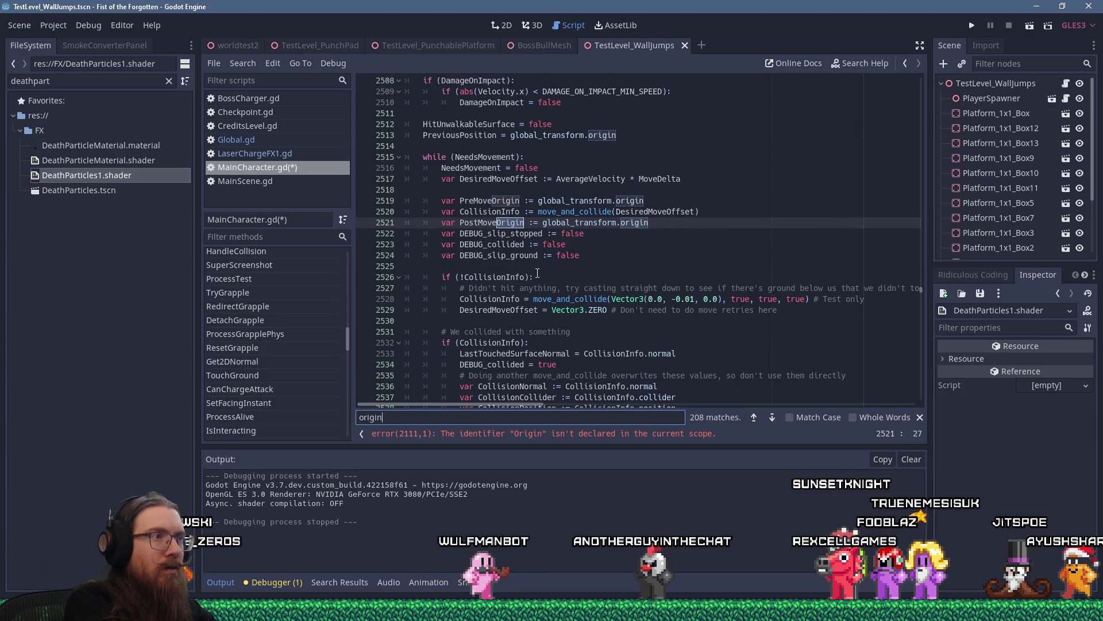
key("Return")
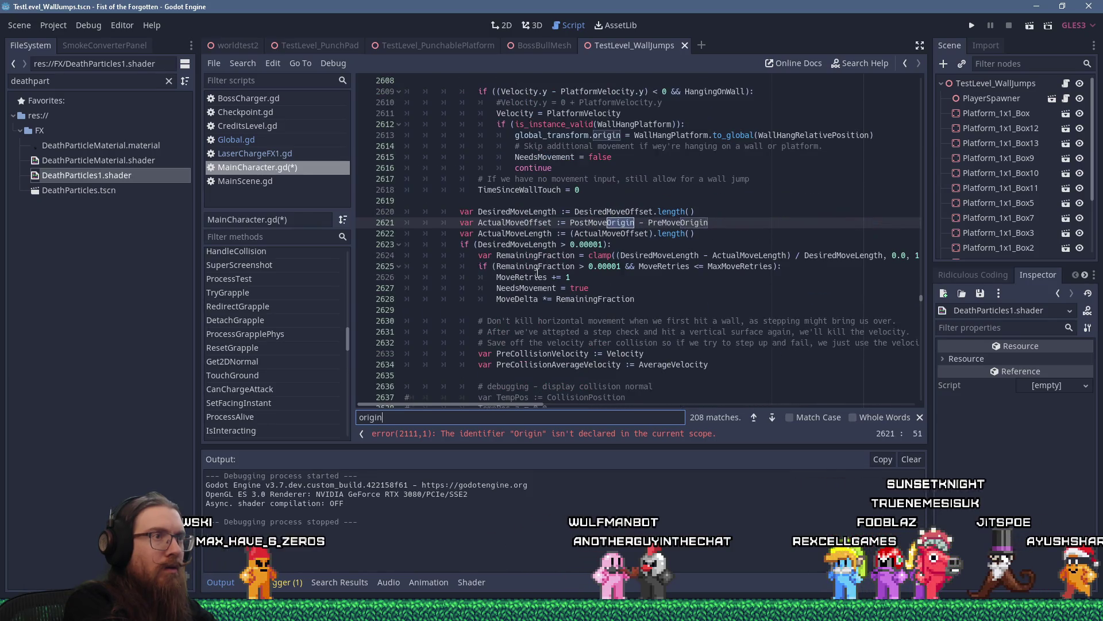
key("Return")
key("Return")
key("Return")
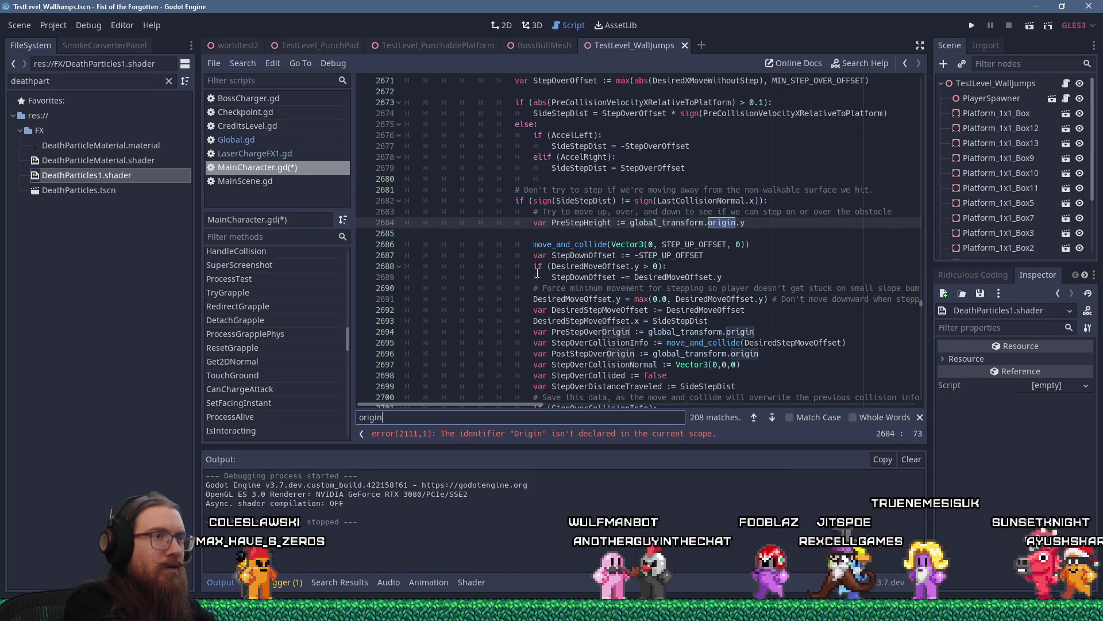
key("Return")
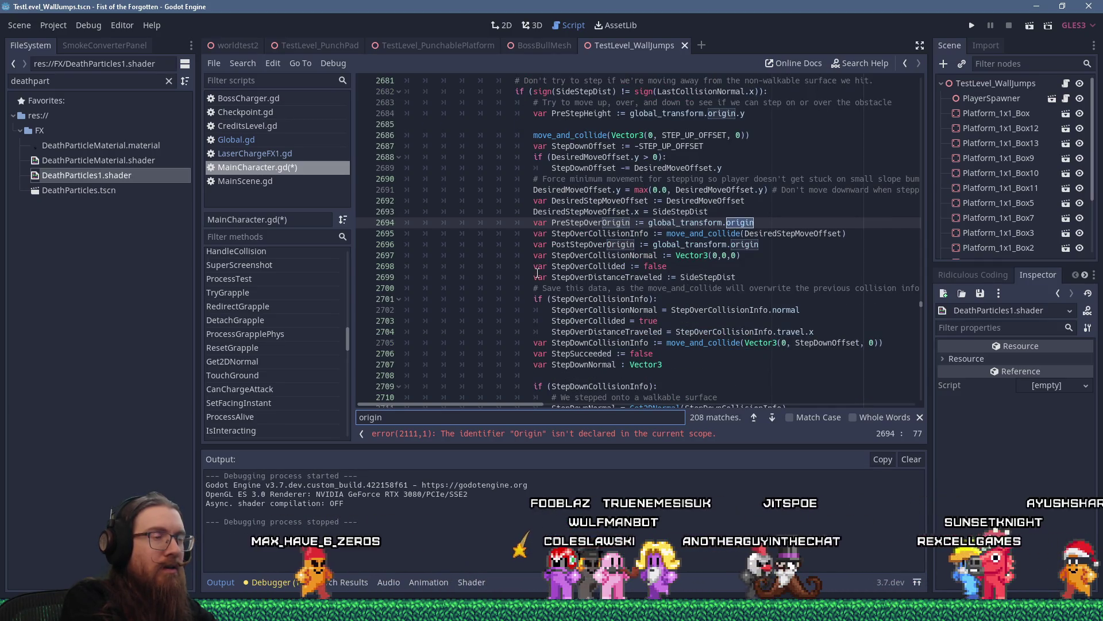
key("Return")
key("Return")
key("Return")
key("Return")
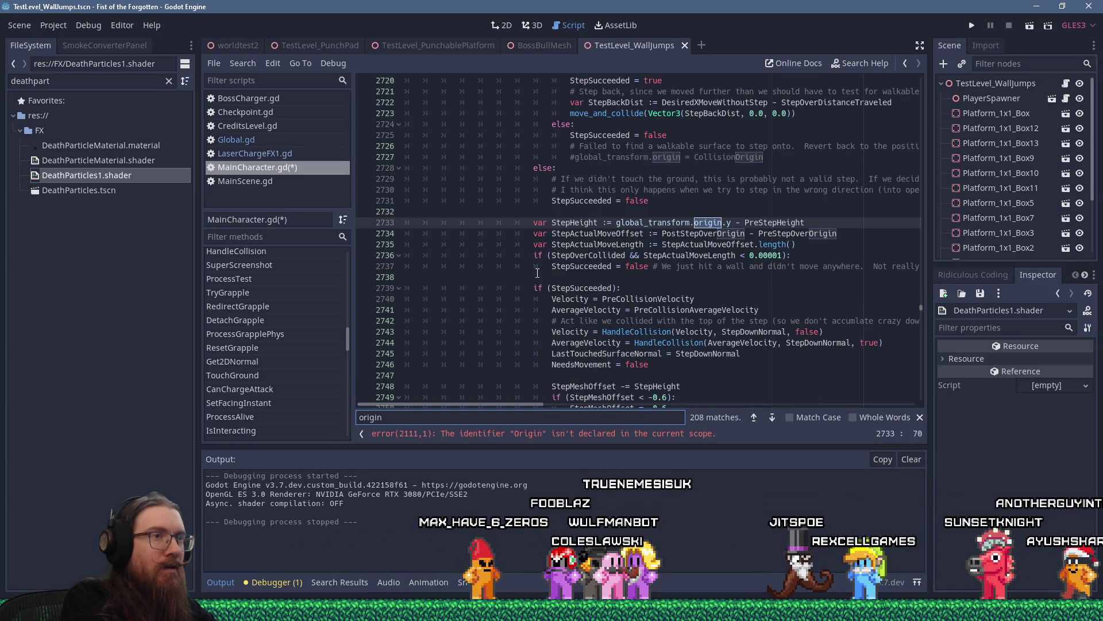
key("Return")
key("Return")
key("Return")
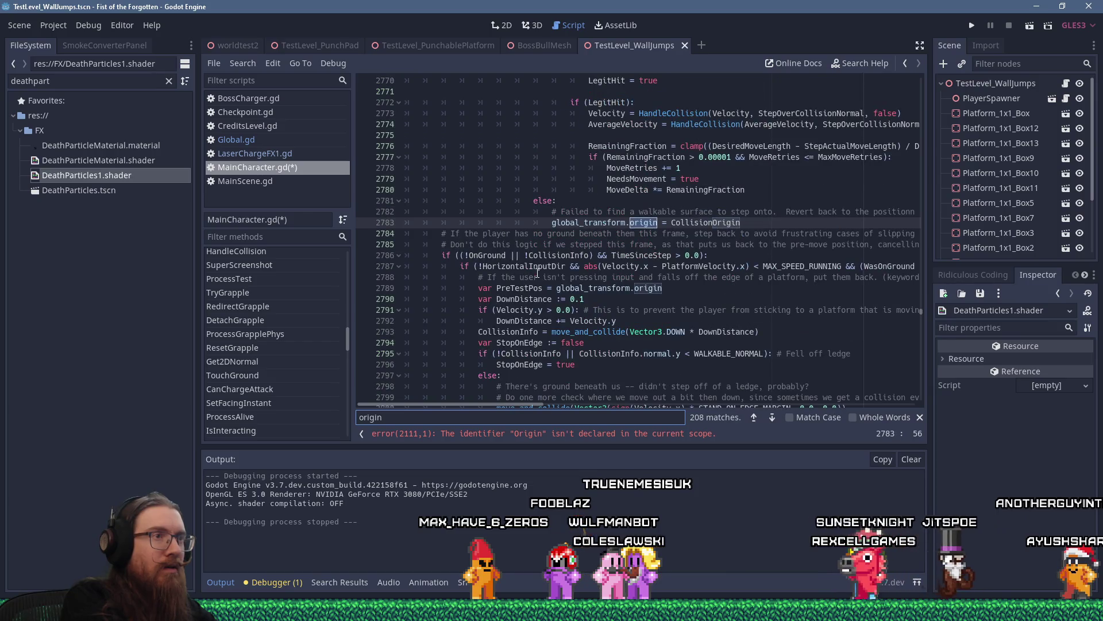
key("Return")
key("Return")
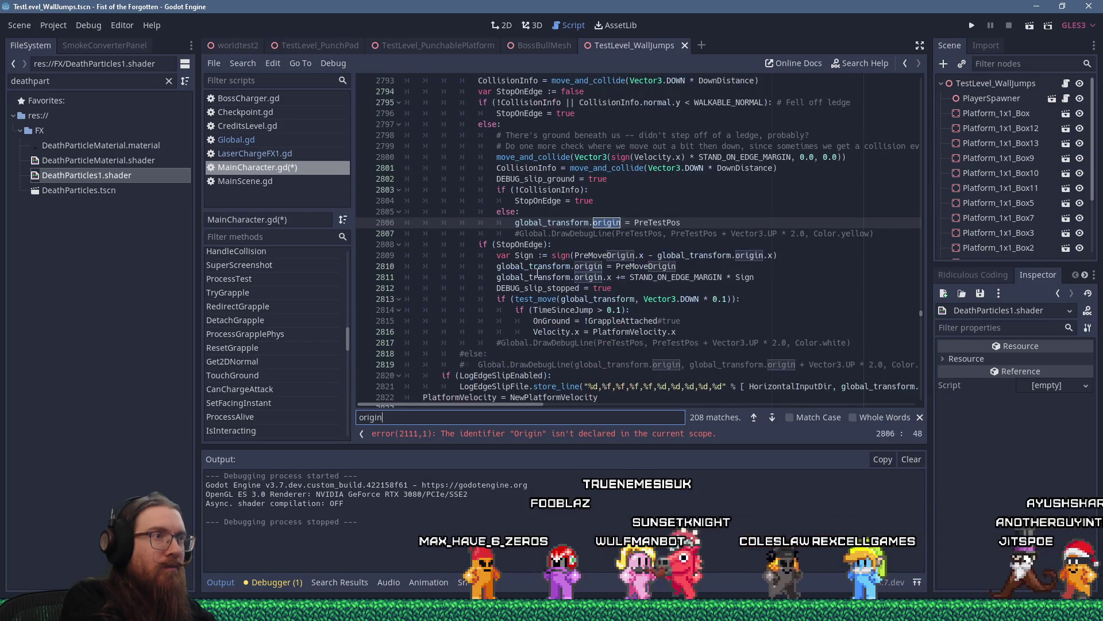
key("Return")
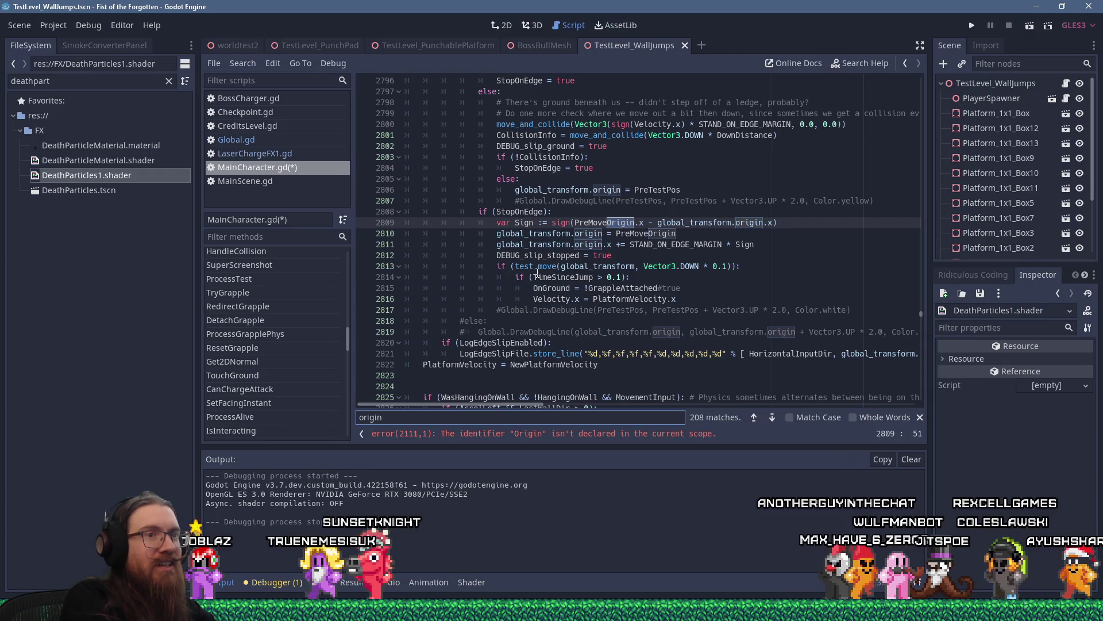
key("Return")
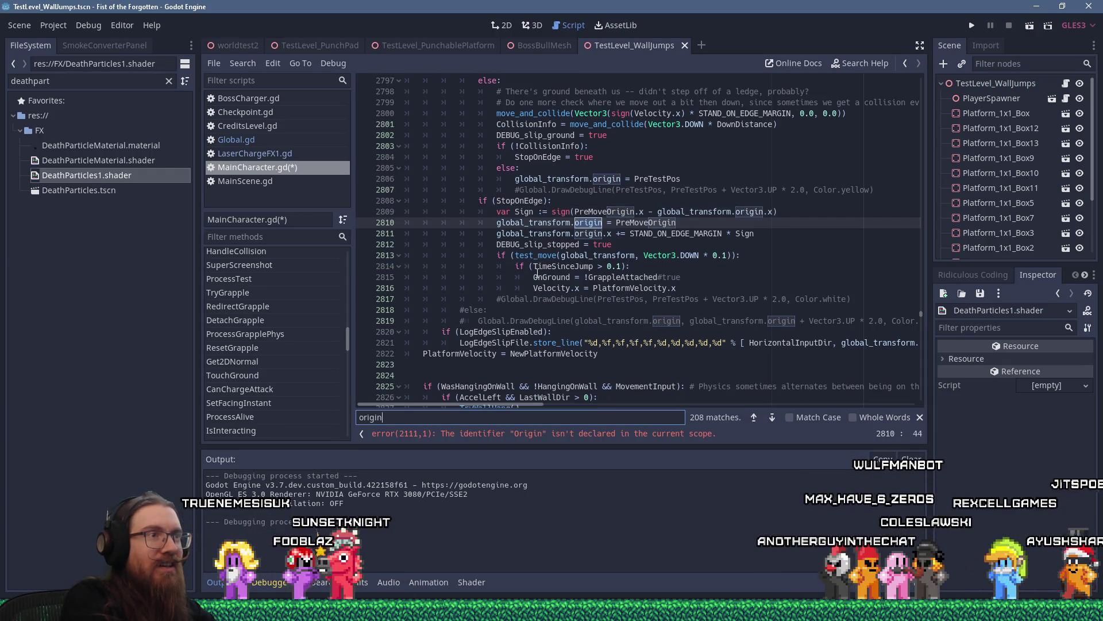
key("Return")
key("Return")
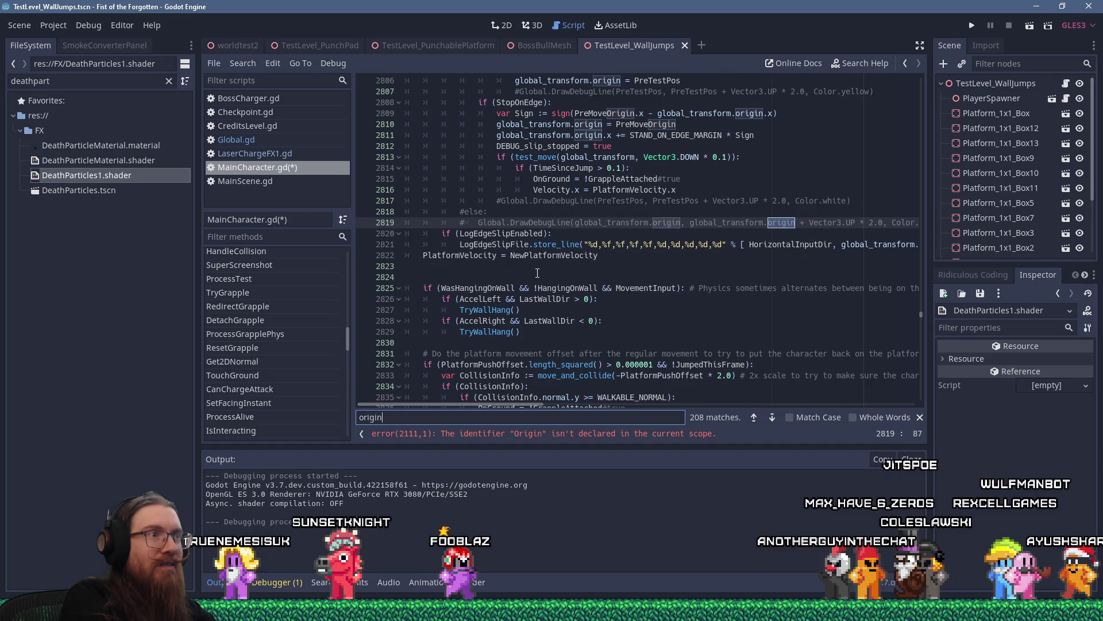
key("Return")
key("Return")
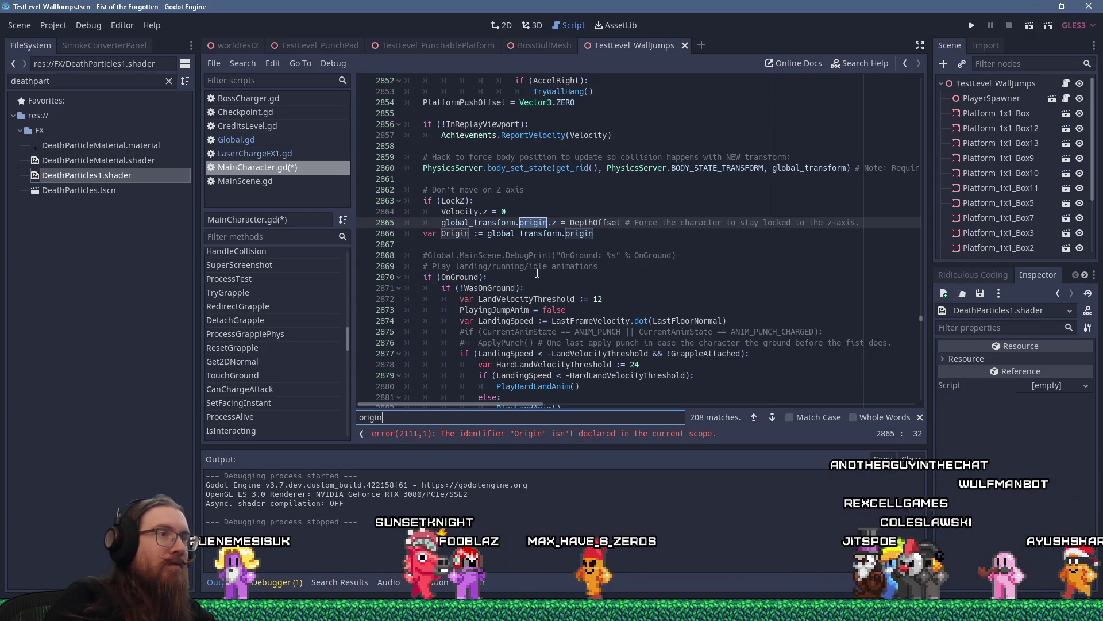
left_click(515, 210)
type("f")
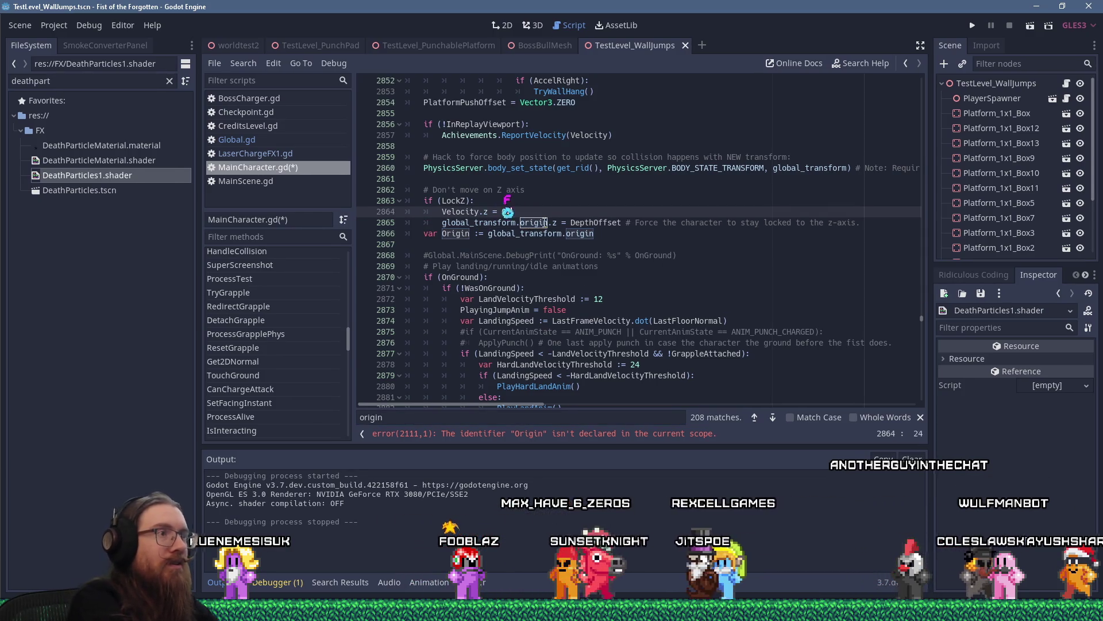
key("ctrl+z")
key("shift+f")
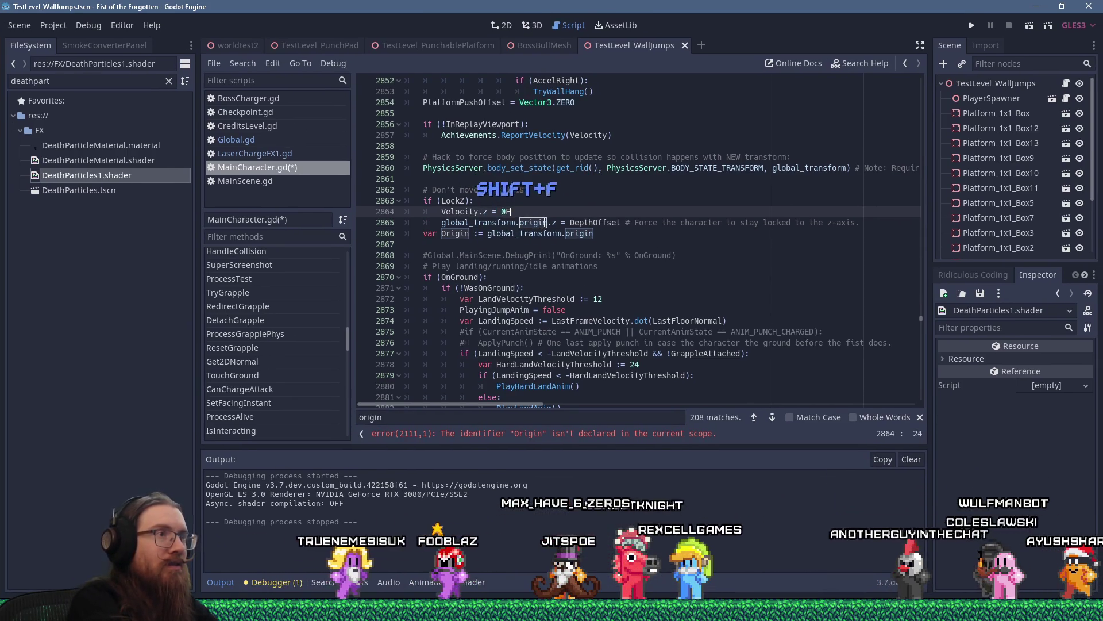
key("BackSpace")
key("Return")
key("Return")
key("Return")
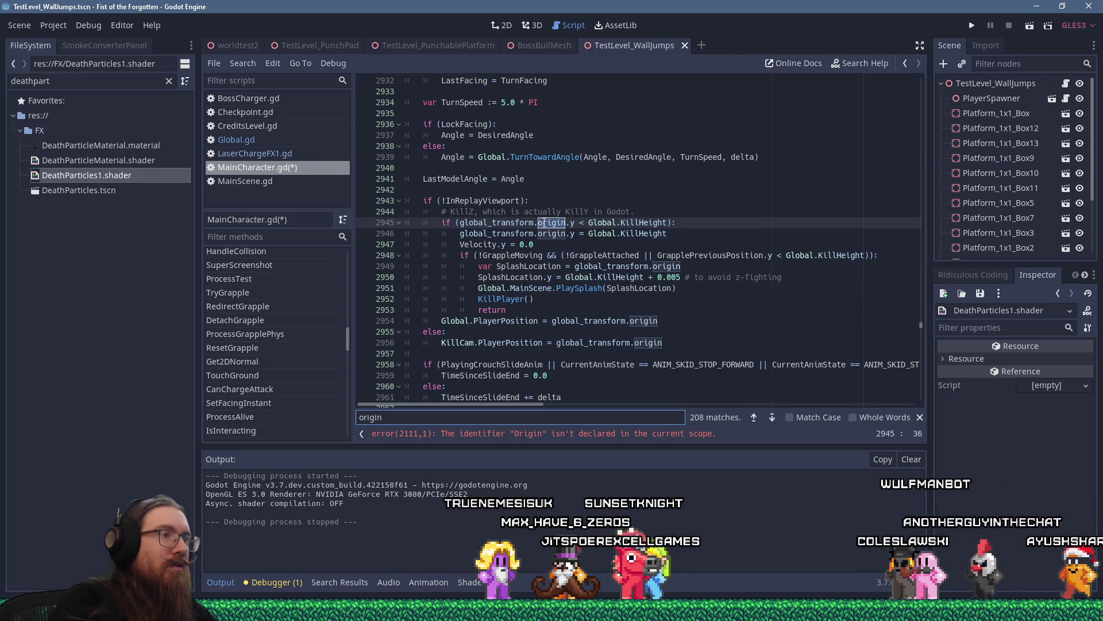
scroll(528, 218, "up", 1)
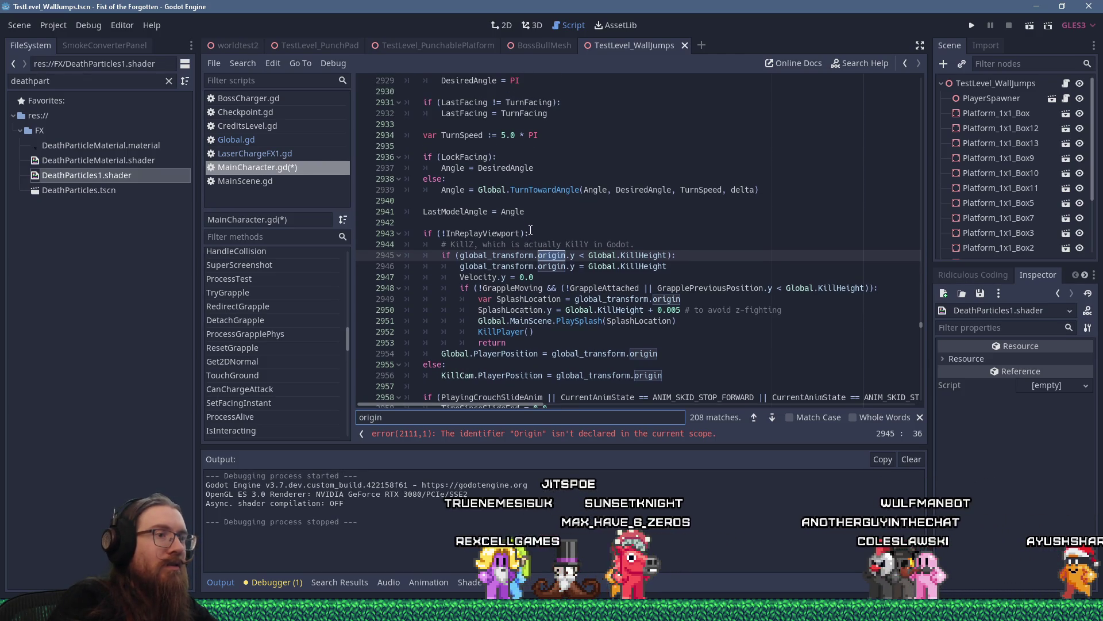
scroll(652, 255, "down", 2)
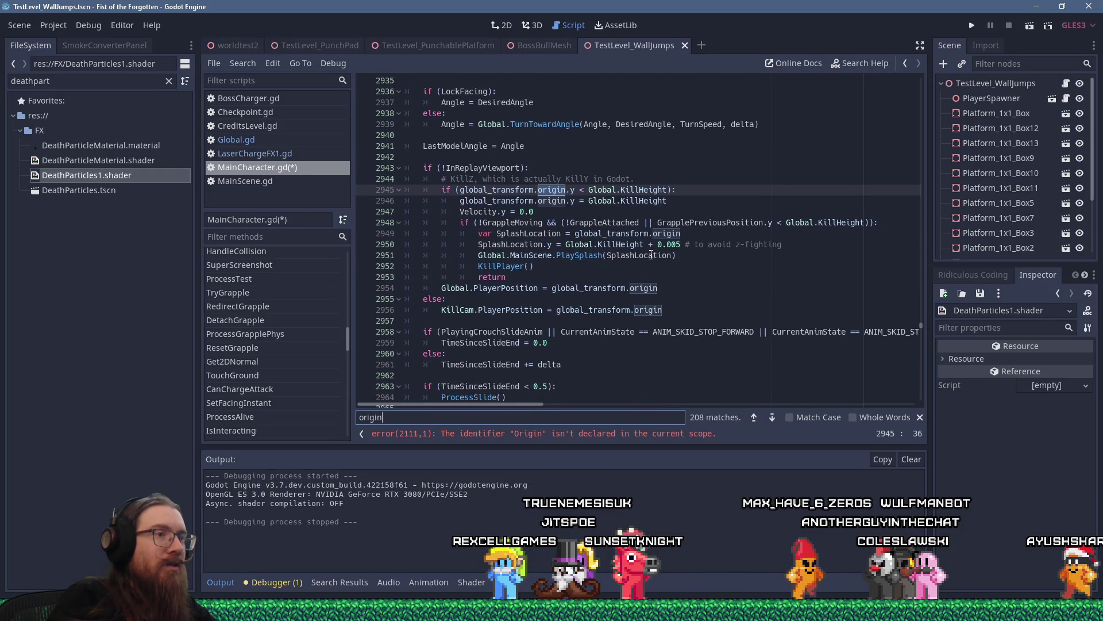
key("shift+Return")
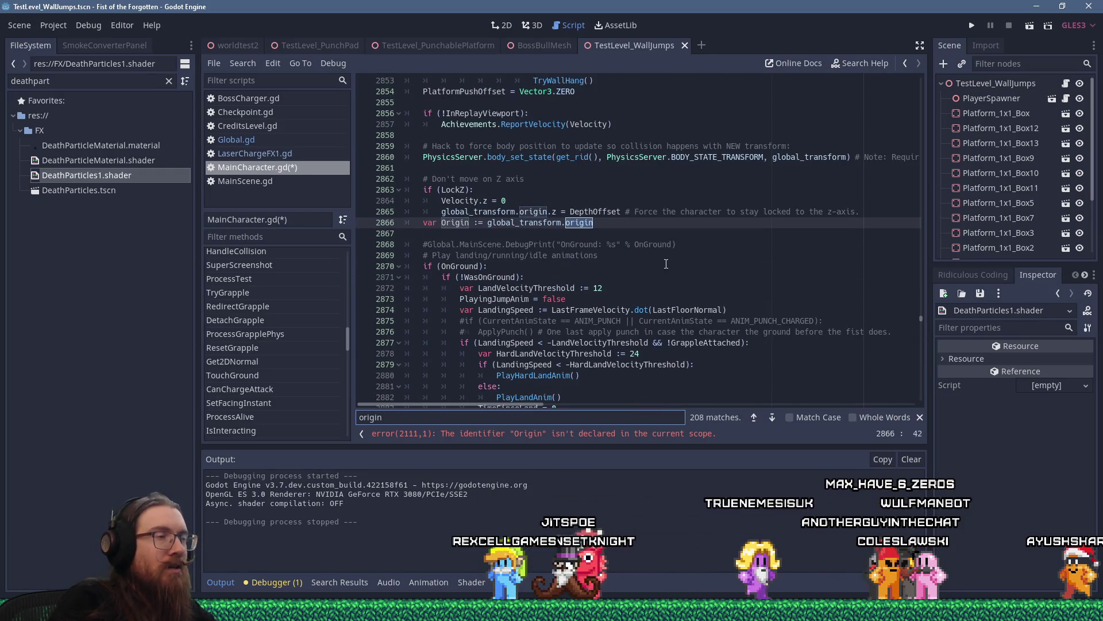
key("Return")
key("Return")
key("Return")
key("shift+Return")
key("shift+Return")
key("shift+Return")
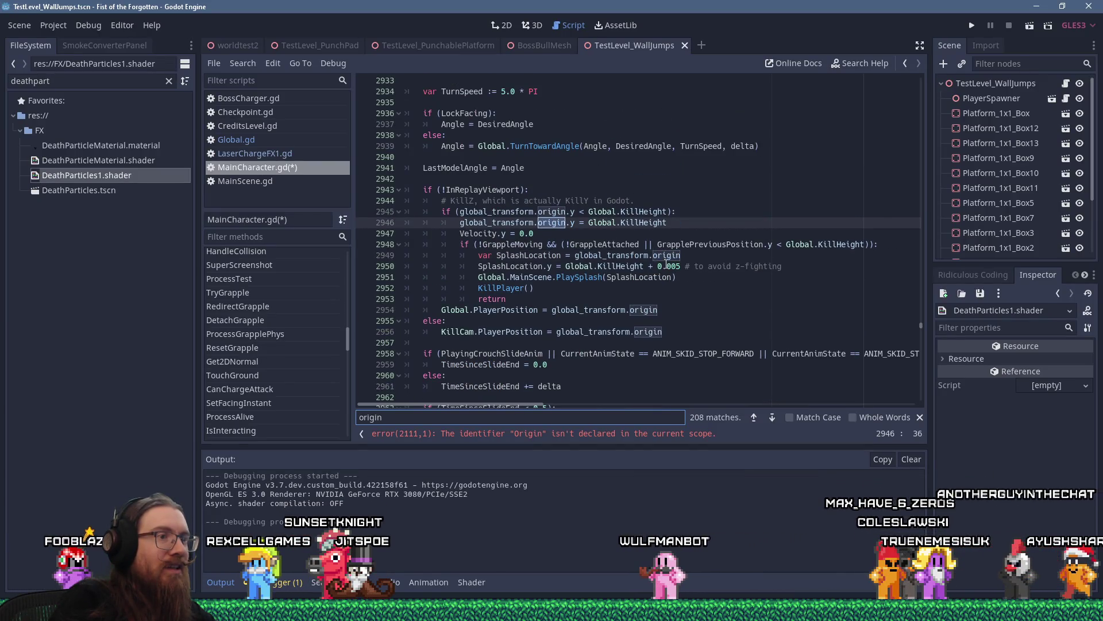
key("shift+Return")
key("shift+Return")
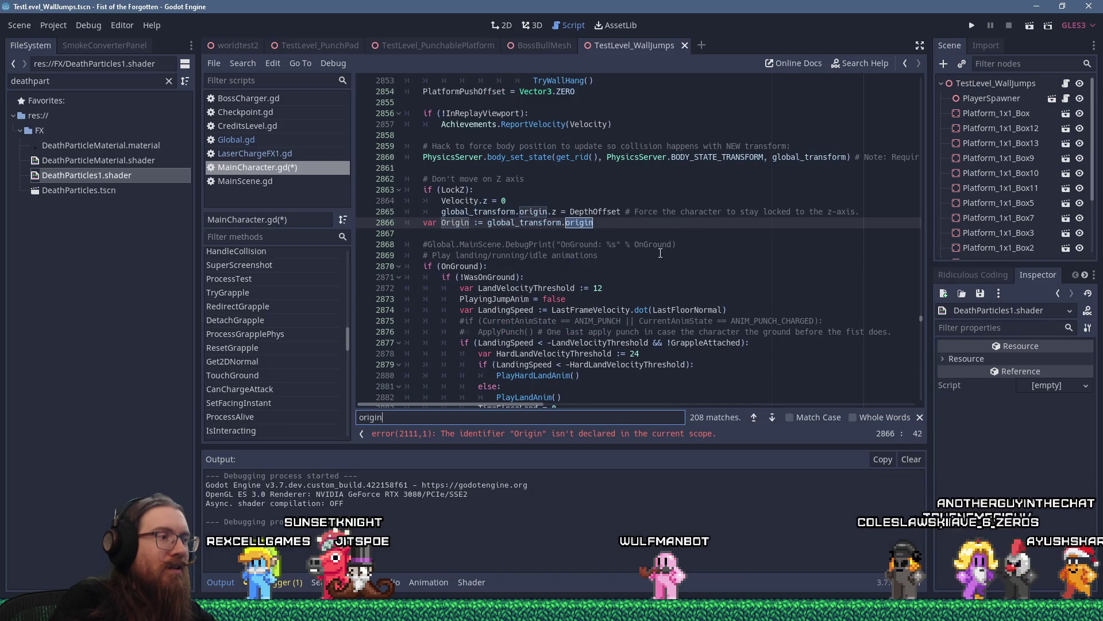
left_click(461, 224)
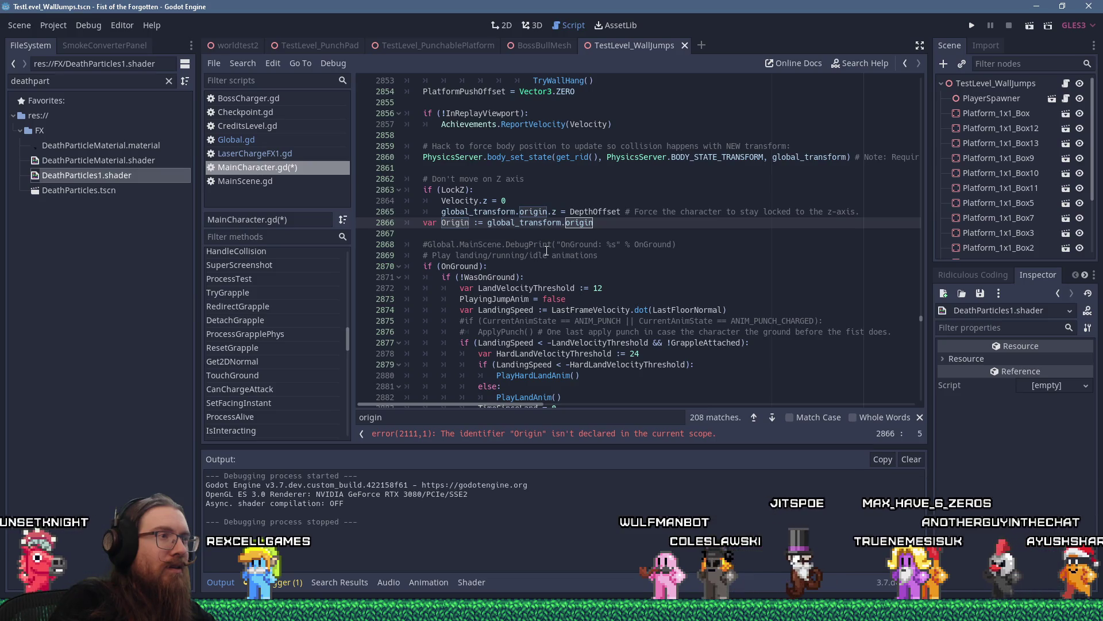
left_click(550, 190)
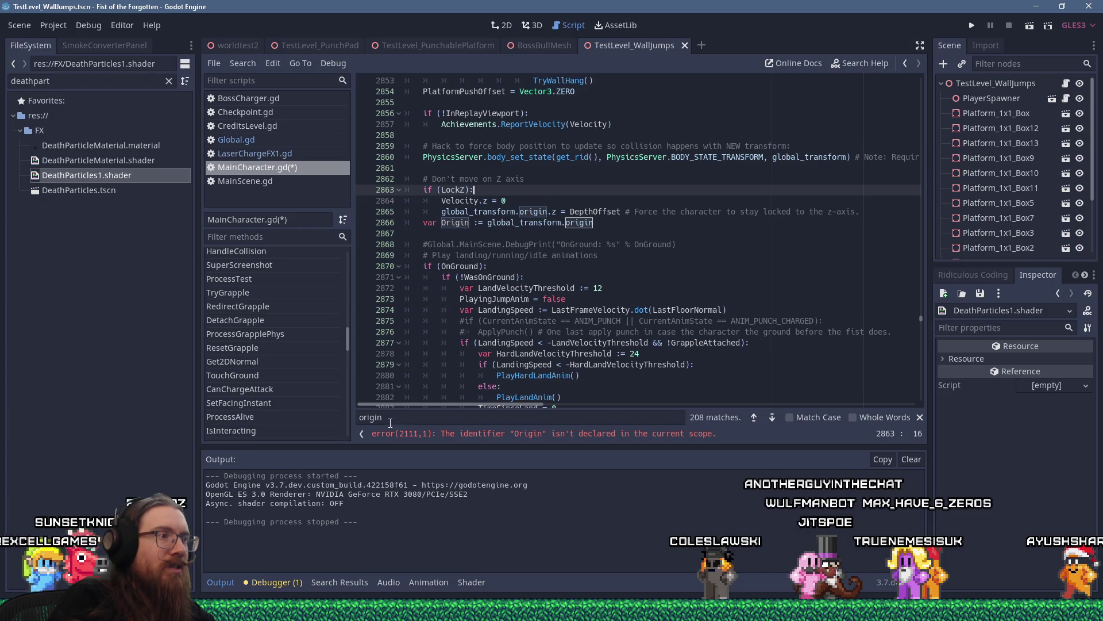
Step through the origin matches down to the DeathParticles restart code at line 3354.
key("Return")
key("Return")
key("Return")
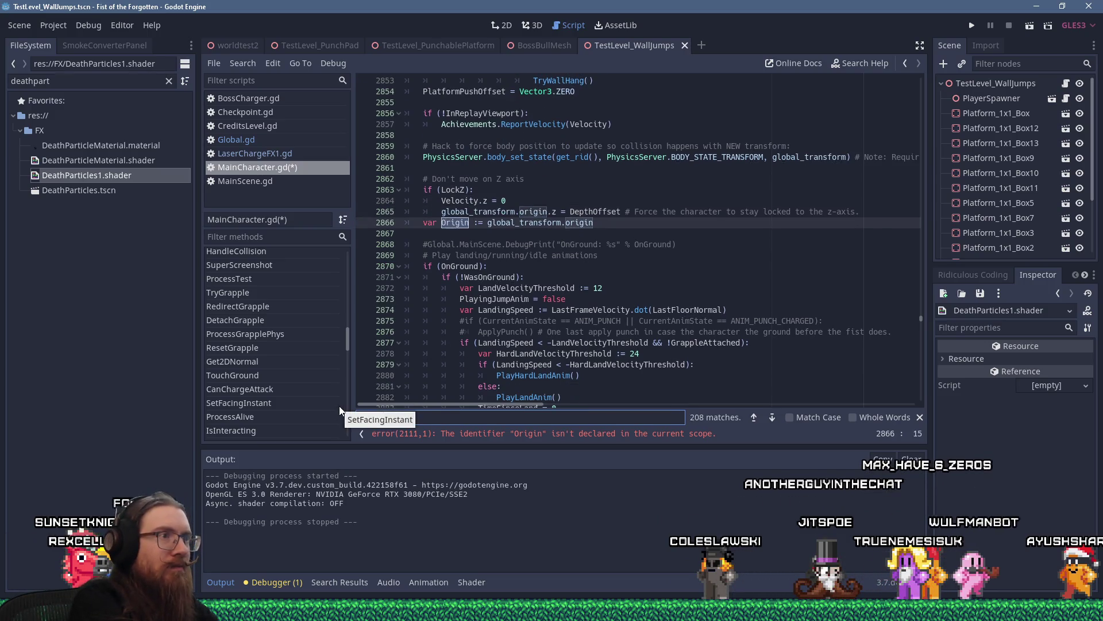
key("Return")
key("Return")
key("Return")
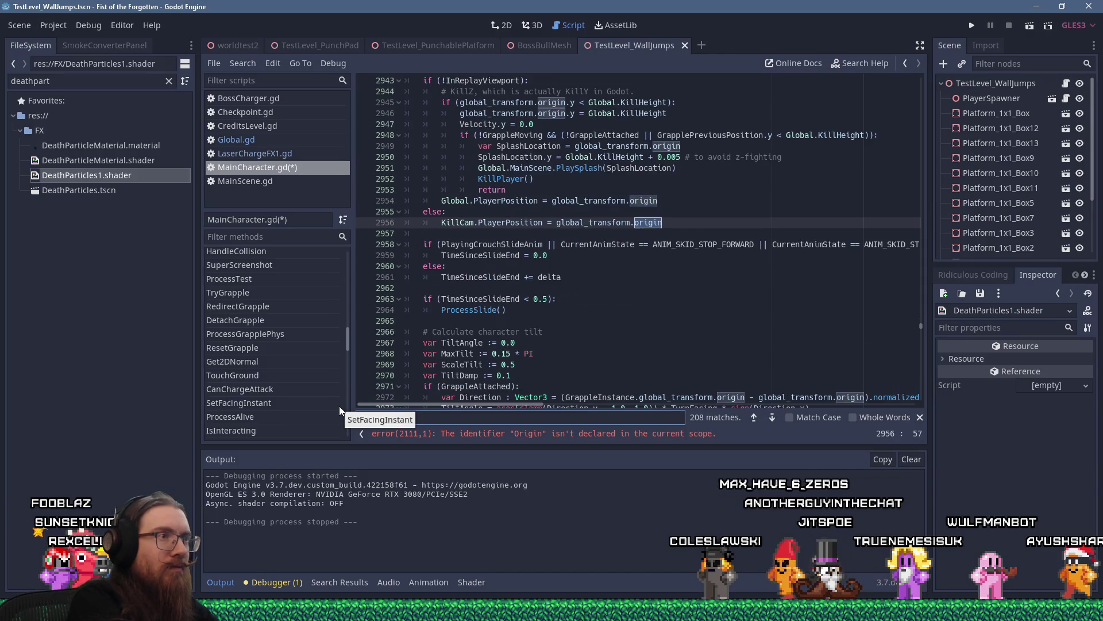
key("Return")
key("Return")
key("Return")
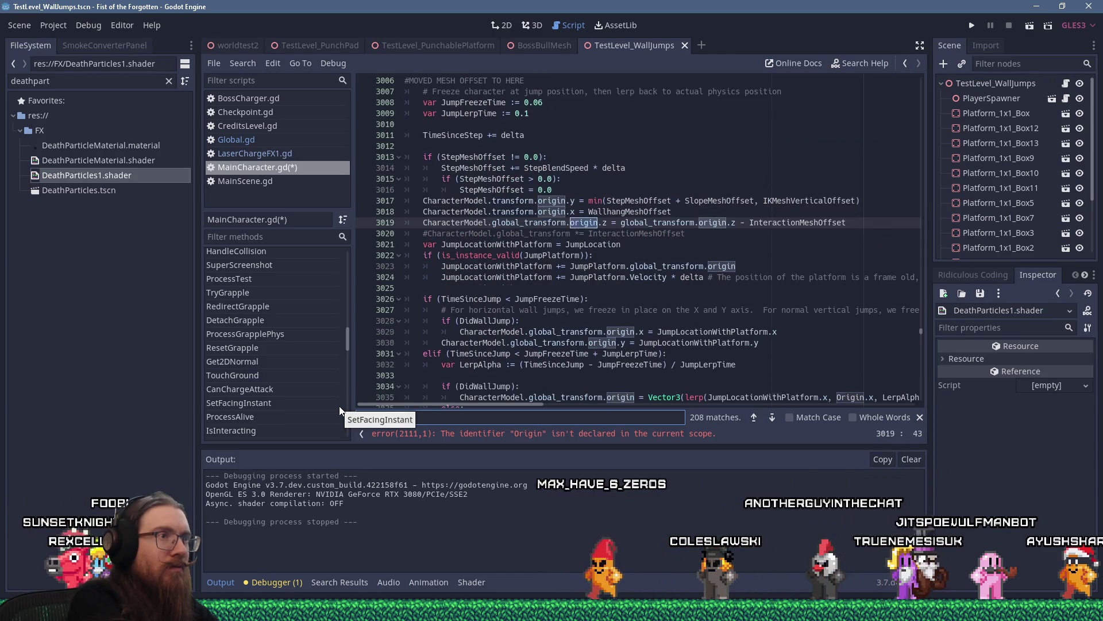
key("Return")
key("Return")
key("Return")
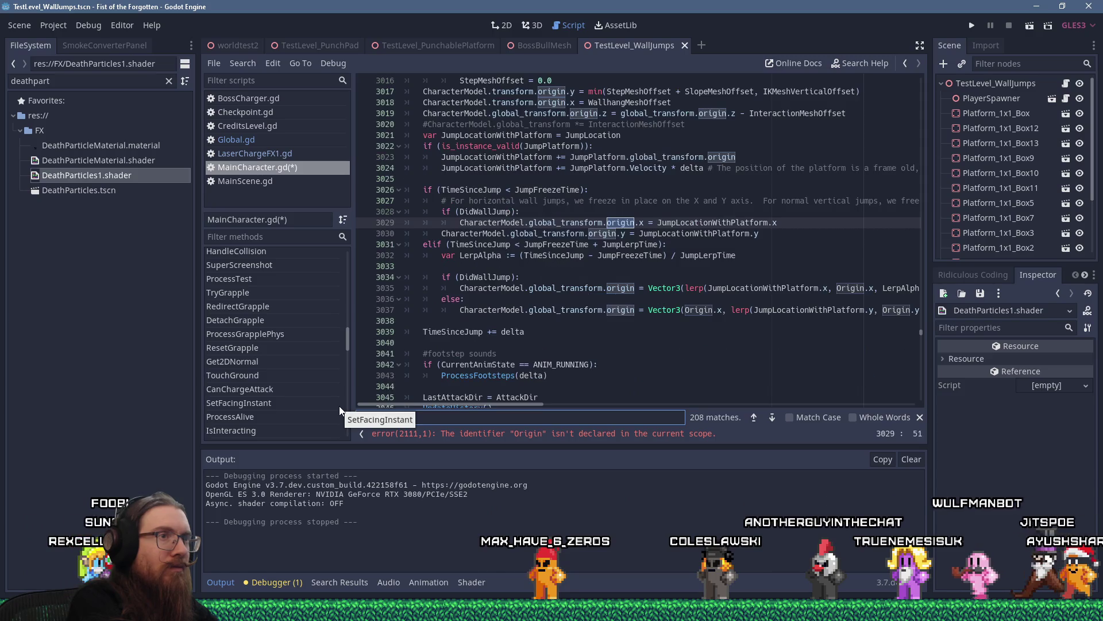
key("Return")
key("Return")
key("Return")
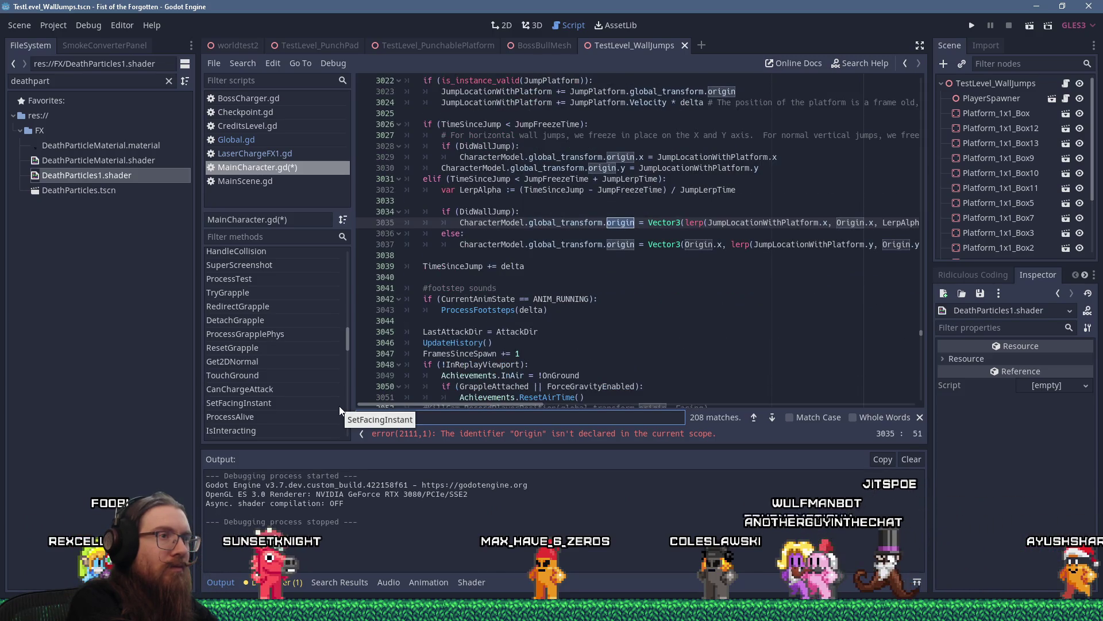
key("Return")
key("Return")
key("Return")
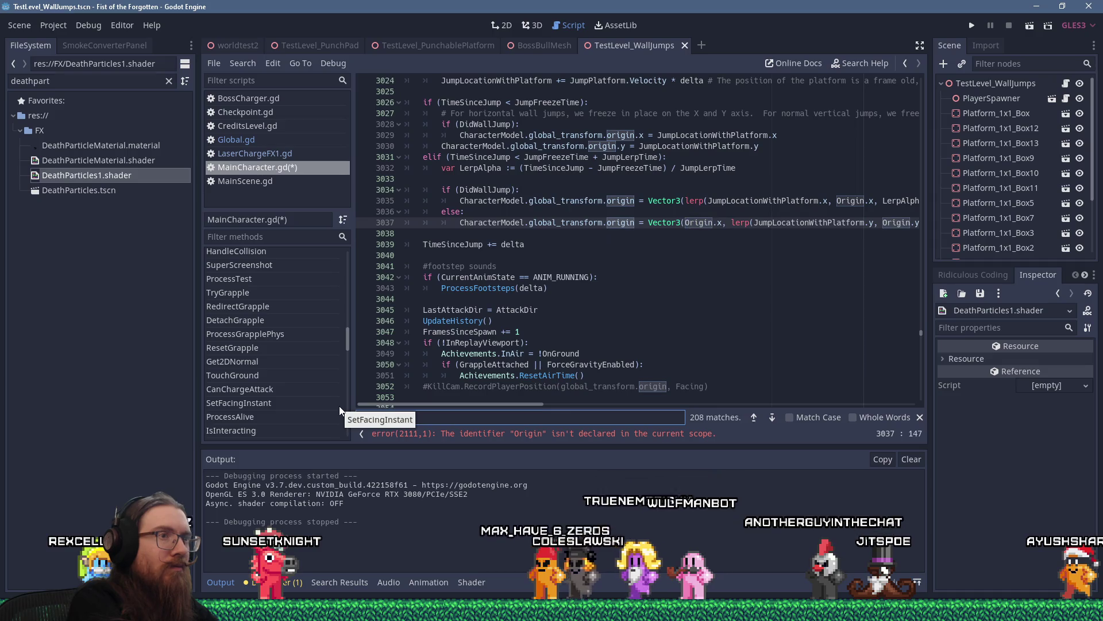
key("Return")
key("Return")
key("Return")
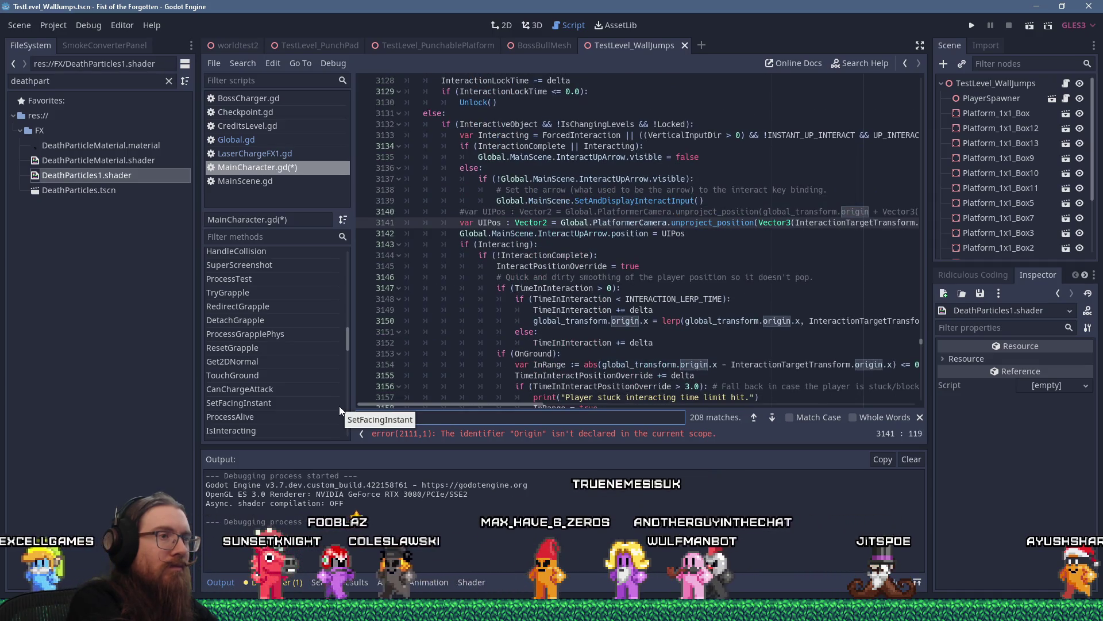
key("Return")
key("Return")
key("Return")
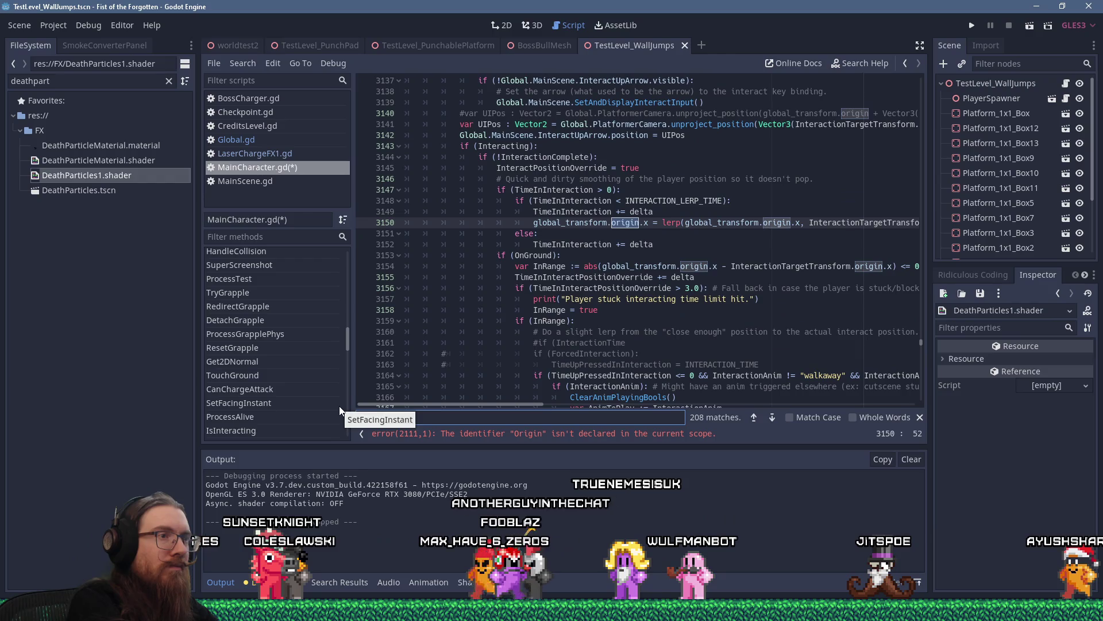
key("Return")
key("Return")
key("Return")
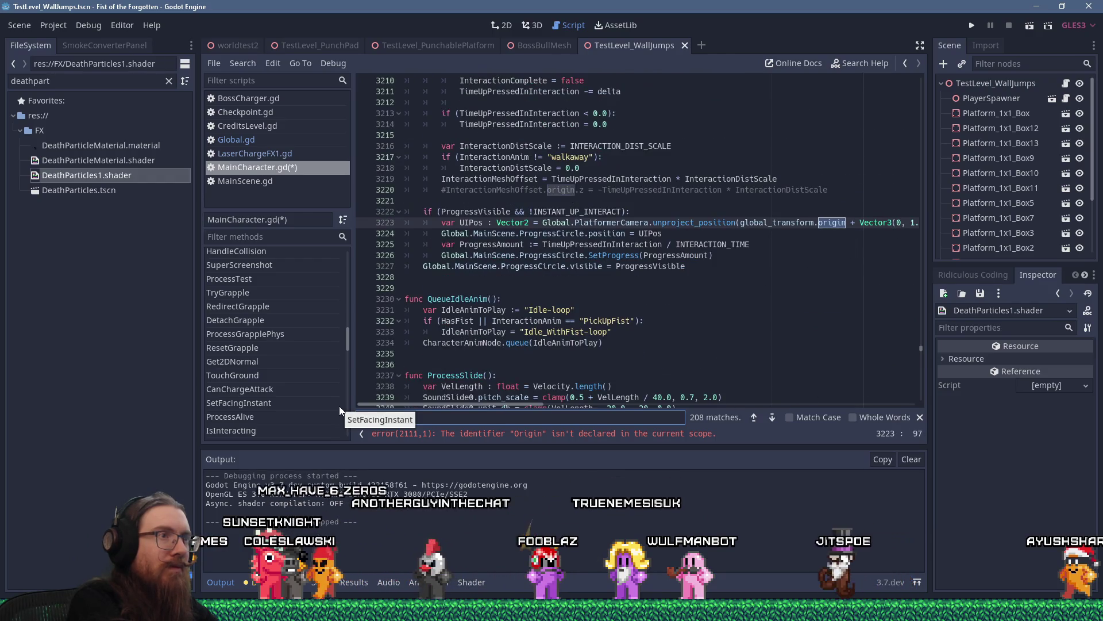
key("shift+Return")
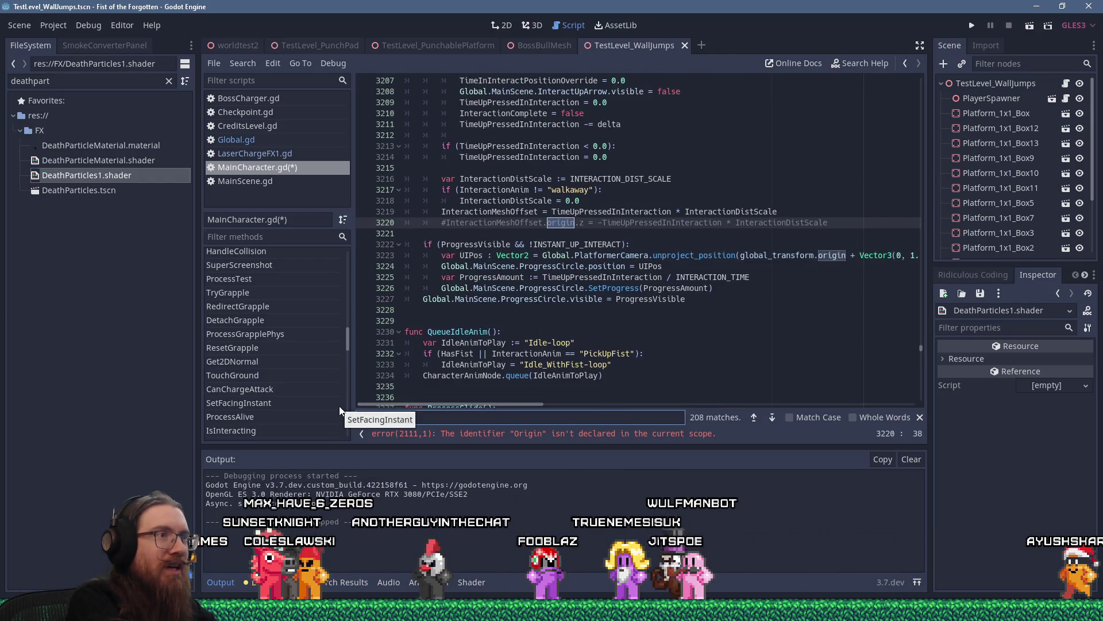
key("Return")
key("Return")
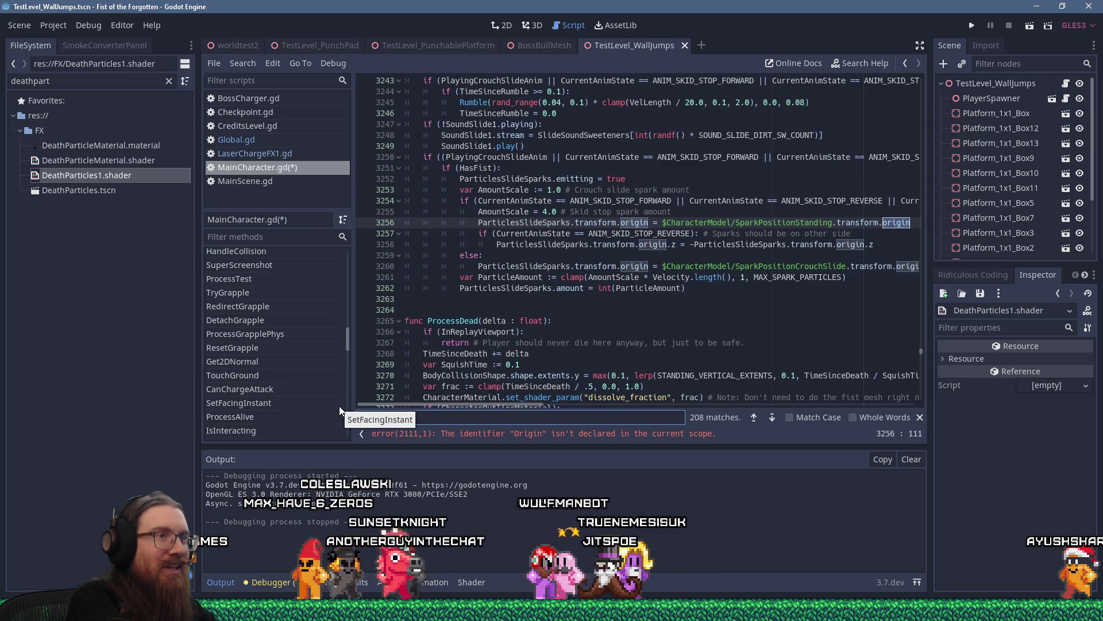
key("Return")
key("Return")
key("Return")
key("Return")
key("Return")
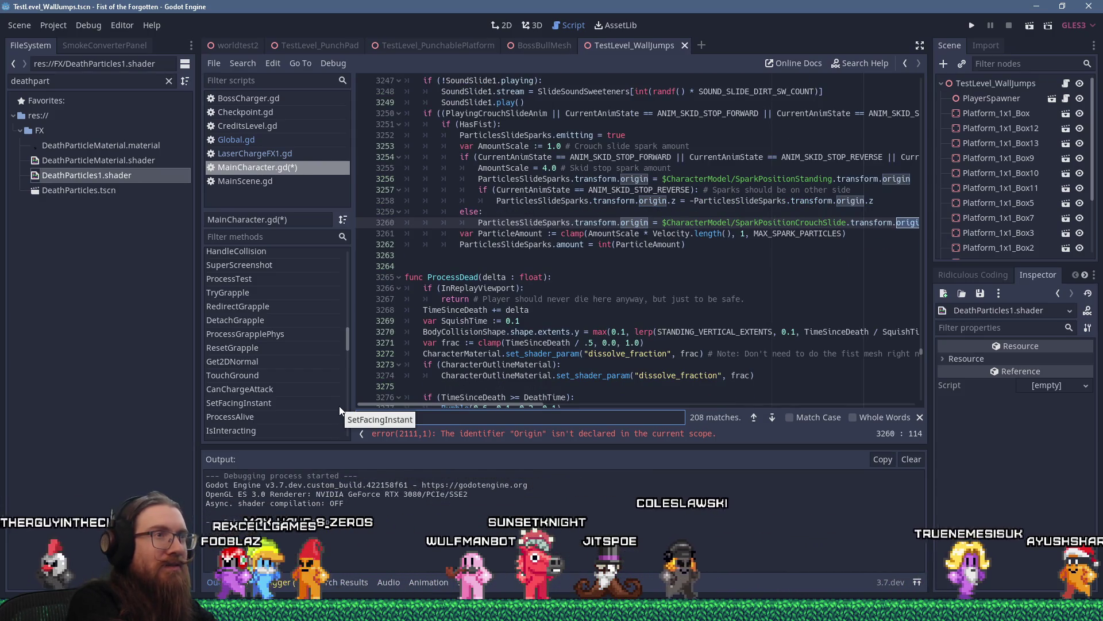
key("Return")
key("Return")
key("Return")
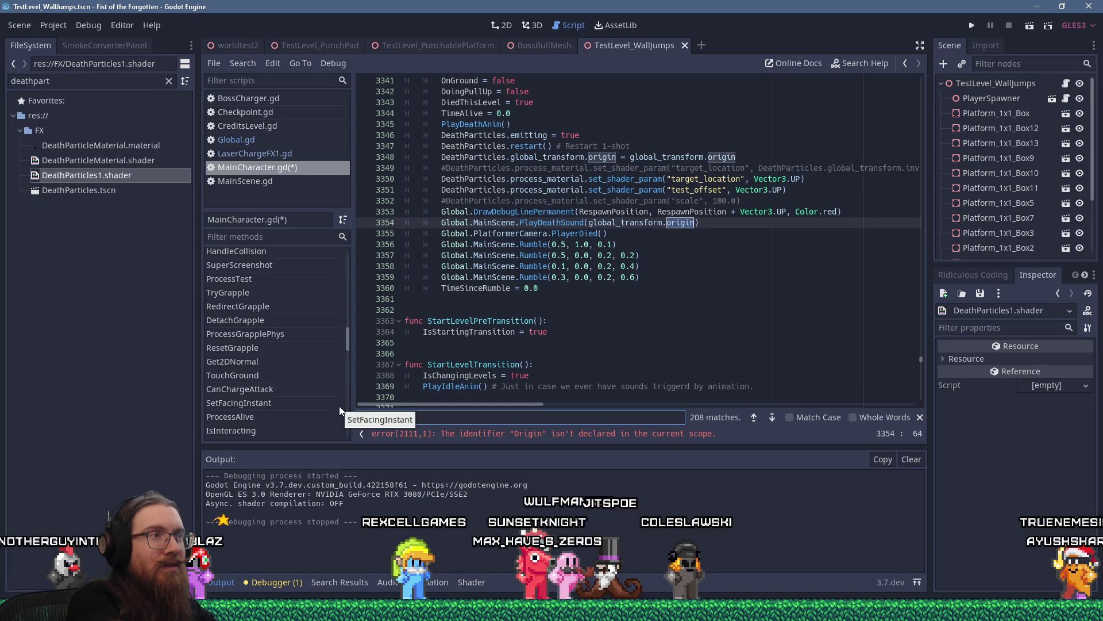
Set up a project-wide replace of global_transform.origin with global_position.
left_click(247, 66)
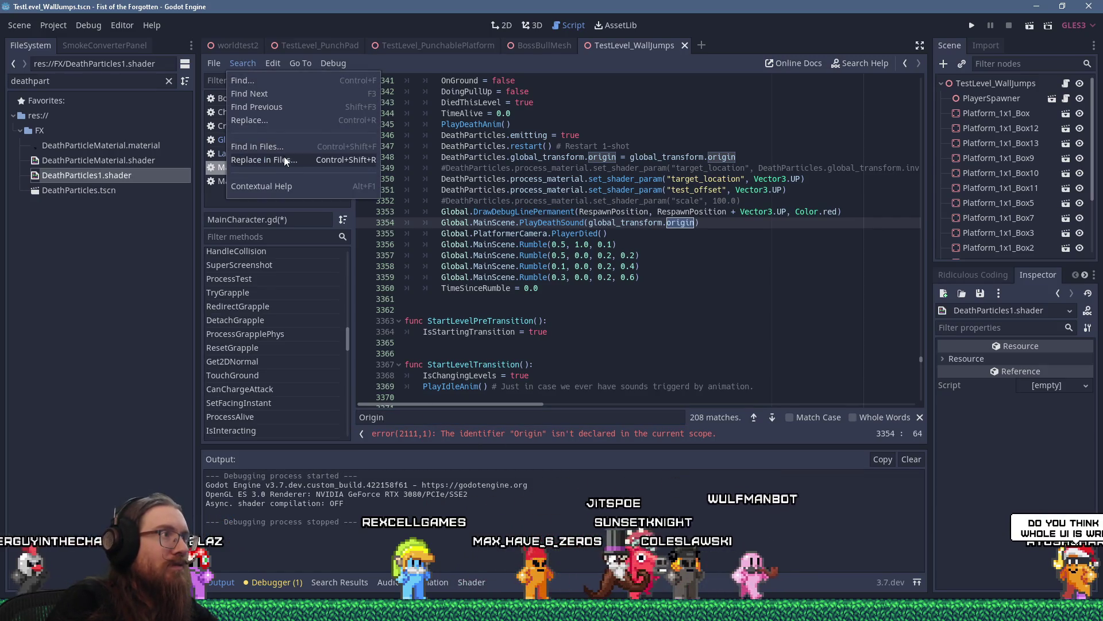
left_click(284, 125)
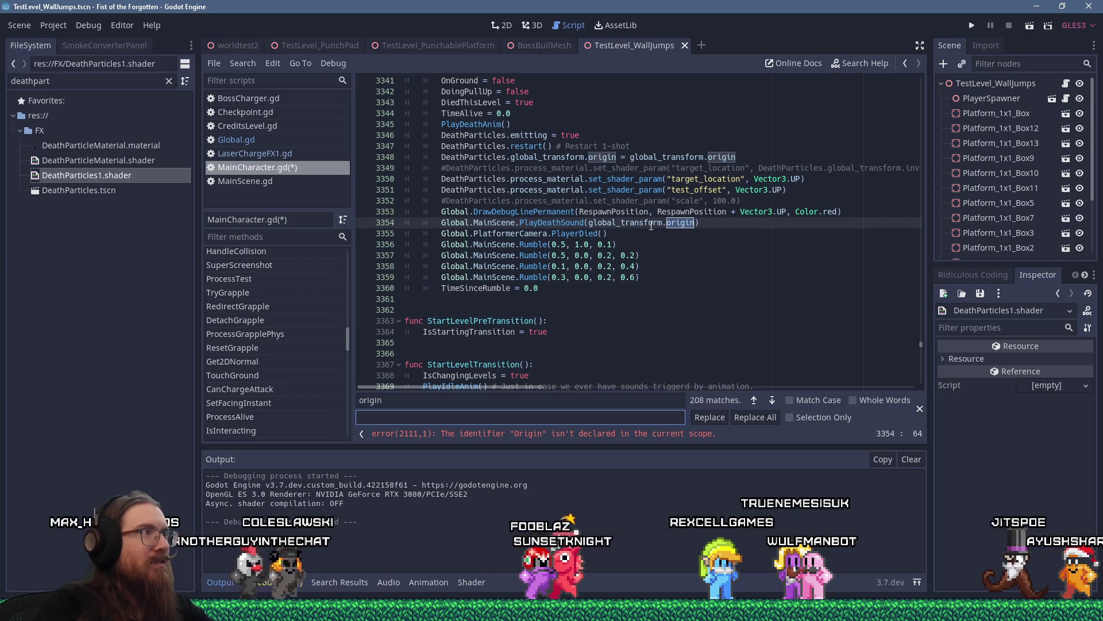
left_click(249, 62)
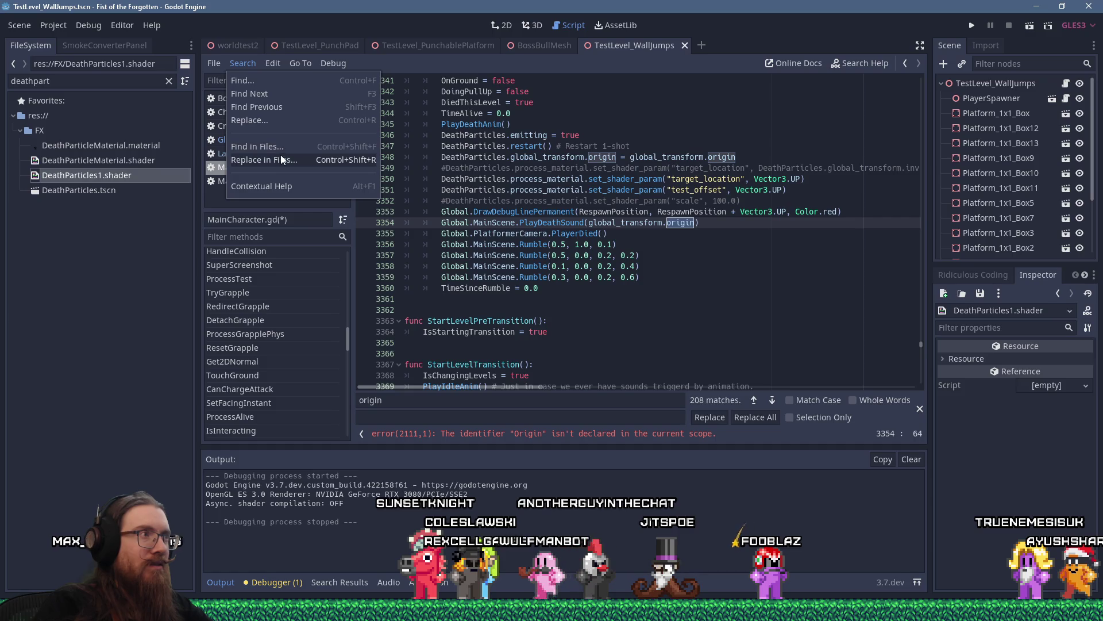
left_click(281, 157)
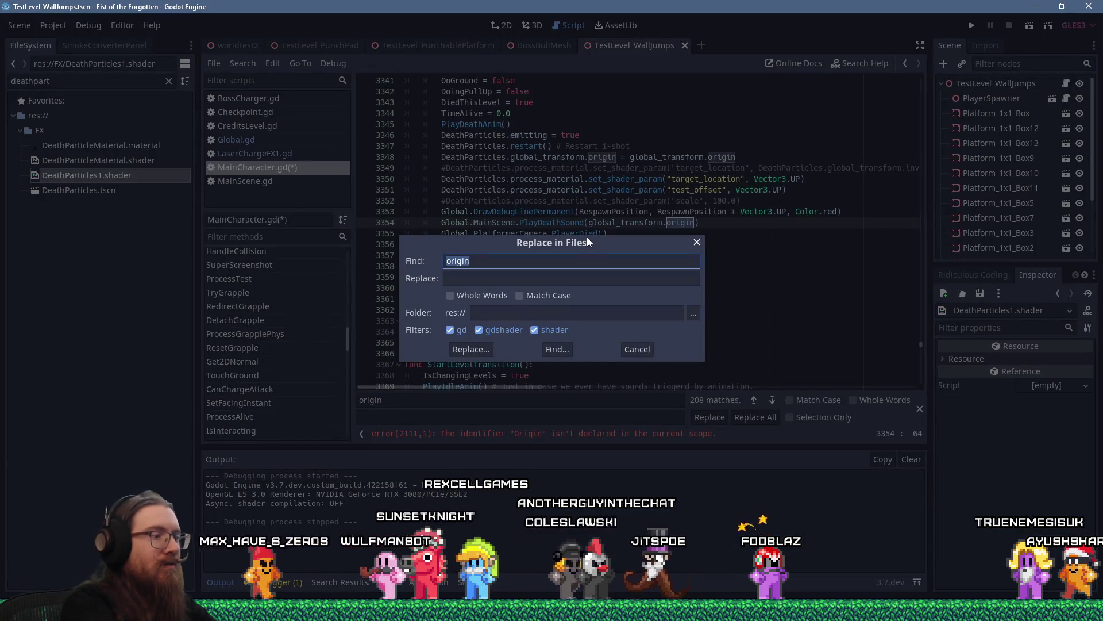
type("global_transform.origin")
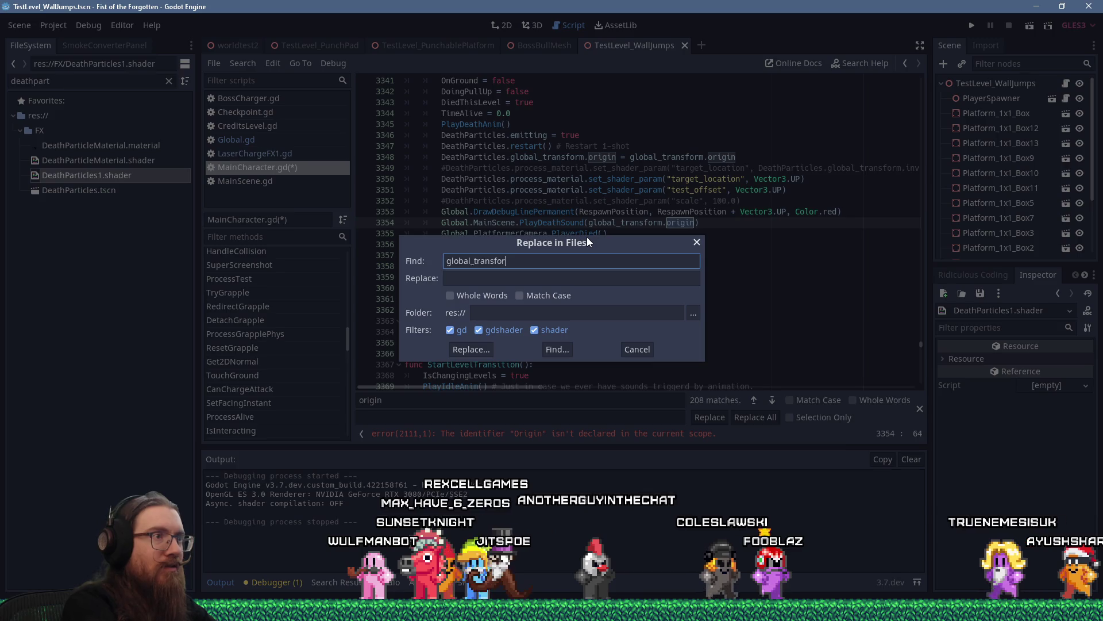
key("Tab")
type("global_position")
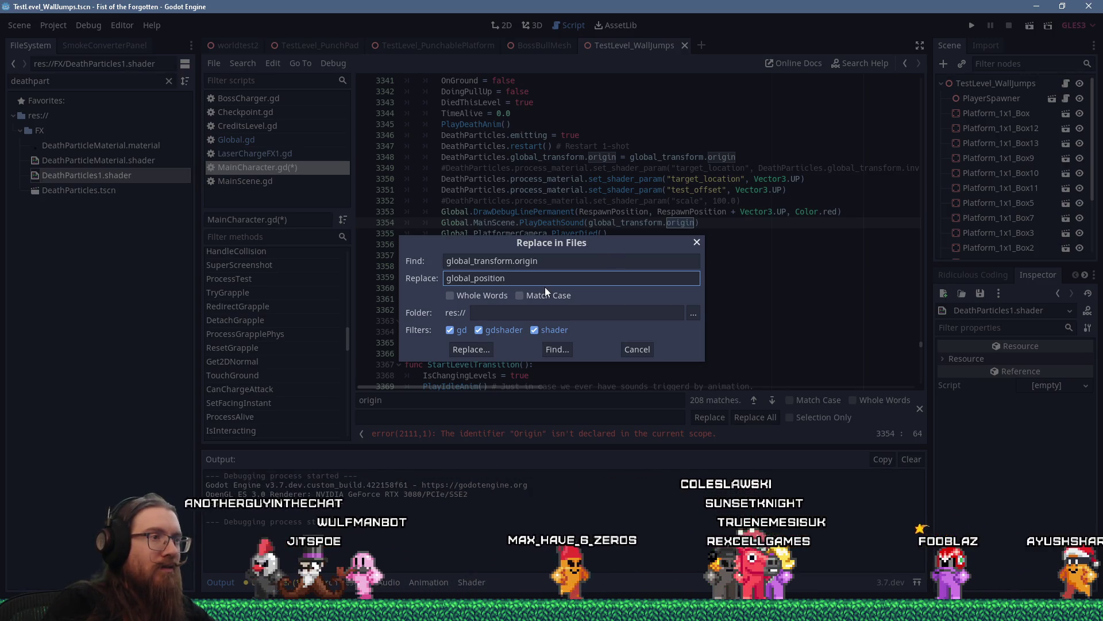
Exclude shader files from the replacement, save, and jump to the undeclared Origin error.
left_click(514, 331)
left_click(539, 330)
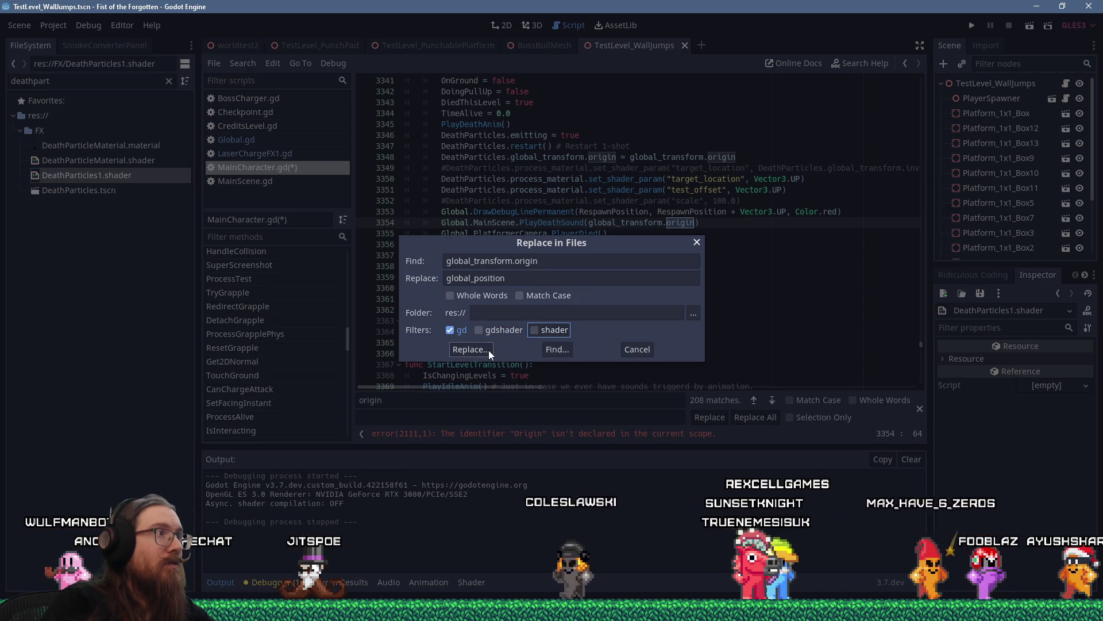
key("Escape")
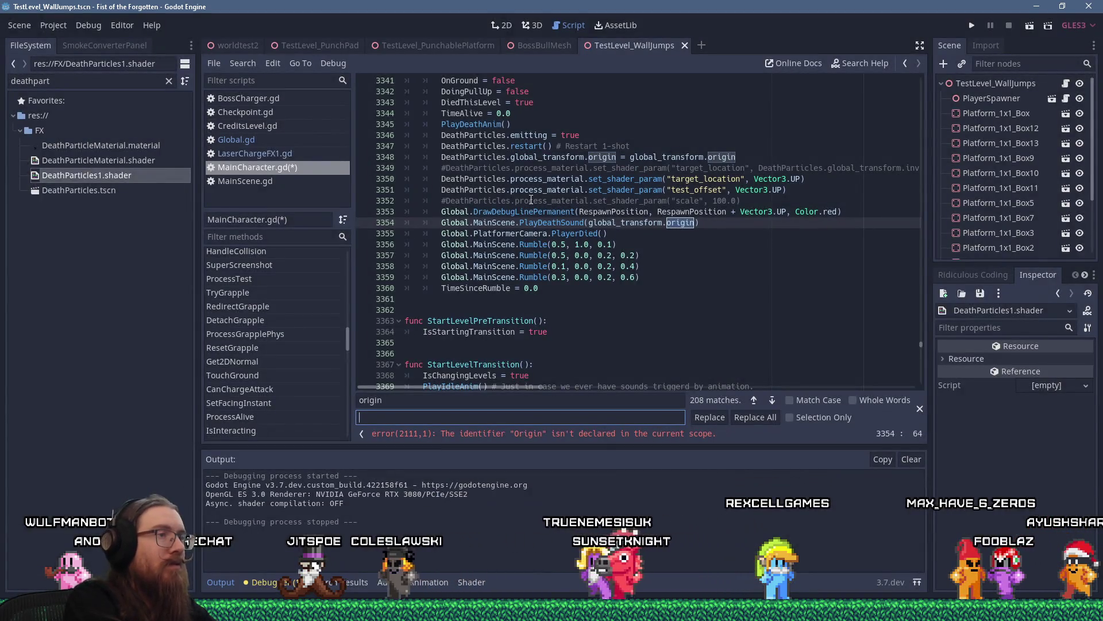
key("ctrl+s")
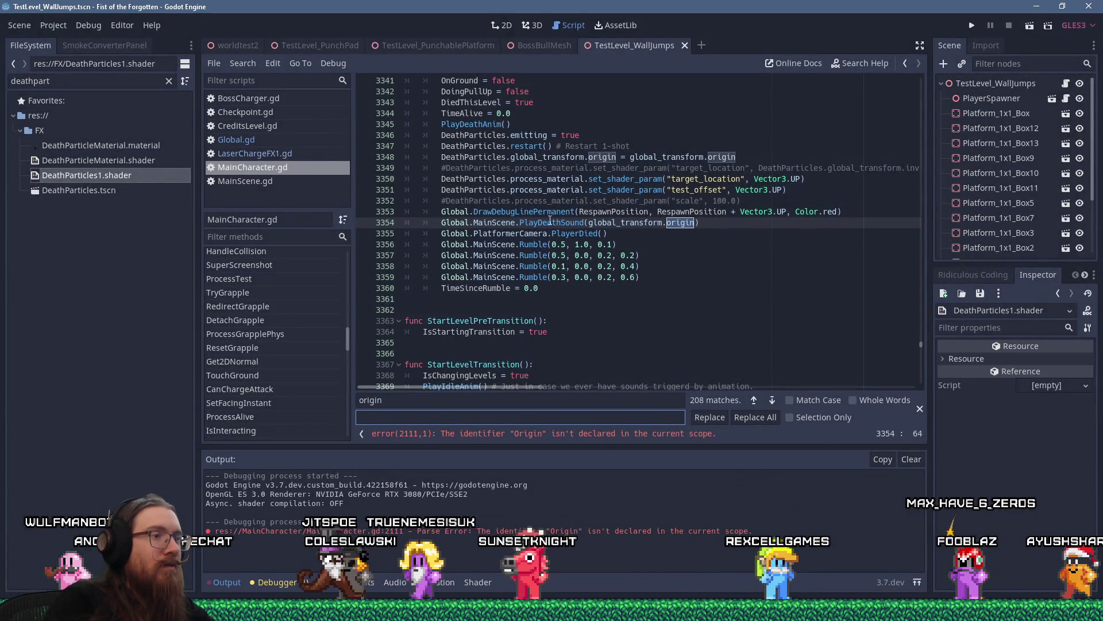
left_click(563, 434)
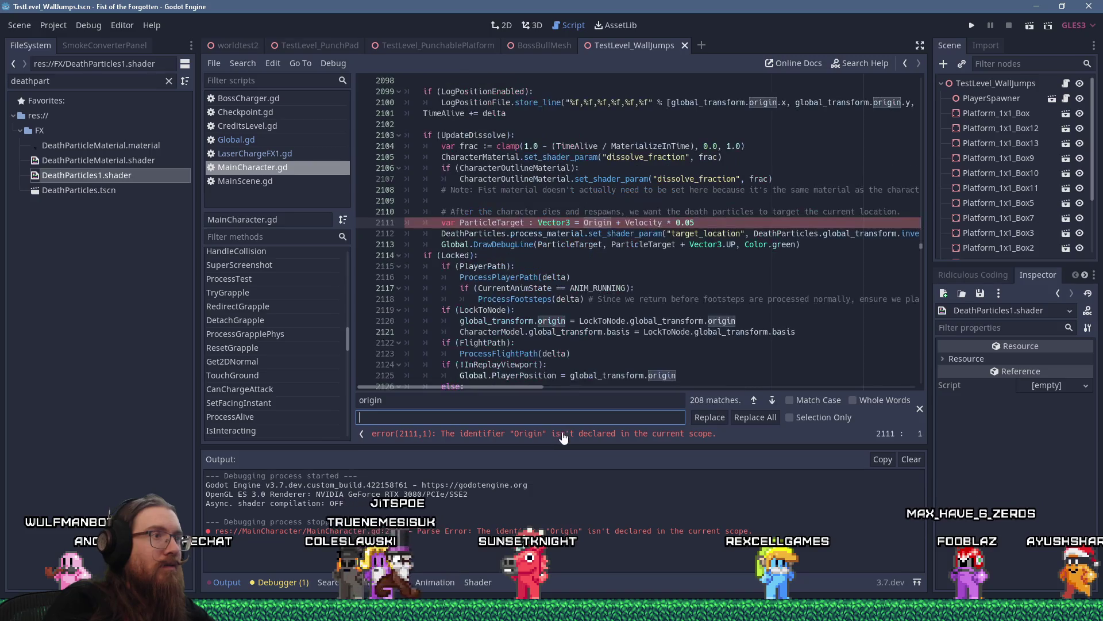
Replace the undeclared Origin on line 2111 with global_position.
double_click(604, 223)
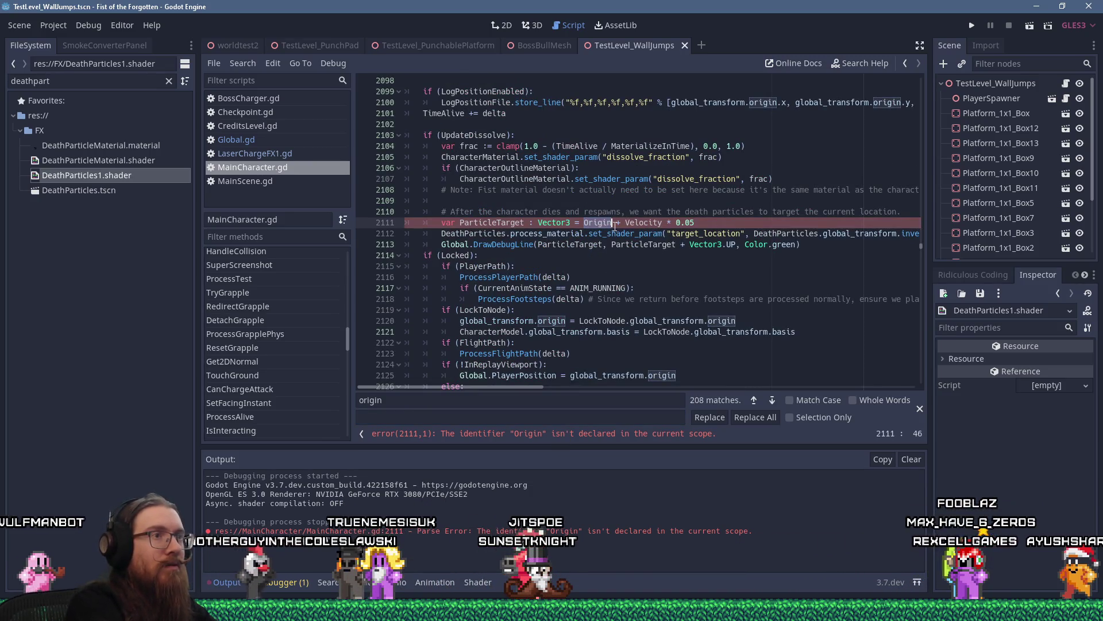
type("global_")
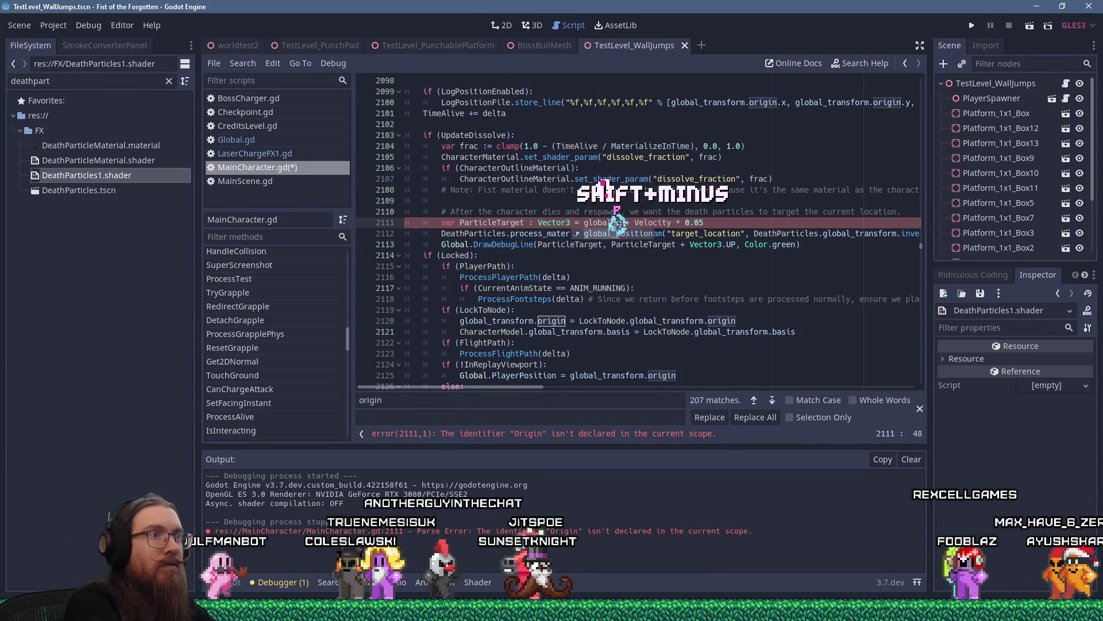
type("position")
left_click(636, 190)
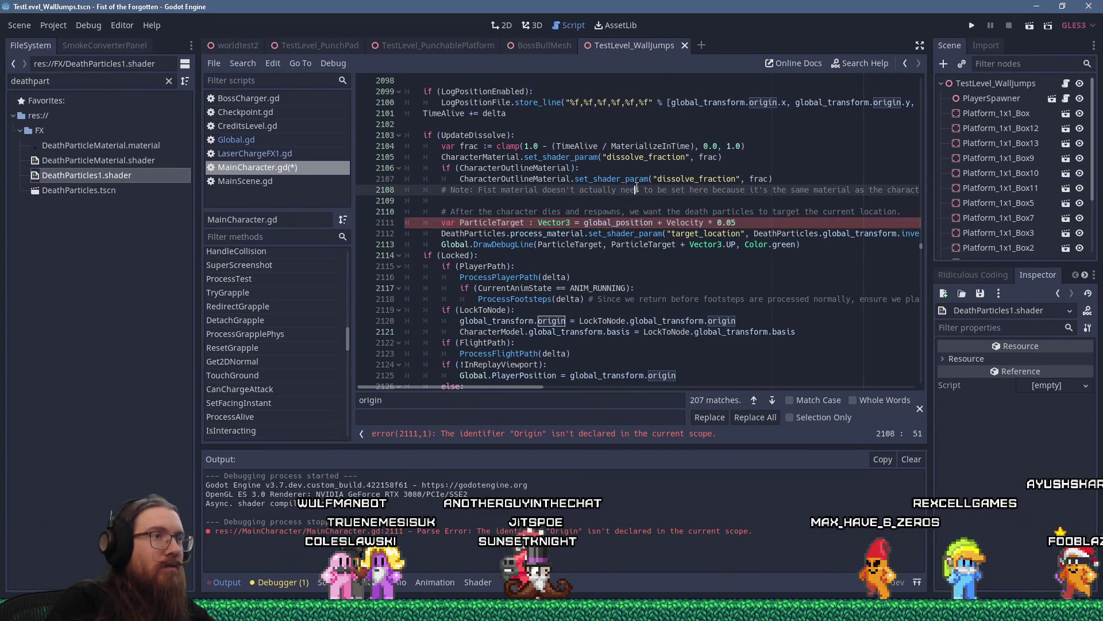
Start a project-wide replace of 'globarigin' with global_position, cancel it, and run the game.
left_click(247, 60)
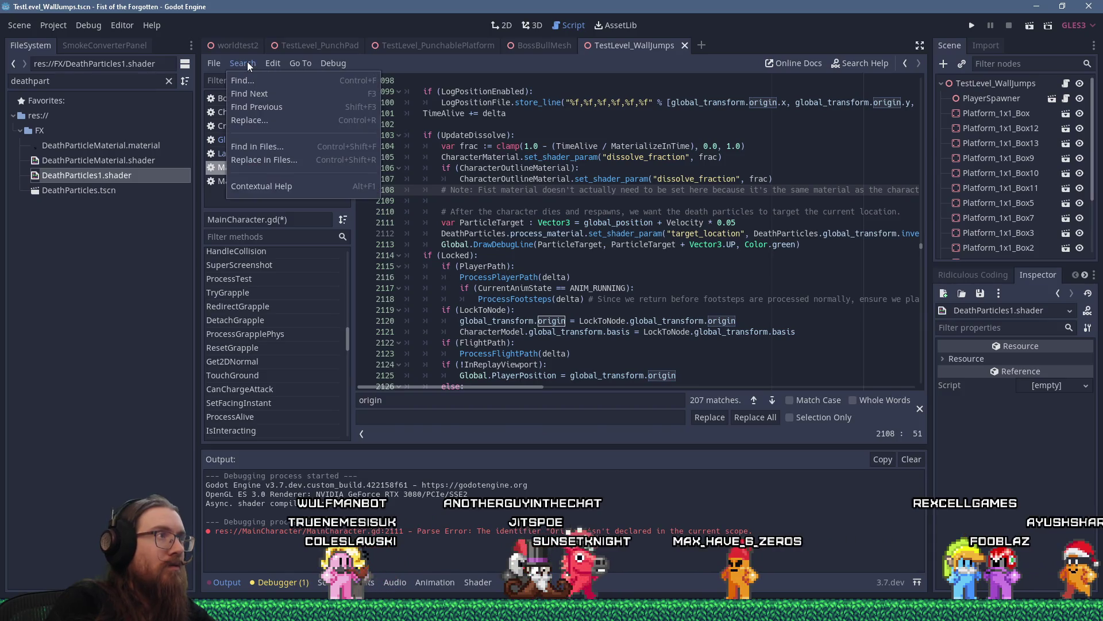
left_click(259, 122)
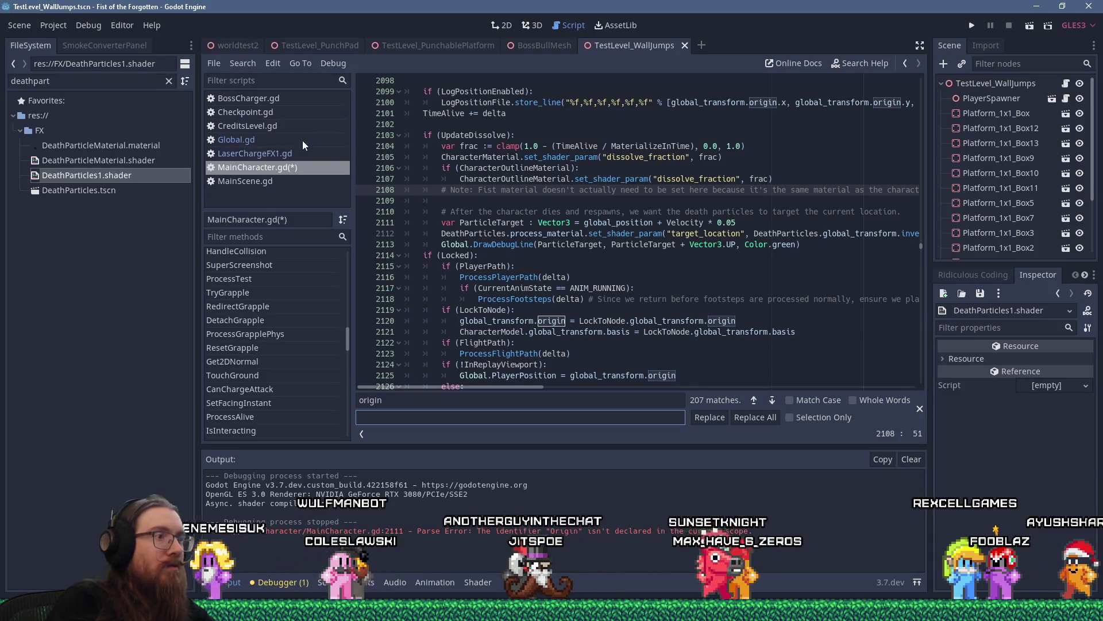
left_click(257, 60)
left_click(284, 164)
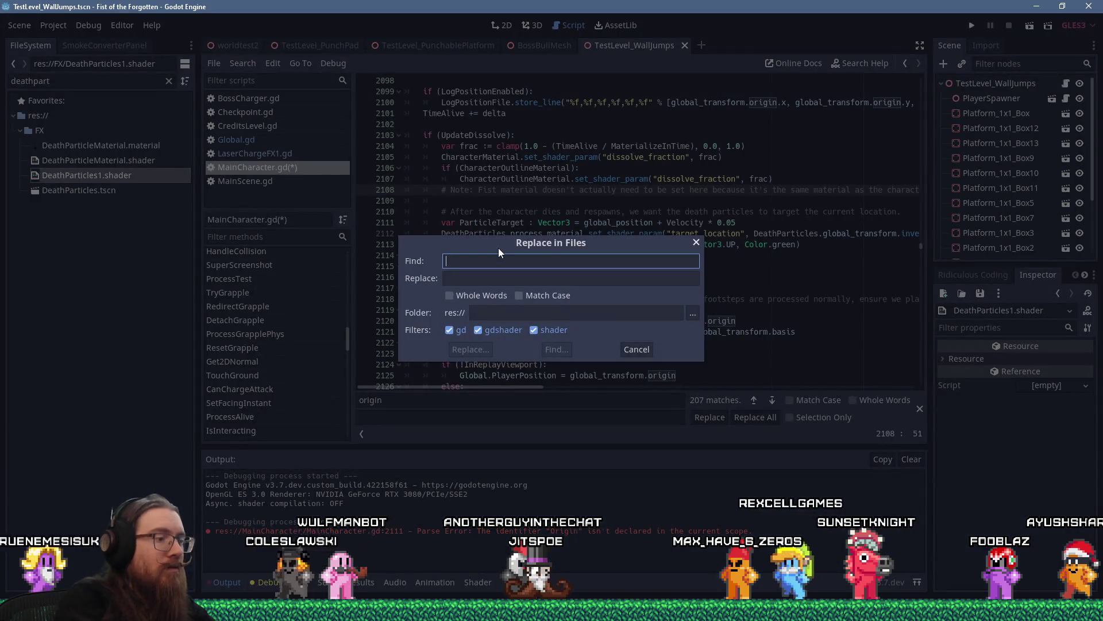
type("global_transfo")
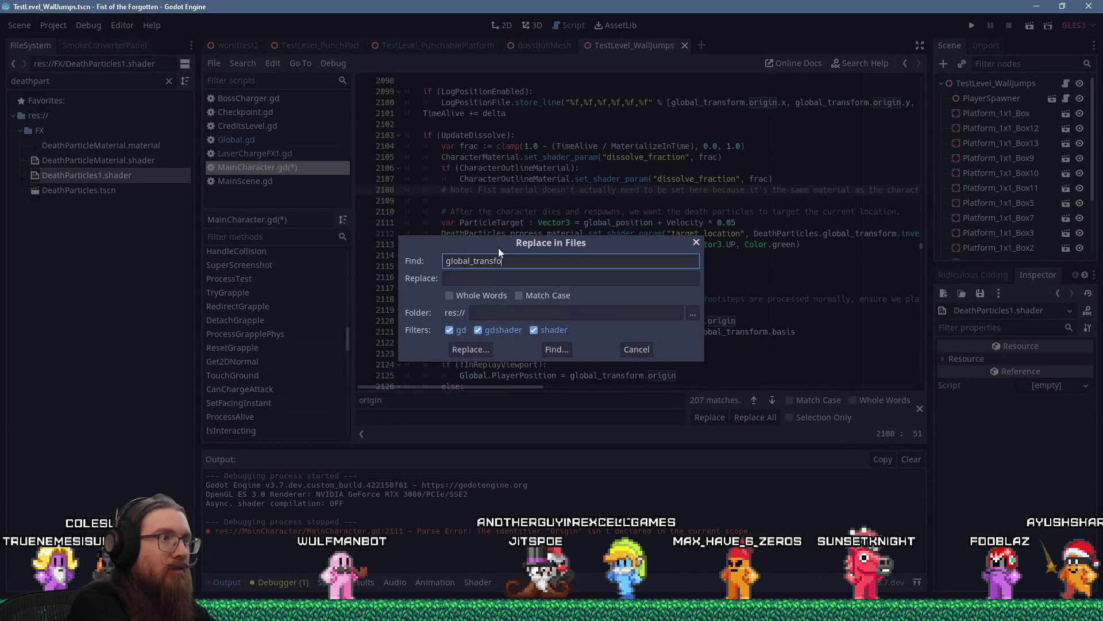
type("rm.origin")
key("Tab")
type("glo")
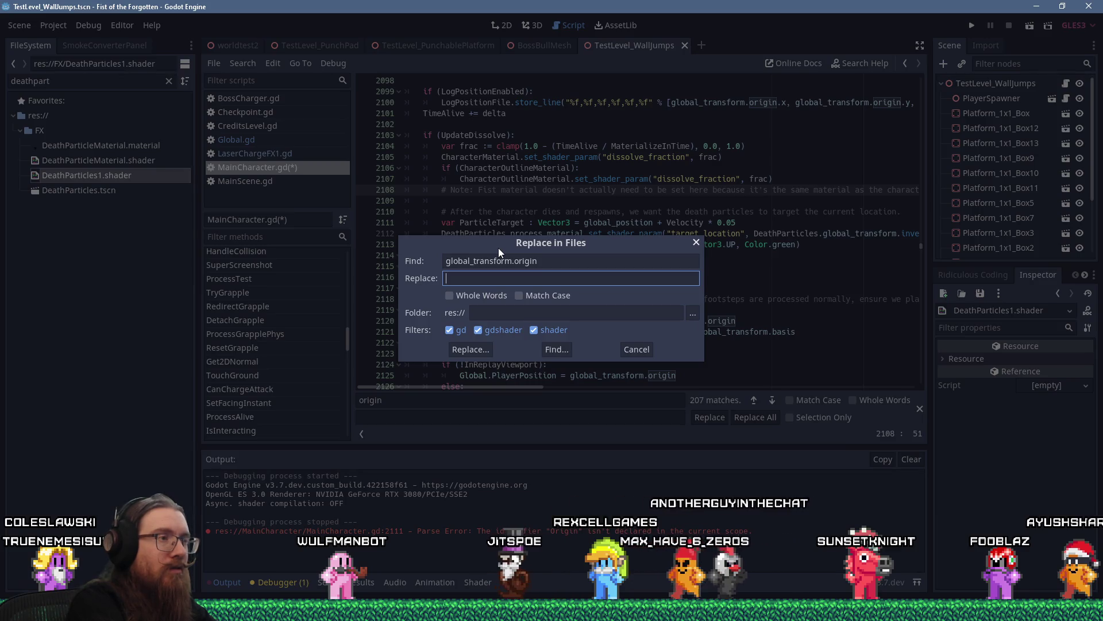
type("bal_position")
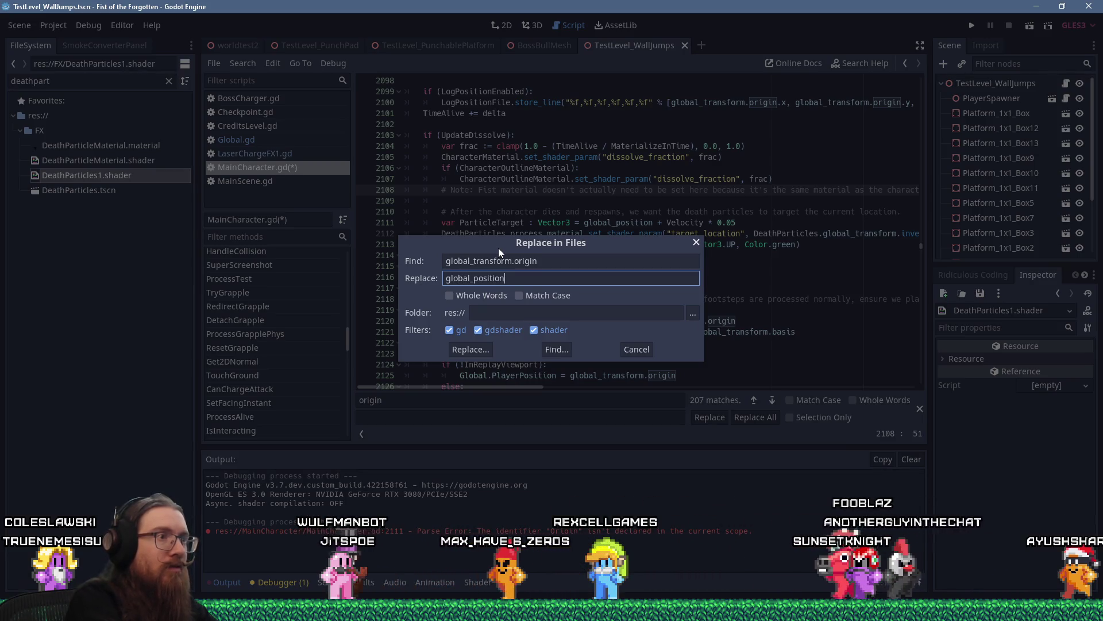
key("Escape")
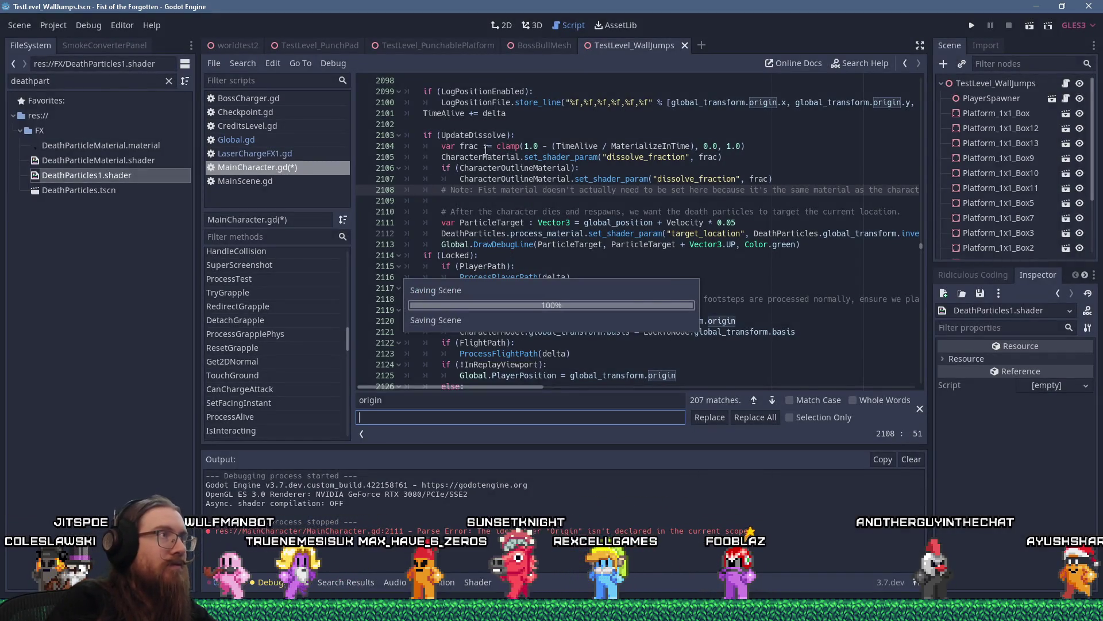
left_click(246, 63)
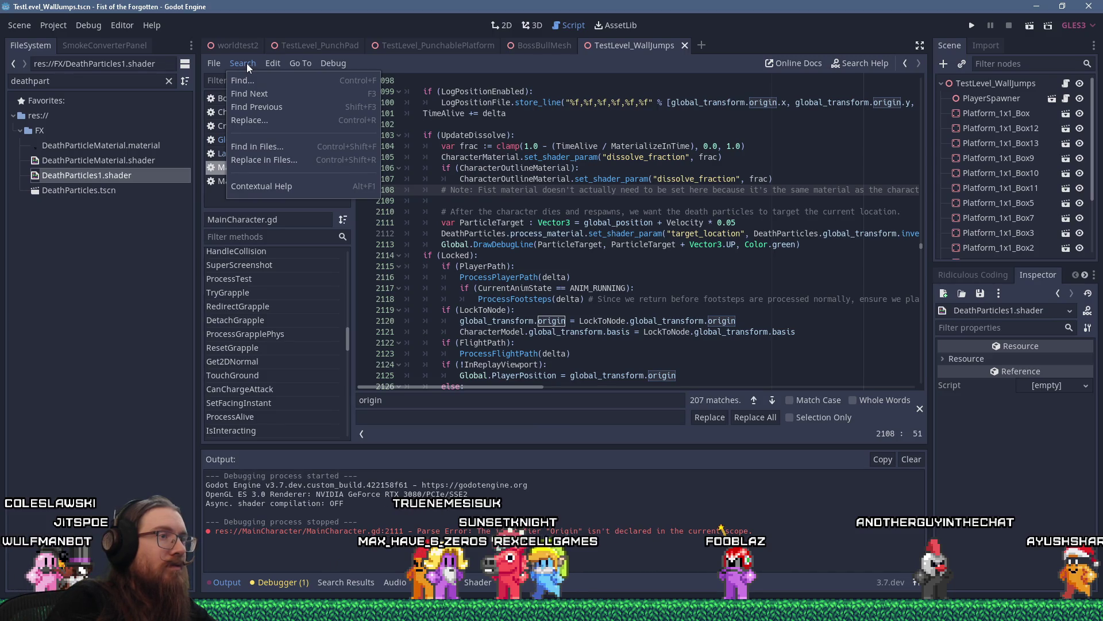
key("Escape")
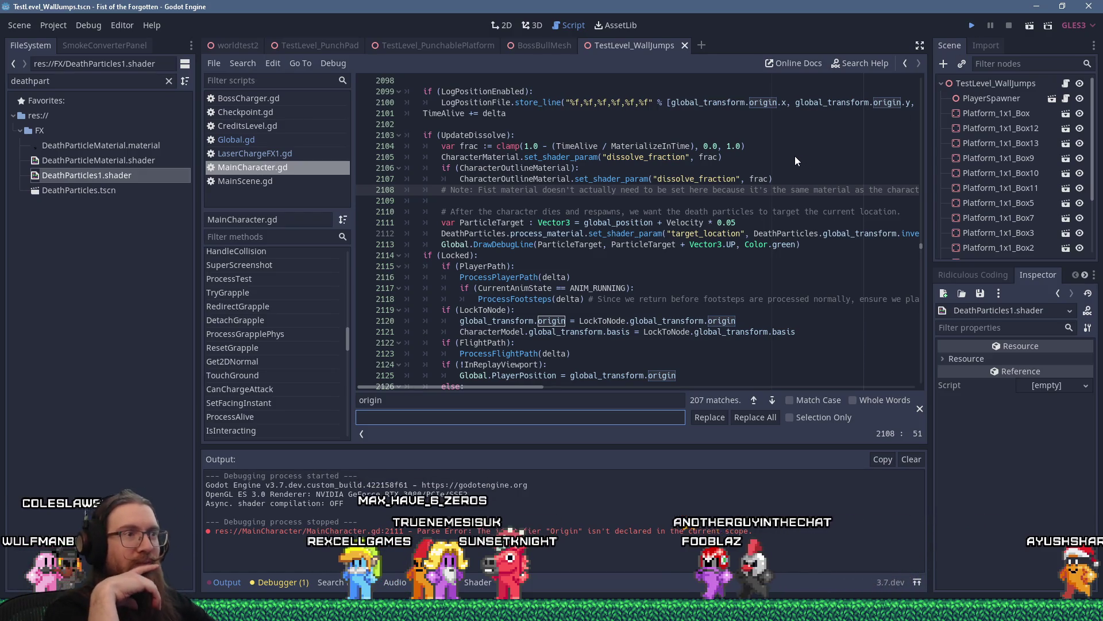
key("F5")
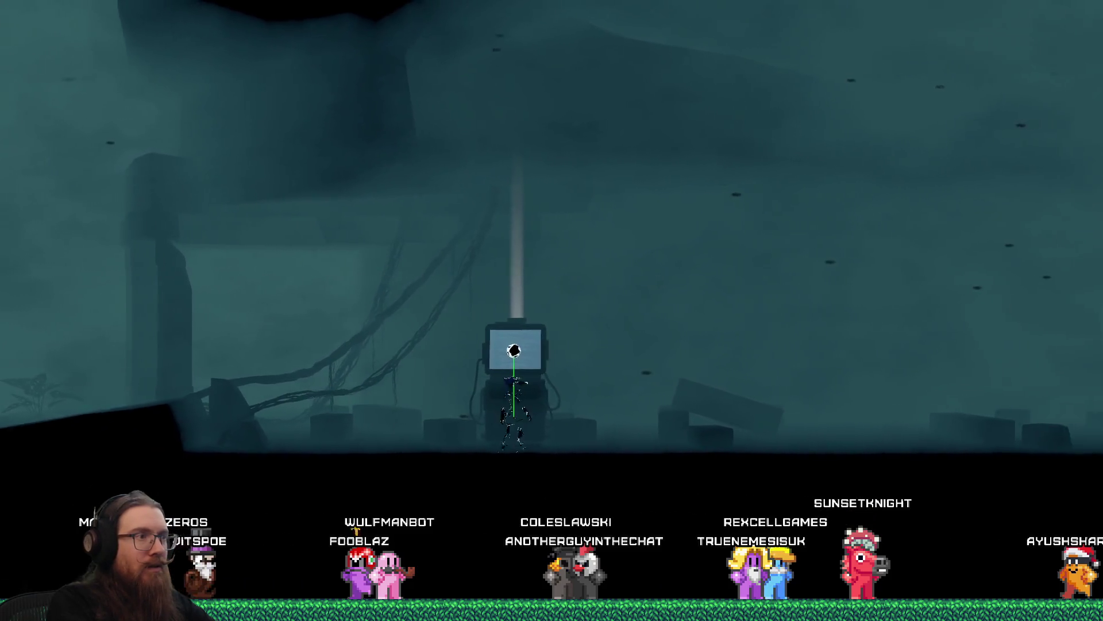
key("grave")
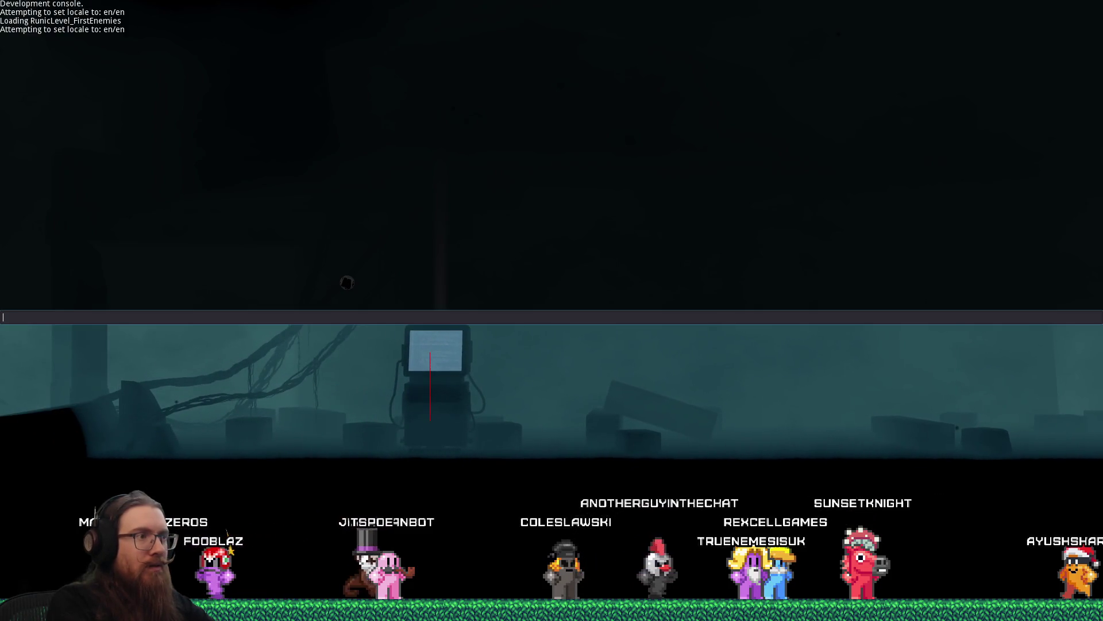
key("grave")
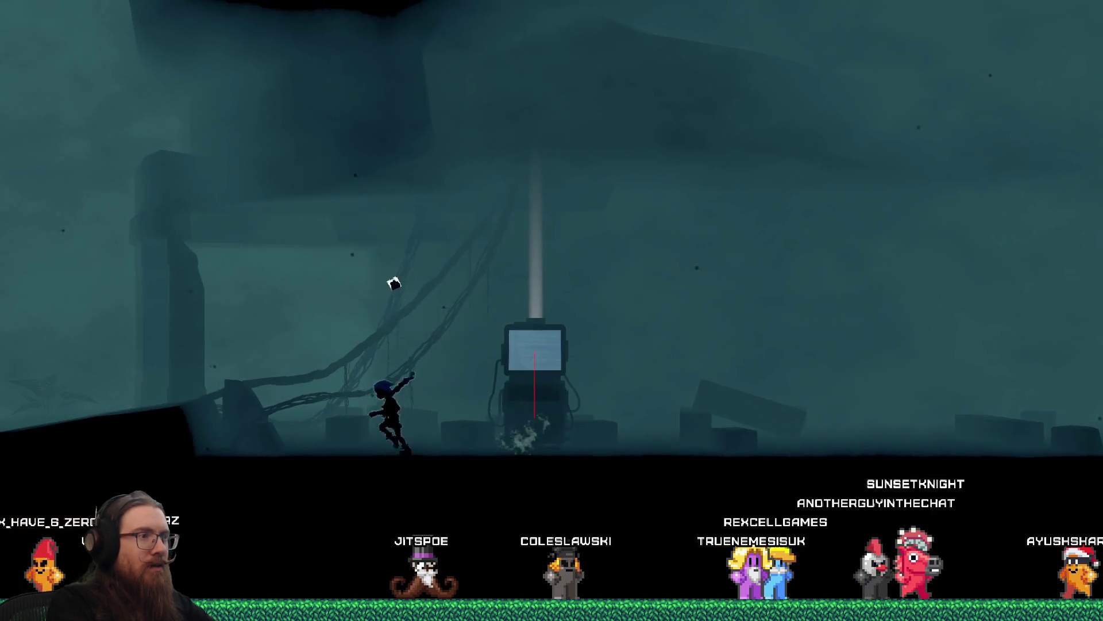
key("grave")
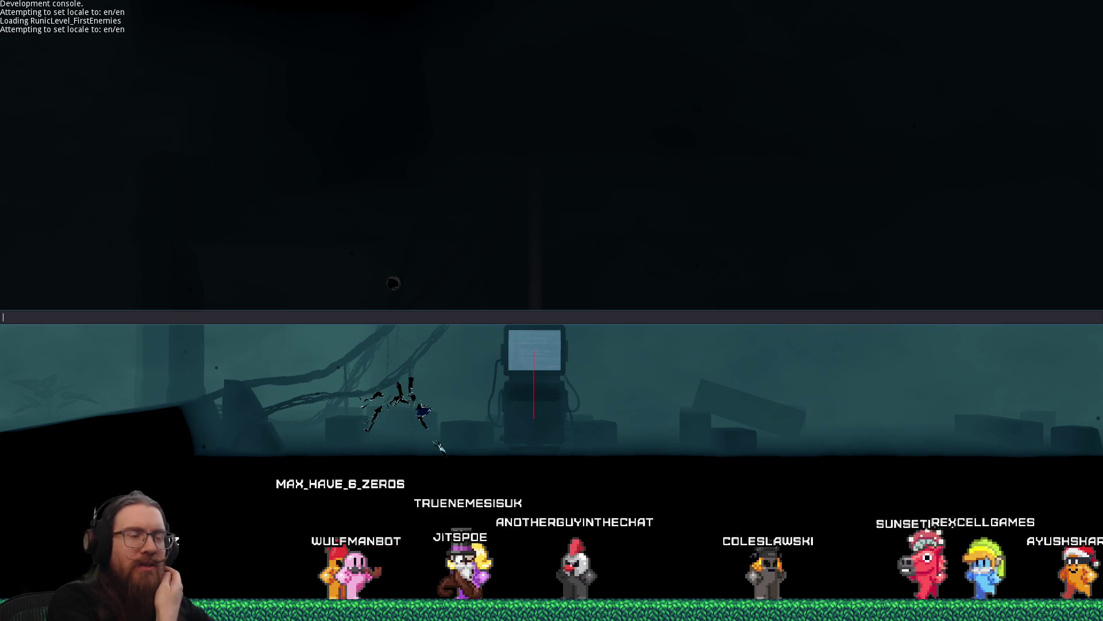
key("grave")
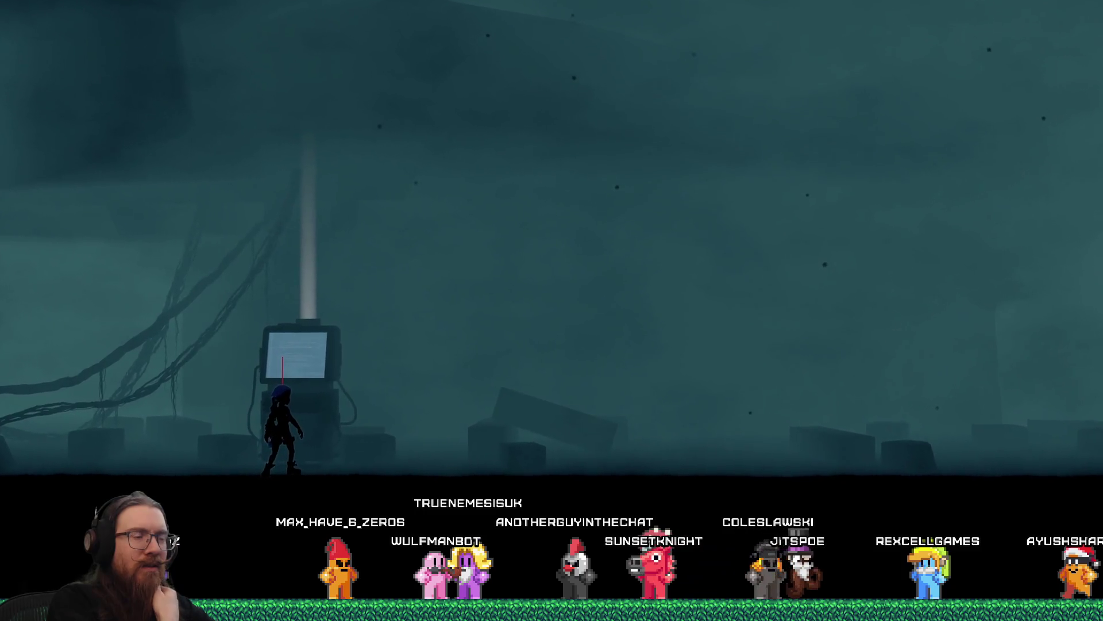
key("grave")
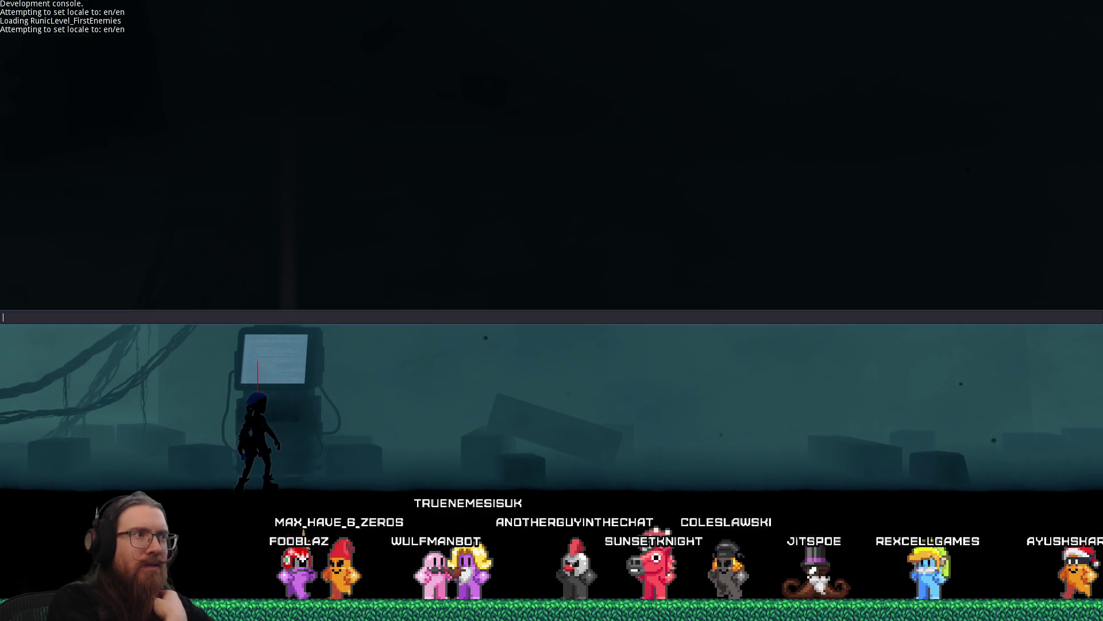
type("quit")
key("Return")
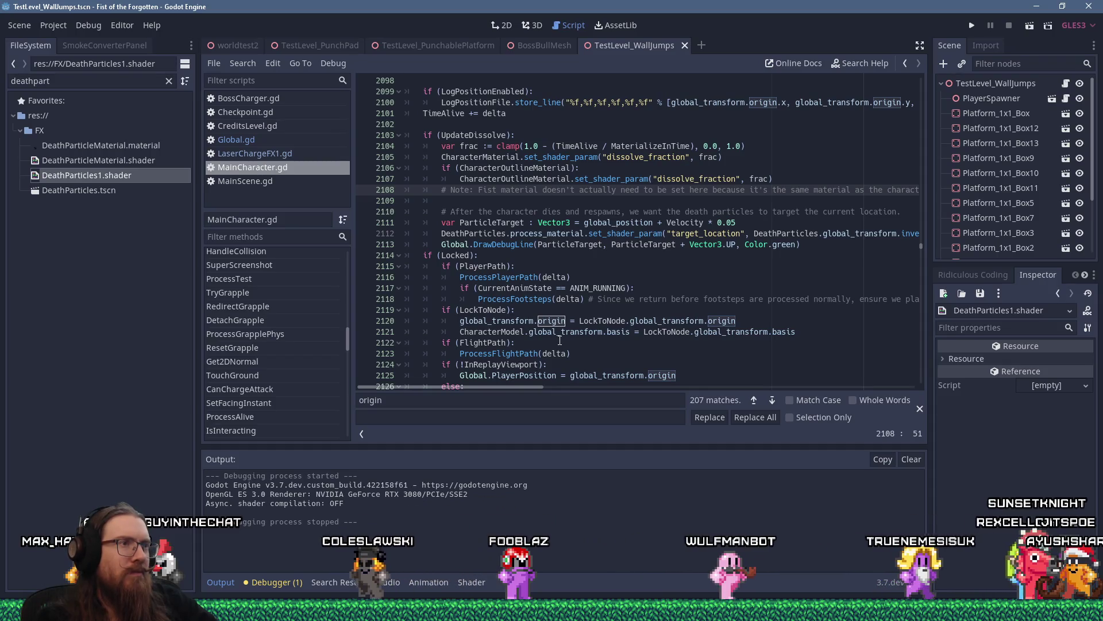
Change line 2113's DrawDebugLine call to DrawDebugLinePermanent for the green ParticleTarget line.
left_click_drag(513, 387, 576, 384)
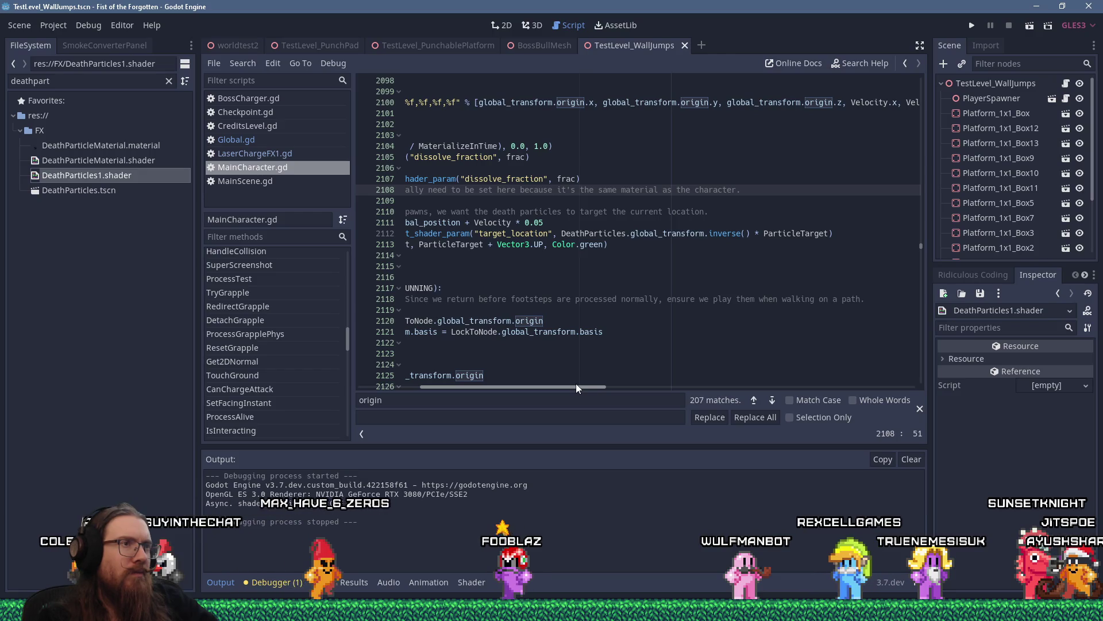
left_click_drag(576, 384, 505, 375)
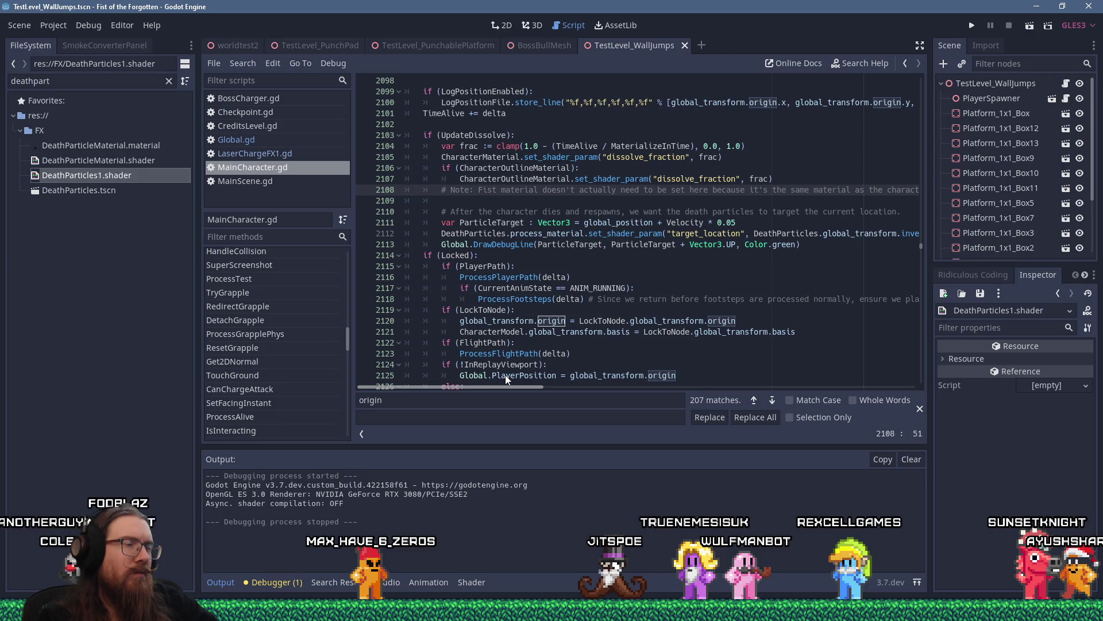
mouse_move(506, 374)
left_mouse_down()
mouse_move(601, 381)
mouse_move(487, 372)
left_mouse_up()
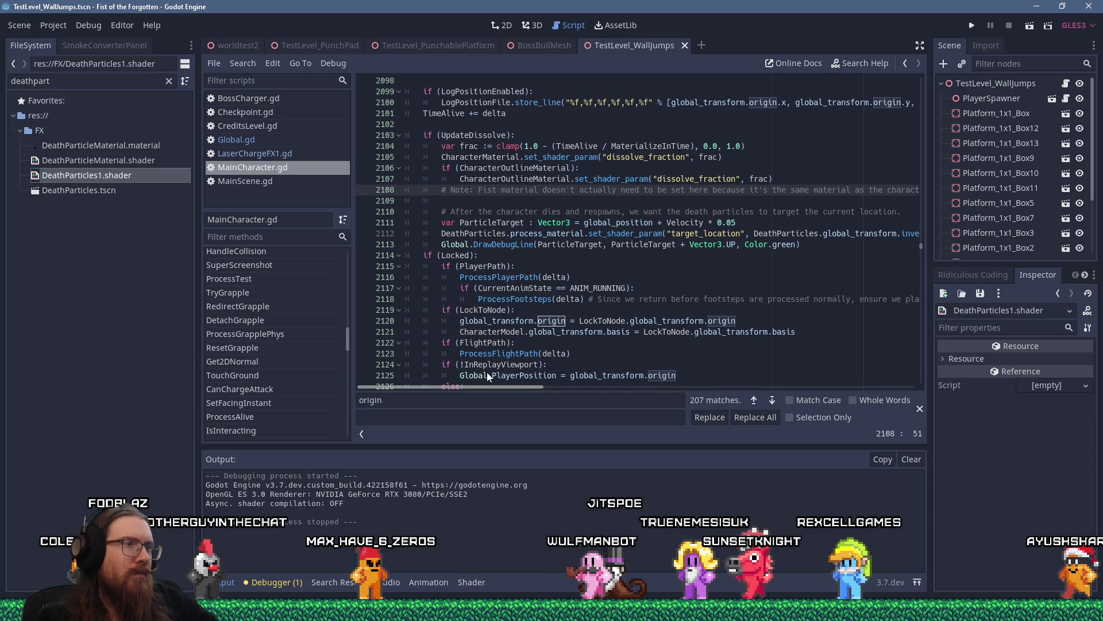
left_click(535, 244)
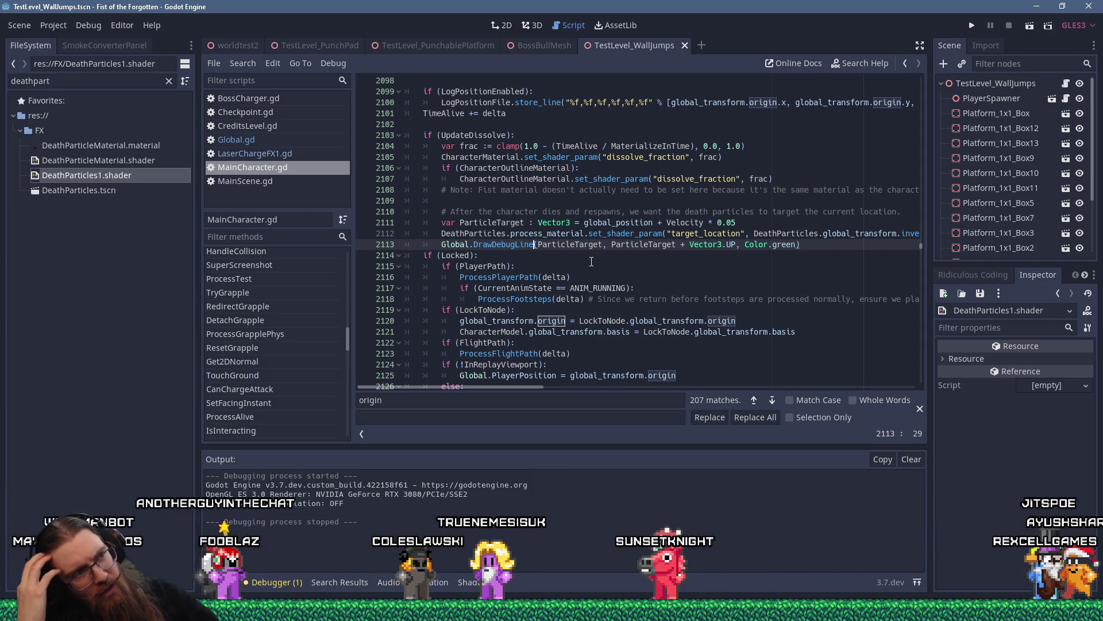
type("Per")
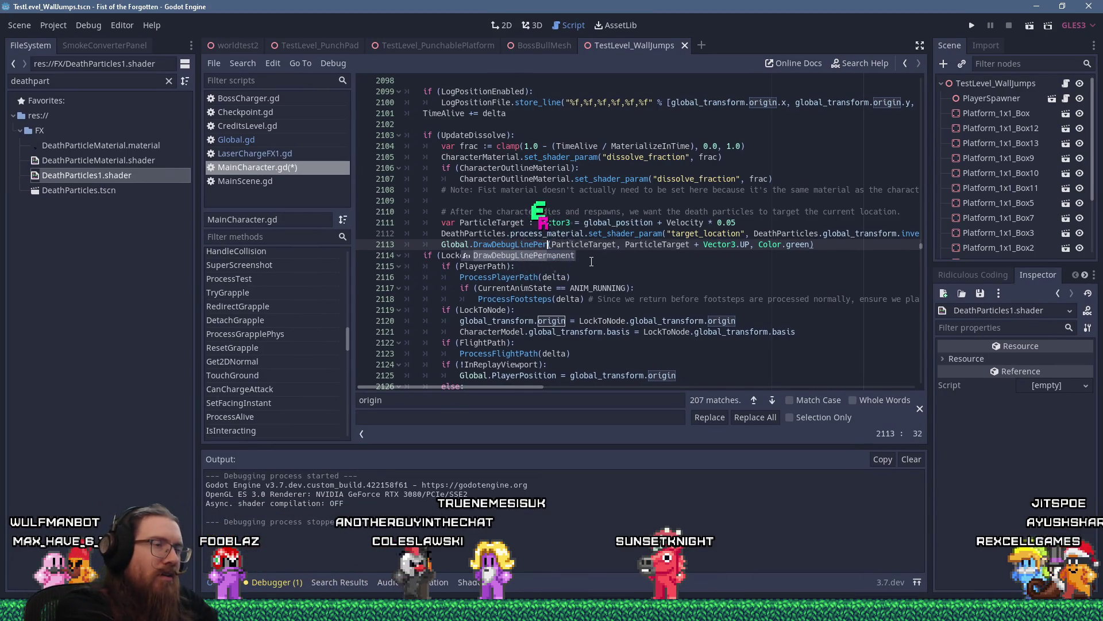
key("Return")
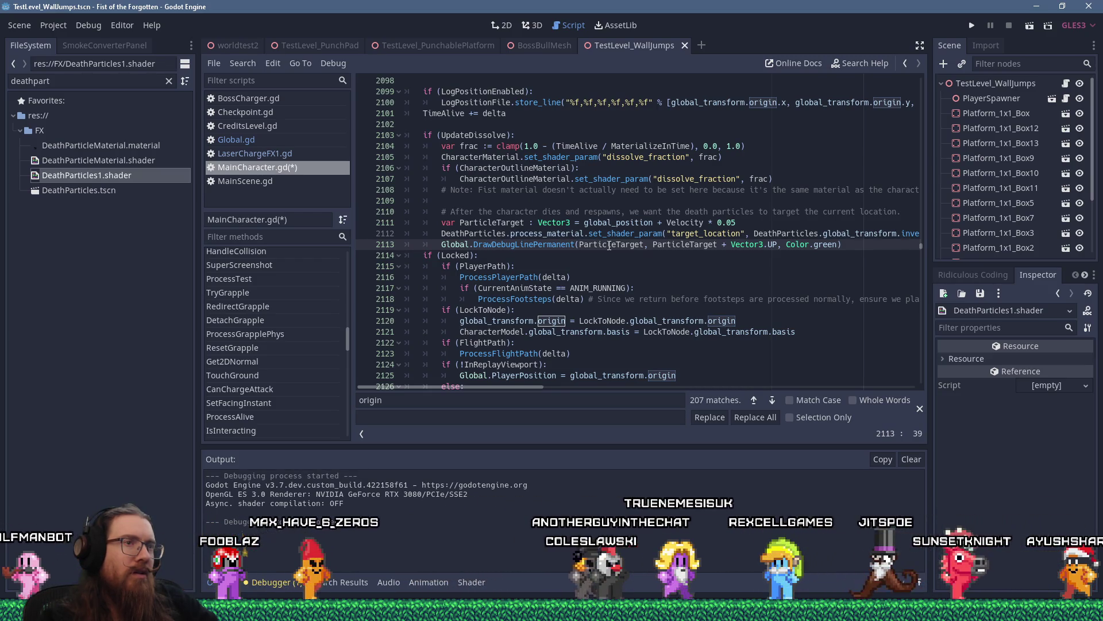
mouse_move(533, 387)
left_mouse_down()
mouse_move(619, 387)
mouse_move(521, 384)
mouse_move(626, 382)
mouse_move(498, 378)
left_mouse_up()
left_click(525, 222)
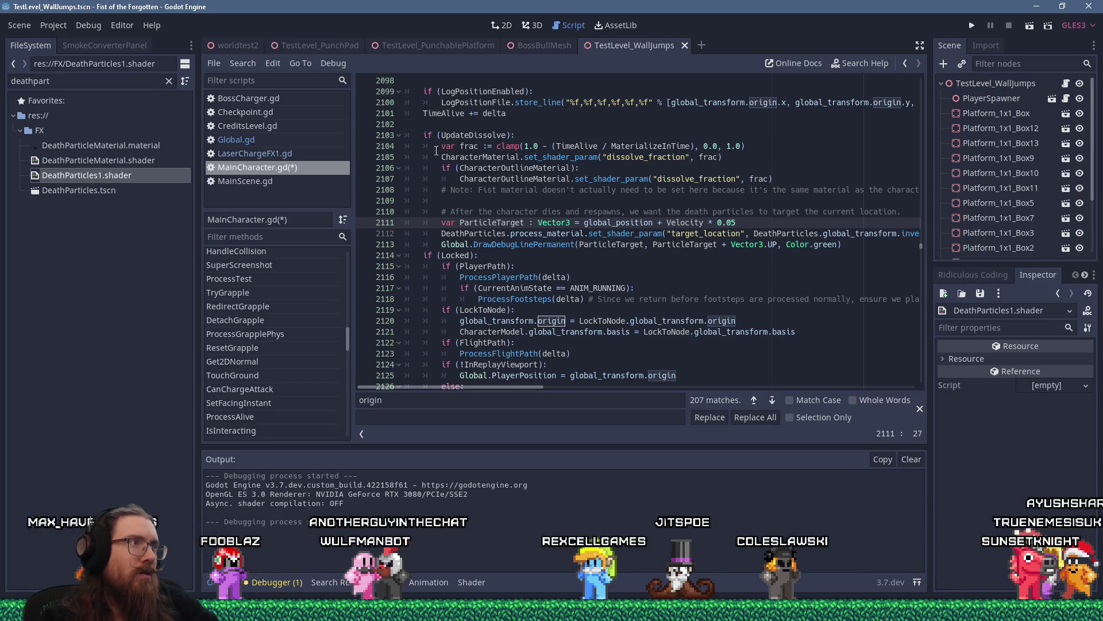
Search all project files for 'target' to list the target_location uses.
left_click(251, 65)
left_click(273, 147)
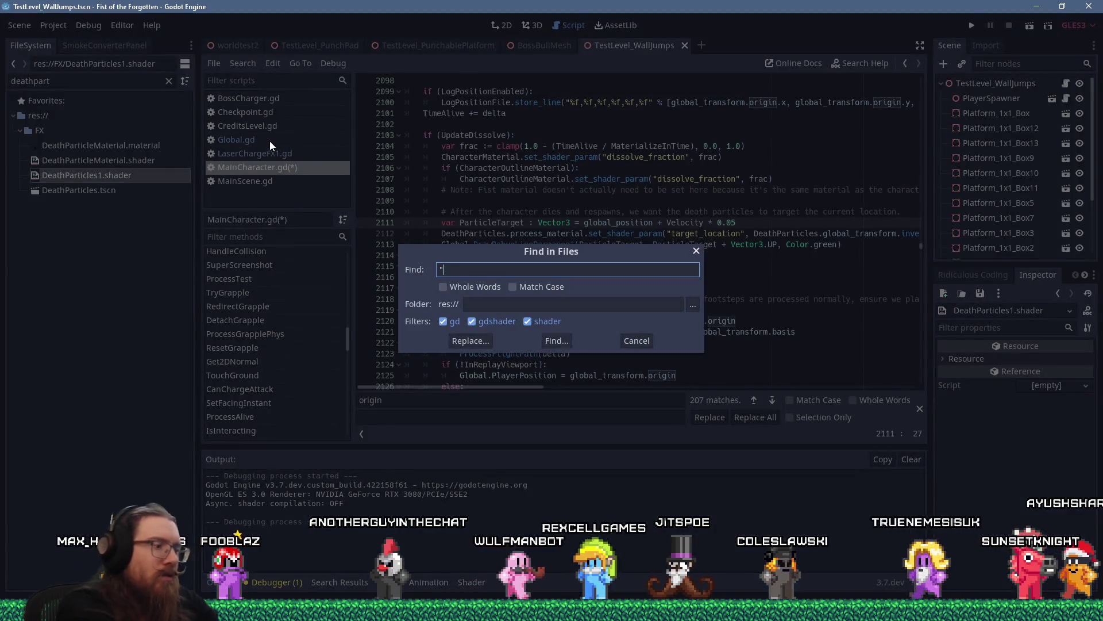
type("\"target_location\"")
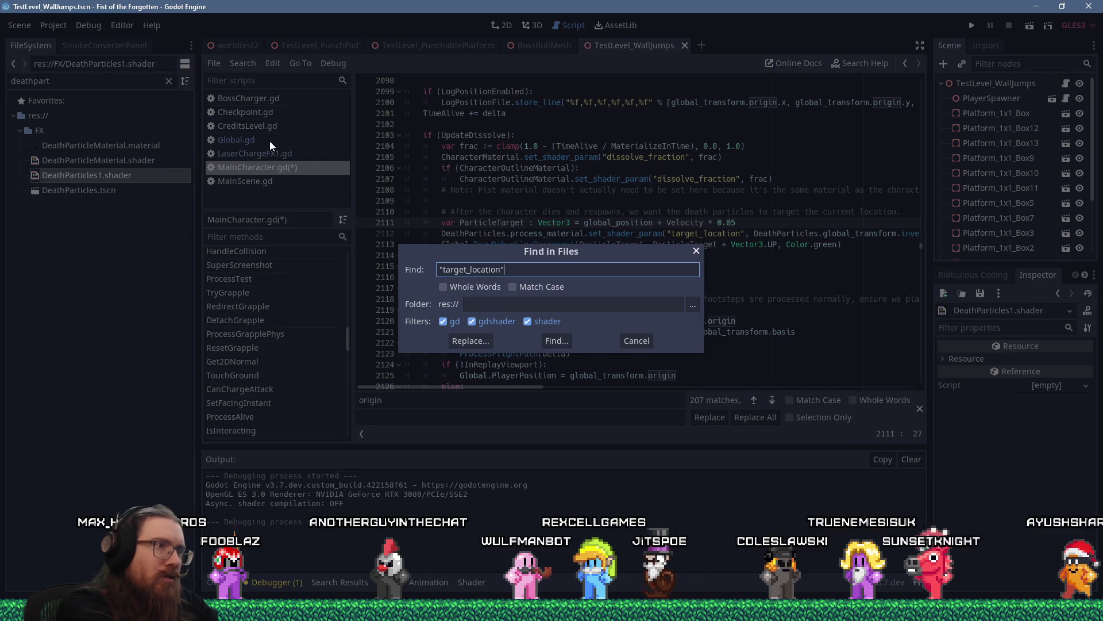
key("Return")
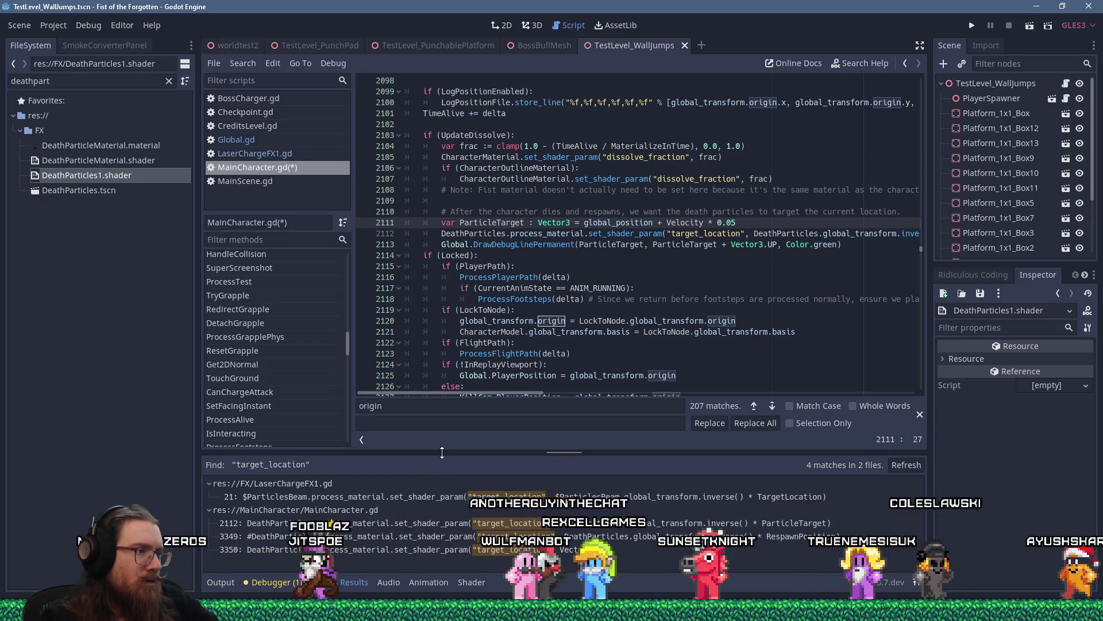
left_click_drag(437, 455, 449, 400)
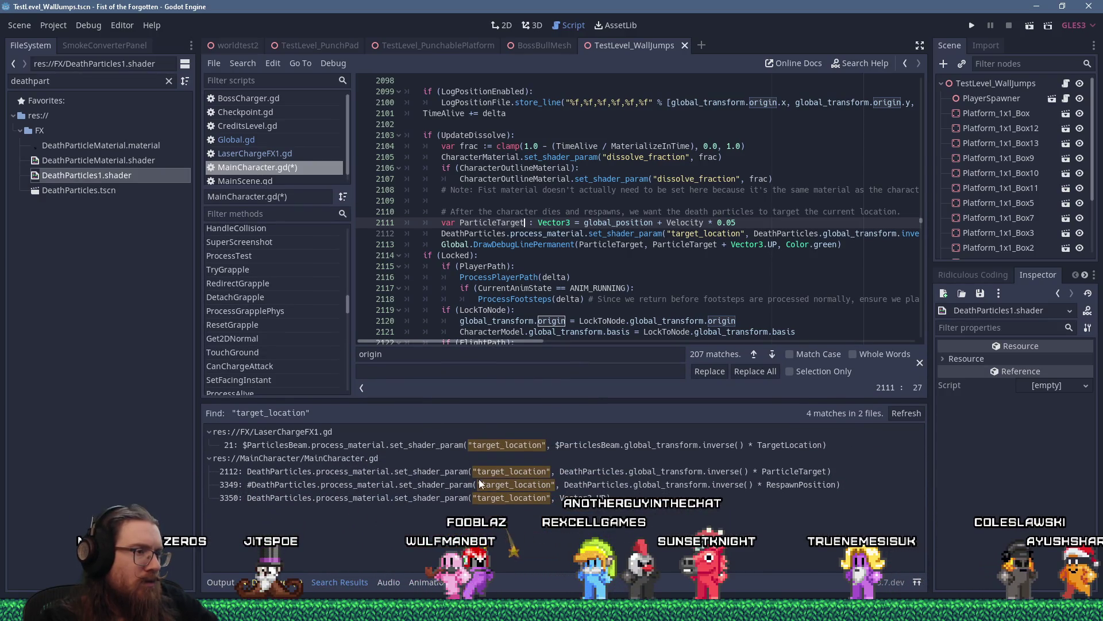
left_click(458, 474)
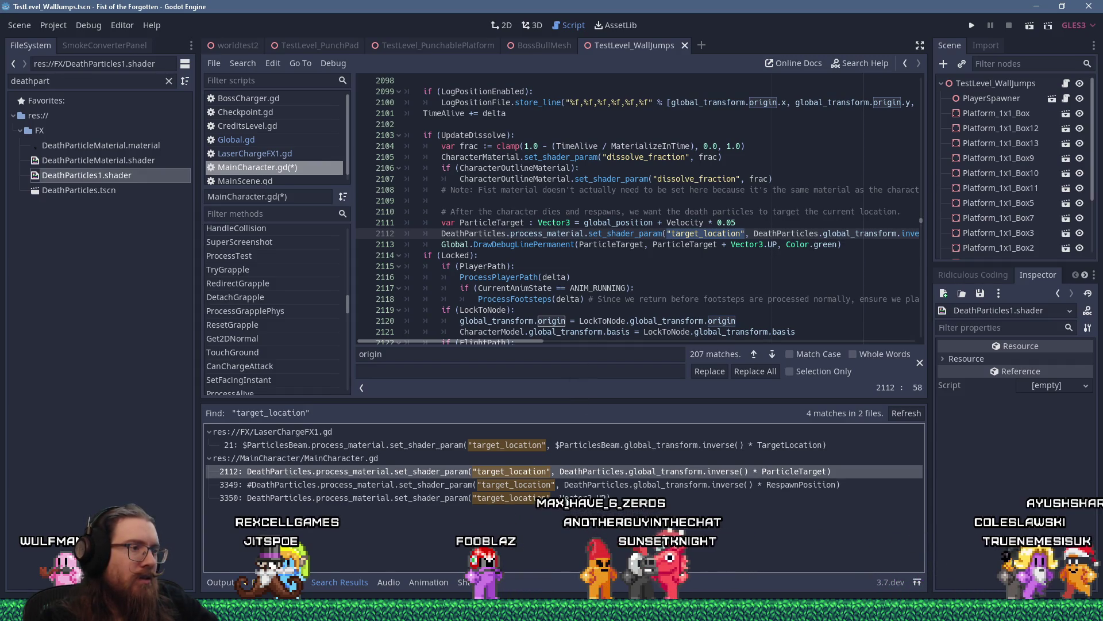
Delete the Vector3.UP and test_offset lines and uncomment the original target_location call.
left_click(567, 497)
scroll(562, 287, "down", 2)
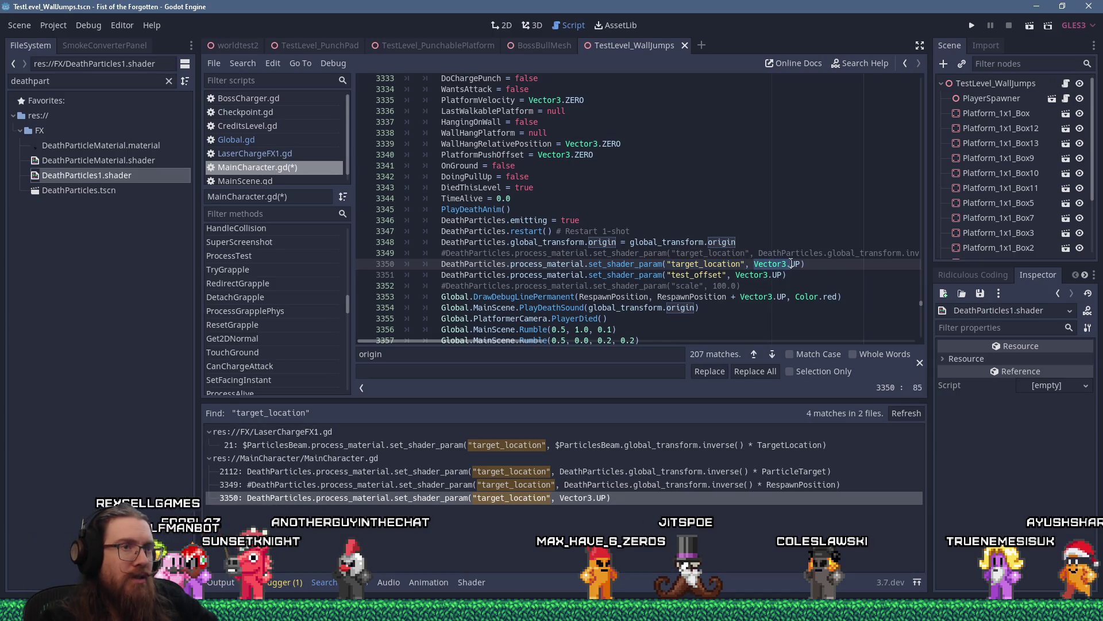
key("shift+Home")
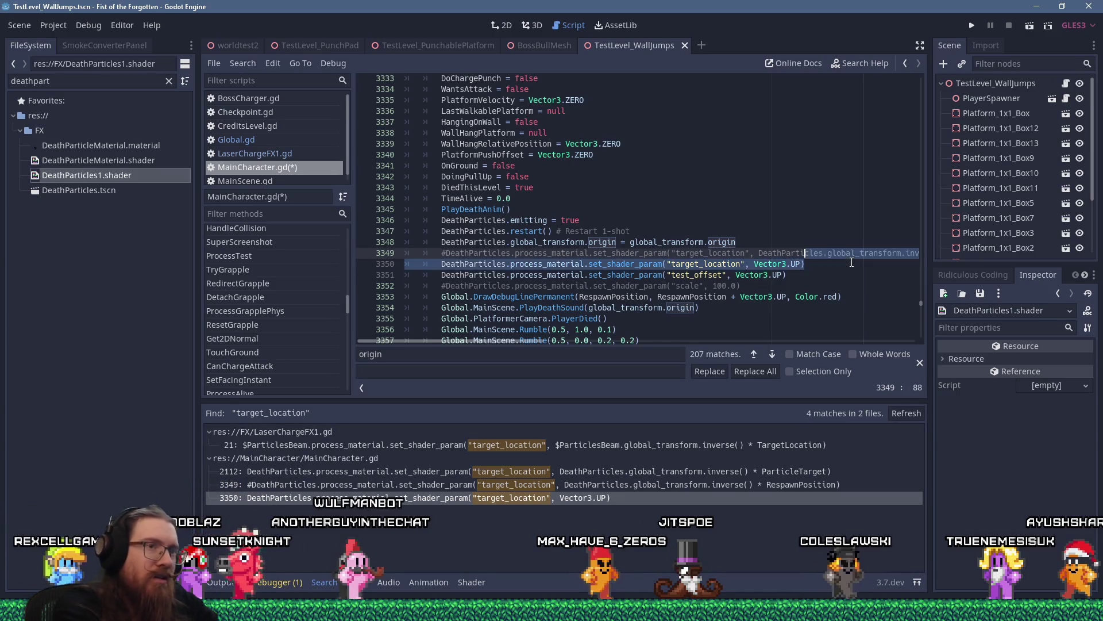
key("ctrl+shift+k")
key("ctrl+k")
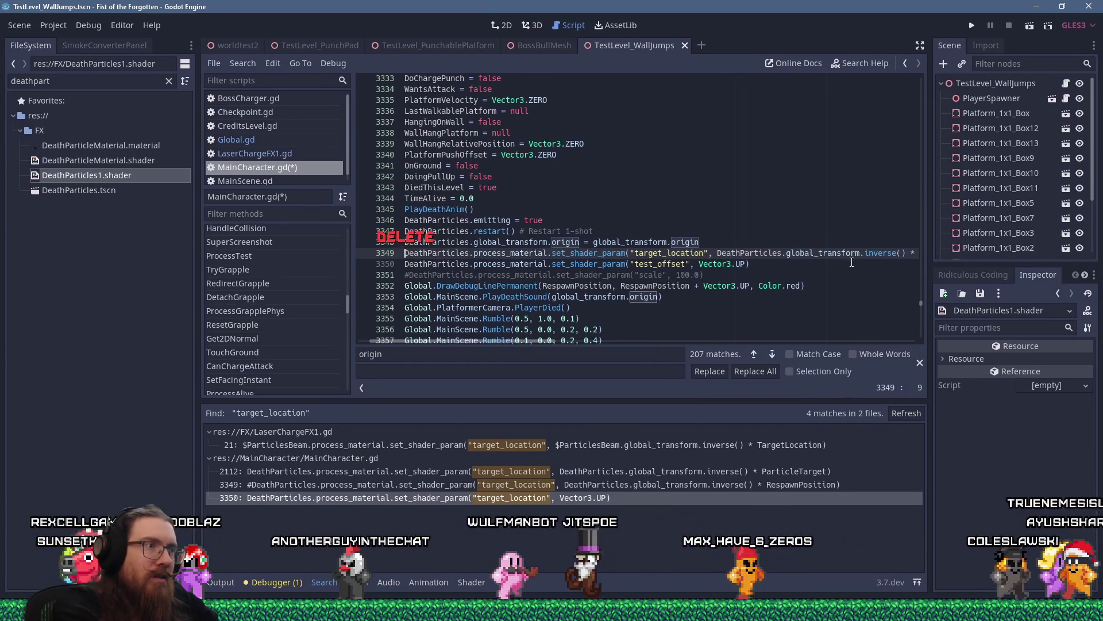
key("Down")
key("ctrl+shift+k")
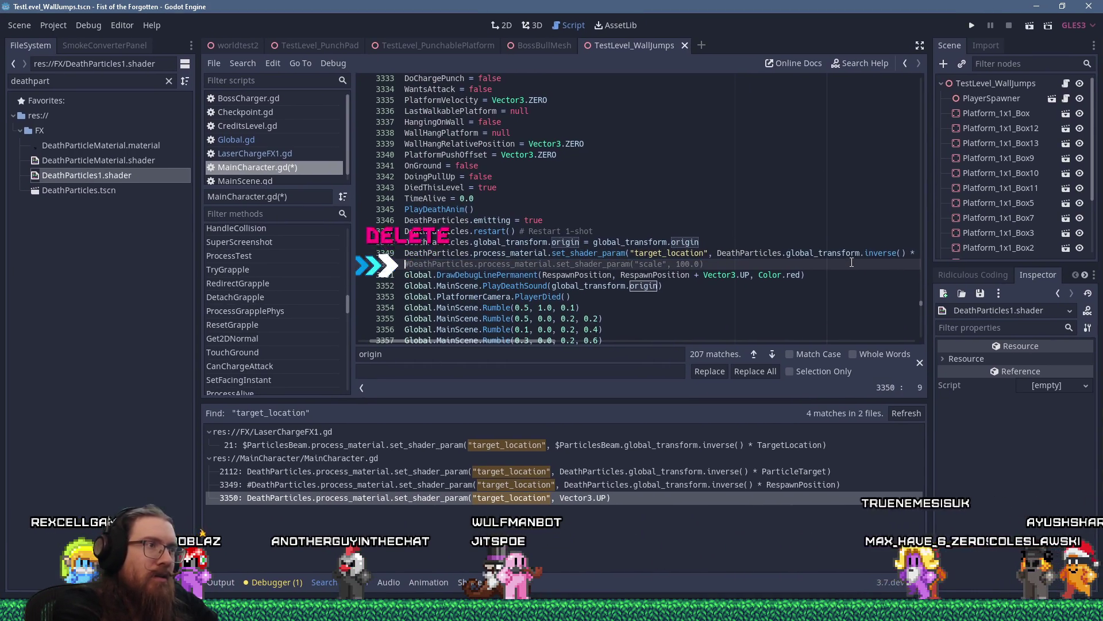
Save MainCharacter.gd and remove the '+ test_offset' term from shader line 220.
key("ctrl+s")
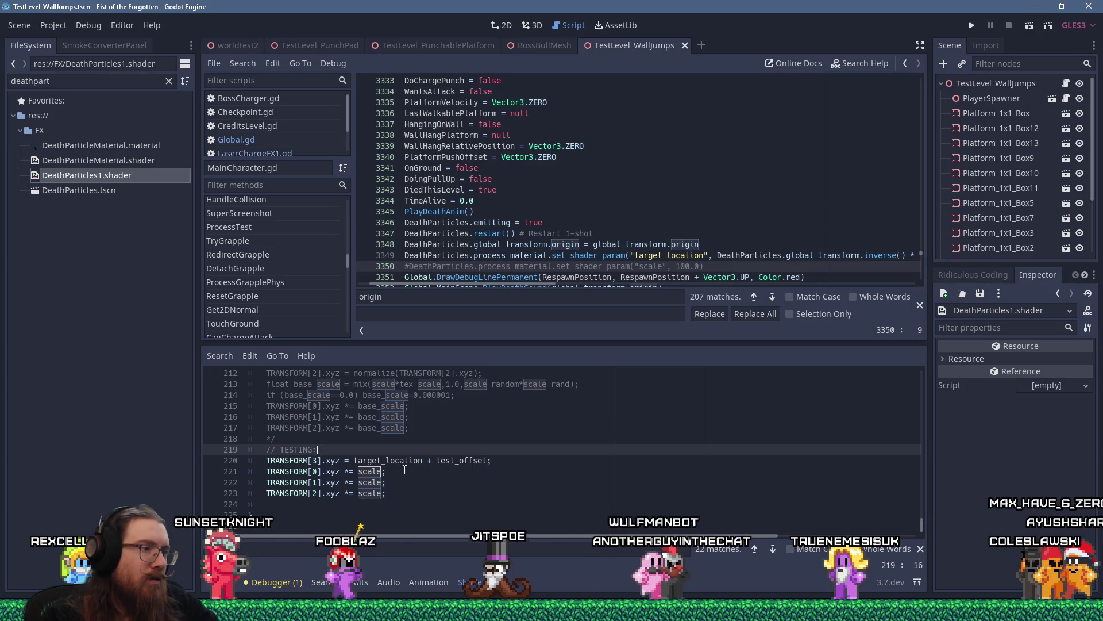
left_click_drag(424, 461, 488, 460)
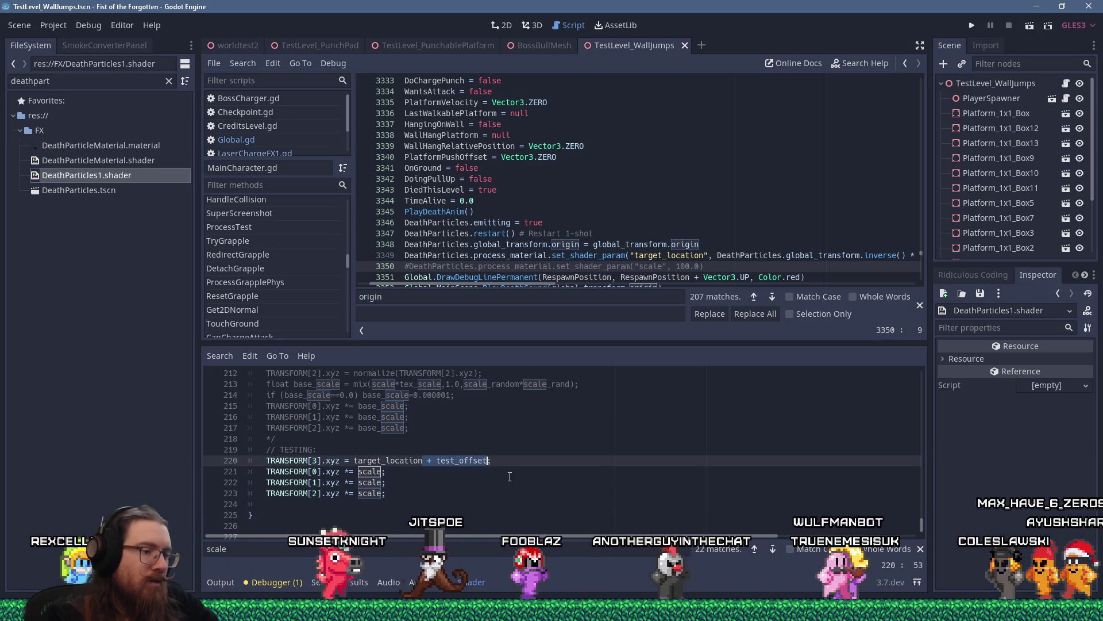
key("ctrl+Home")
key("Down")
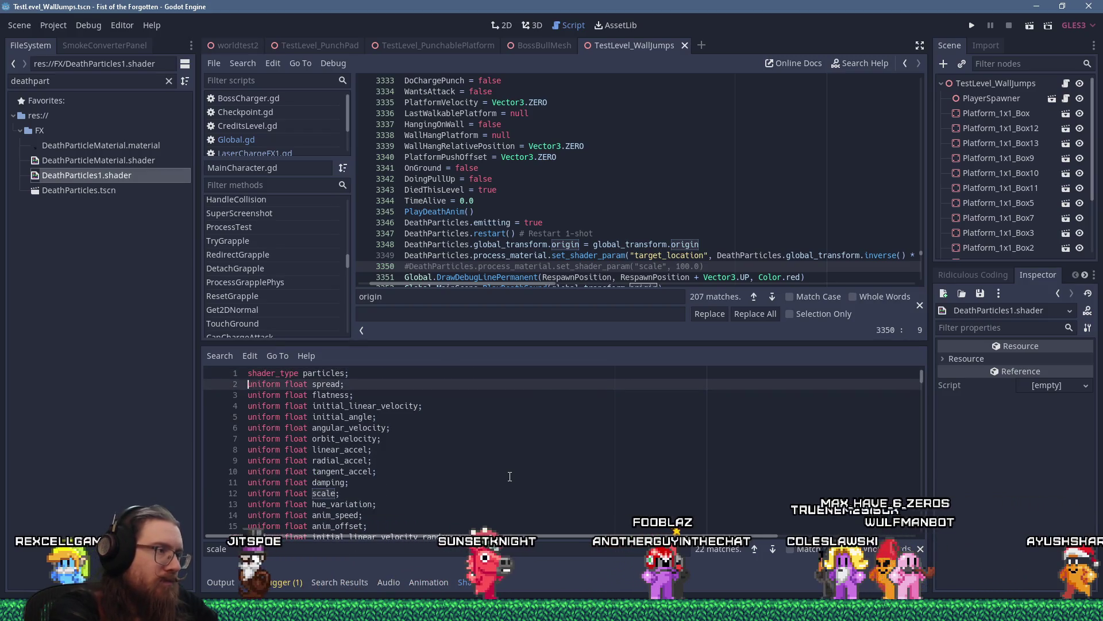
scroll(494, 489, "down", 8)
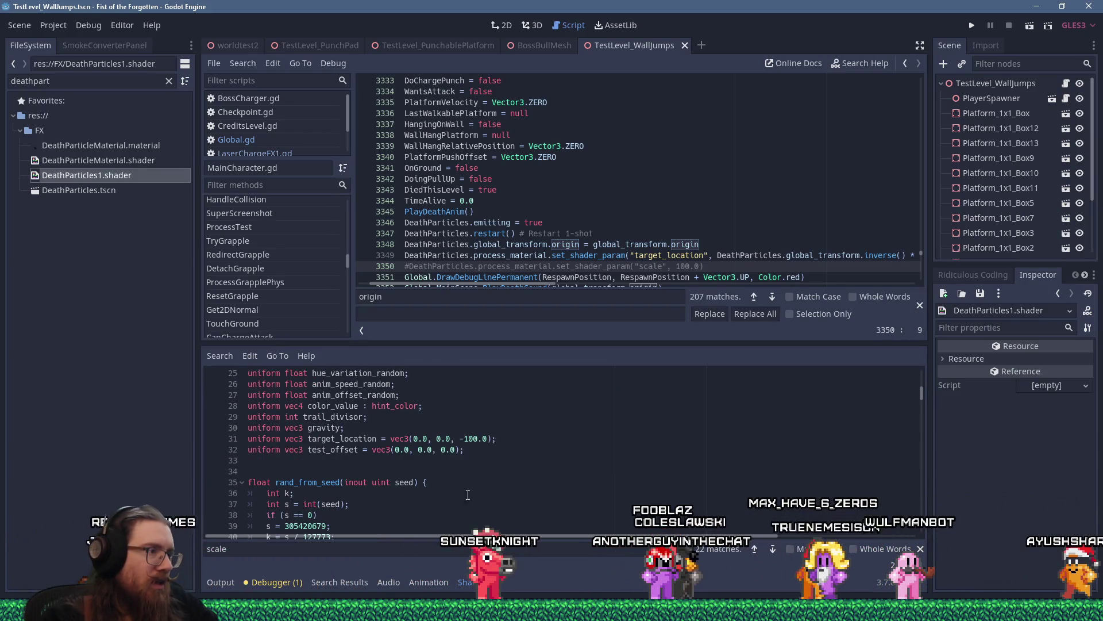
Delete the test_offset uniform, save the shader, and relaunch the game.
left_click(483, 451)
key("ctrl+shift+k")
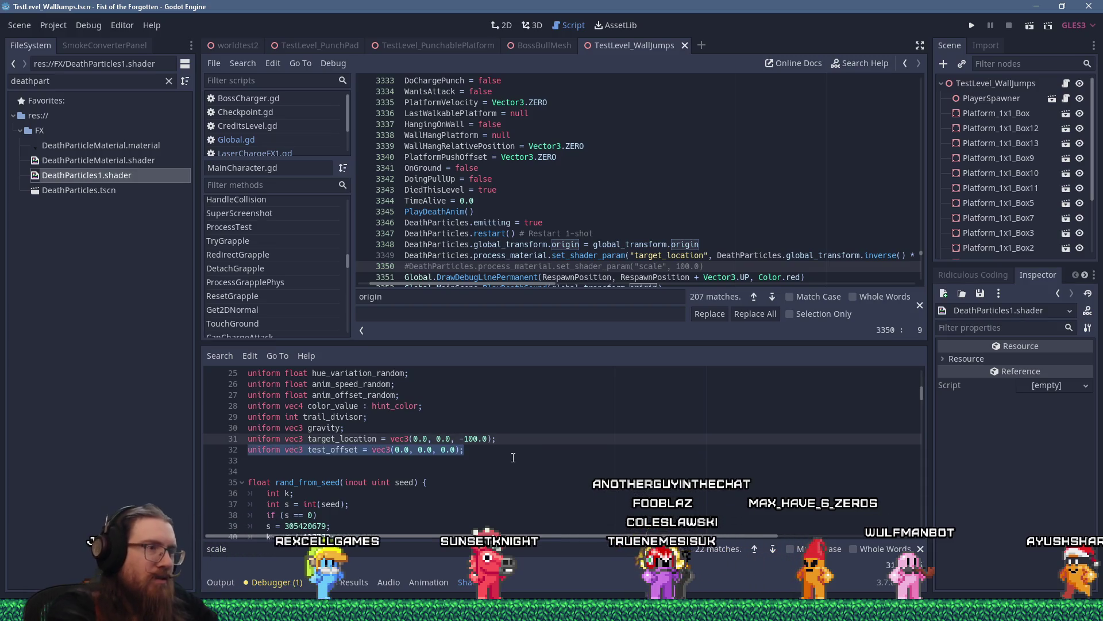
key("ctrl+s")
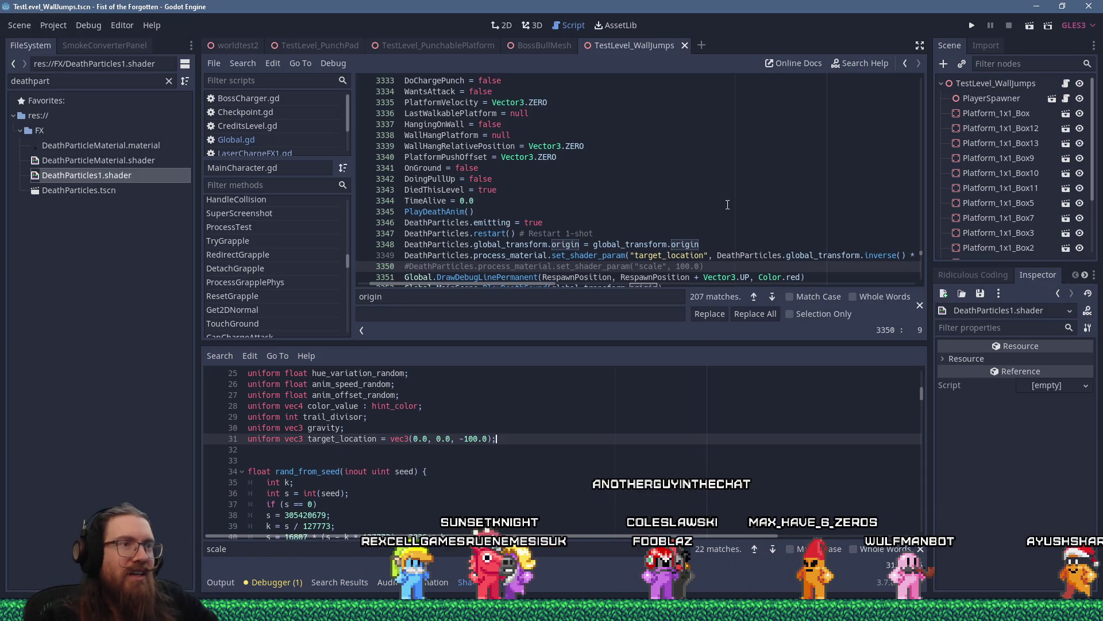
left_click(727, 202)
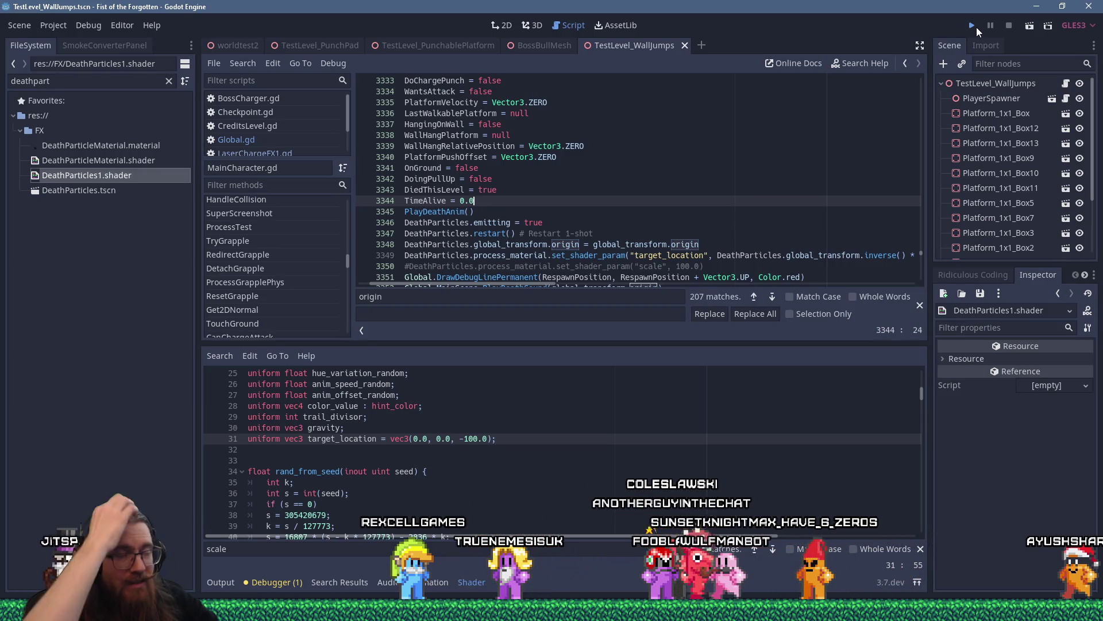
left_click(976, 27)
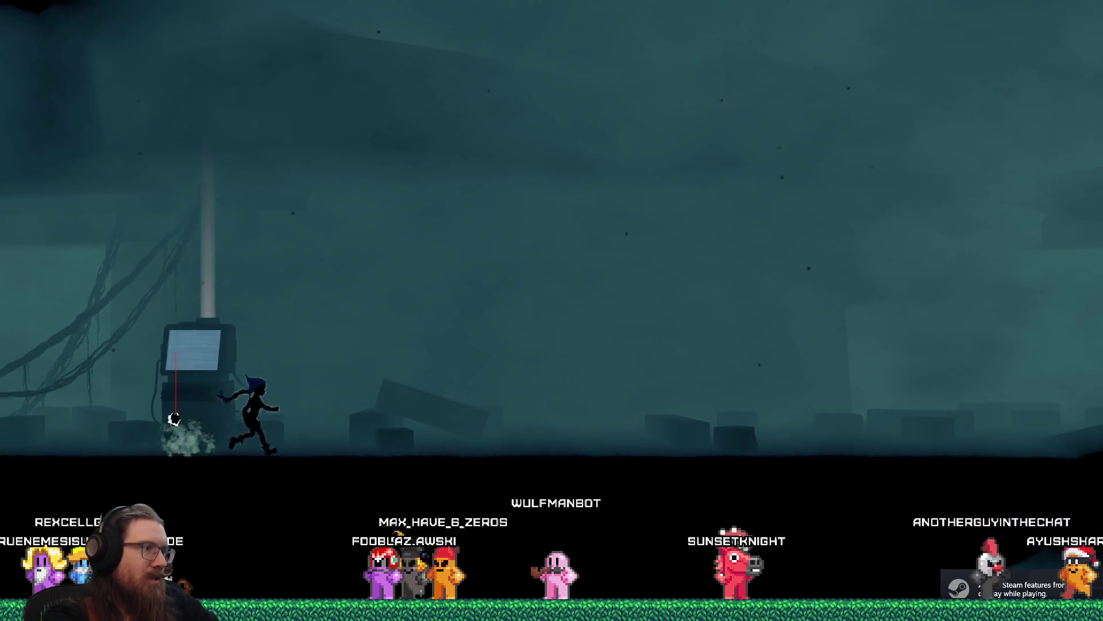
Enter 'quit' in the in-game development console to close the game.
key("grave")
type("quit")
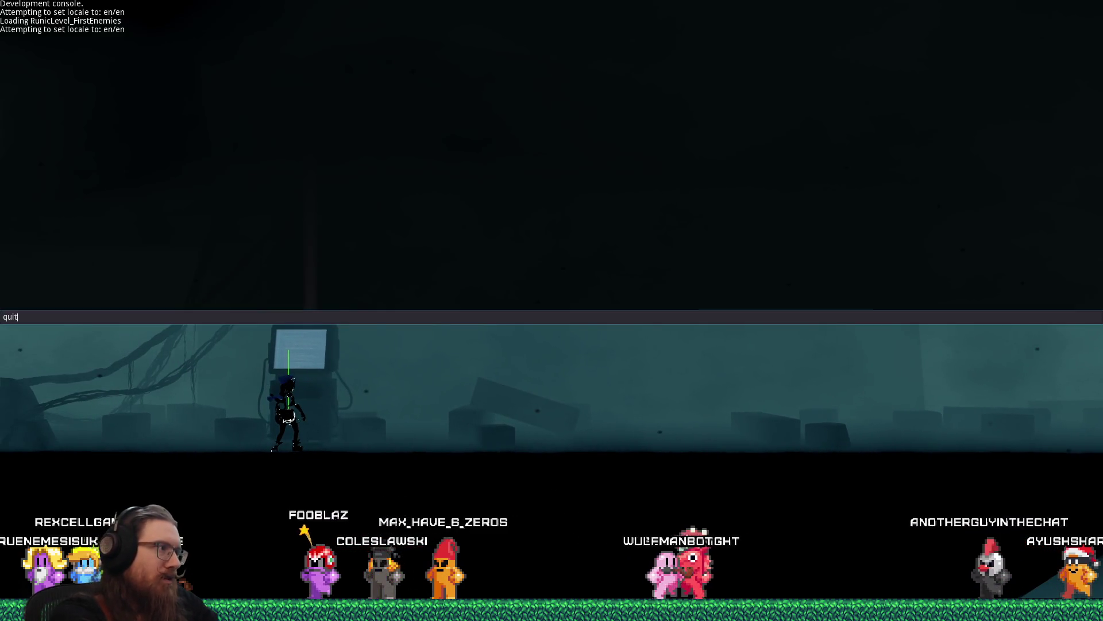
key("Return")
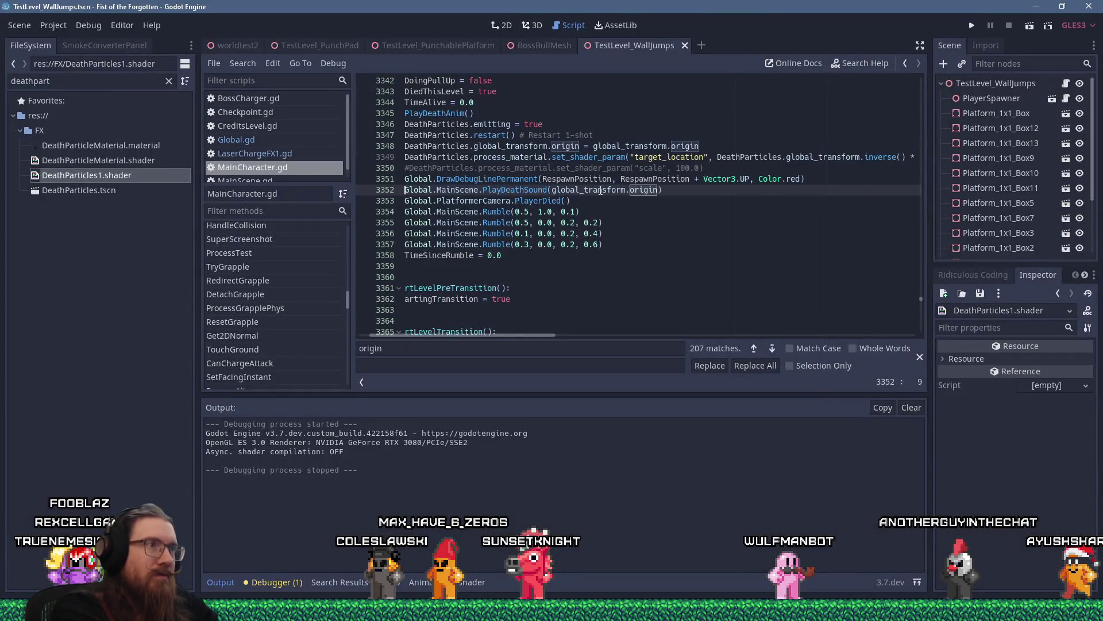
Delete the leftover commented scale and debug-line calls and save MainCharacter.gd.
key("Home")
key("Up")
key("shift+Down")
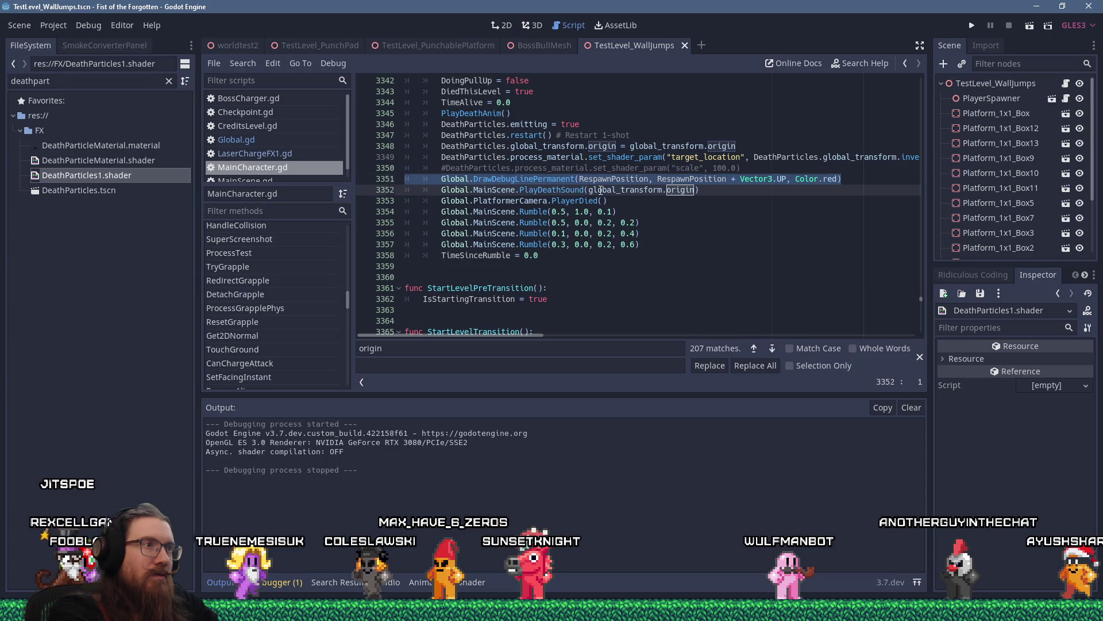
key("shift+Up")
key("Delete")
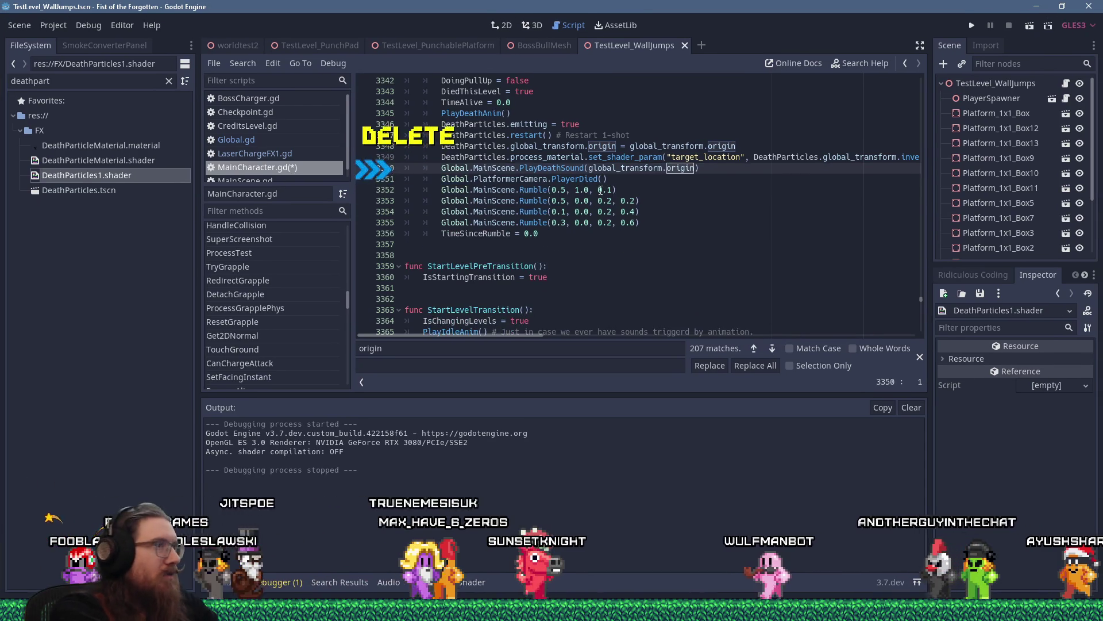
key("ctrl+s")
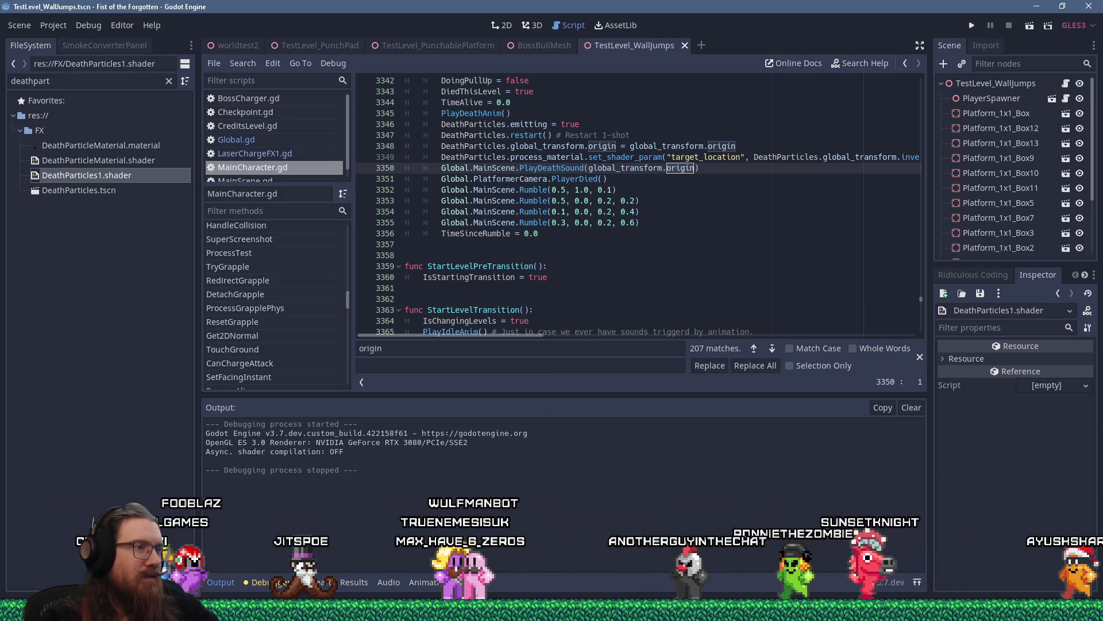
Wrap the shader's TESTING lines 219–222 in a /* */ block comment.
left_click(480, 583)
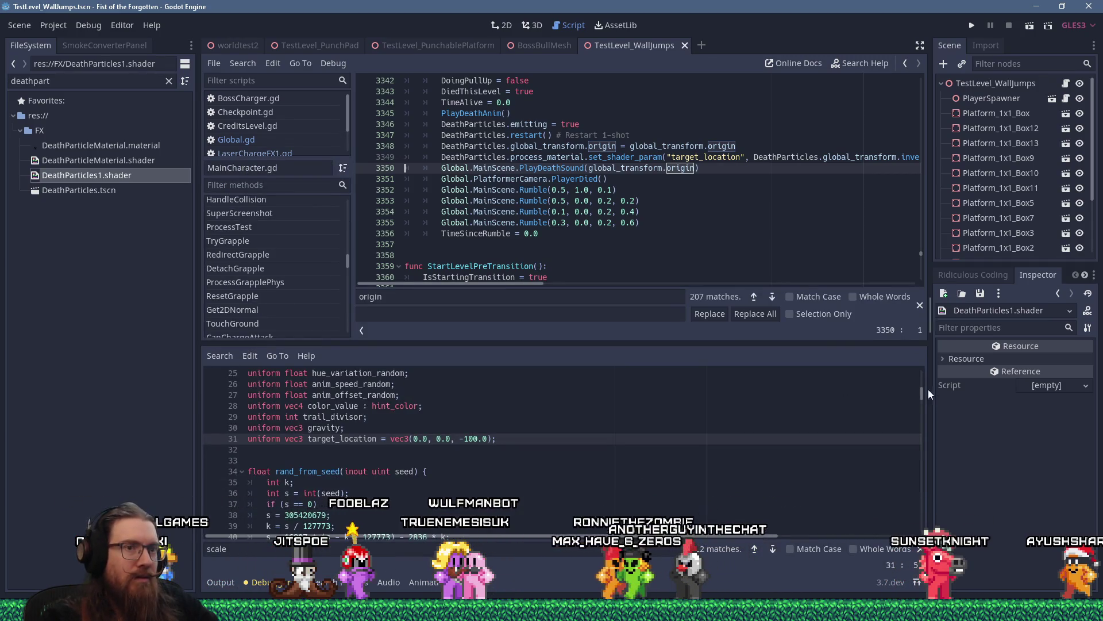
left_click_drag(923, 393, 920, 525)
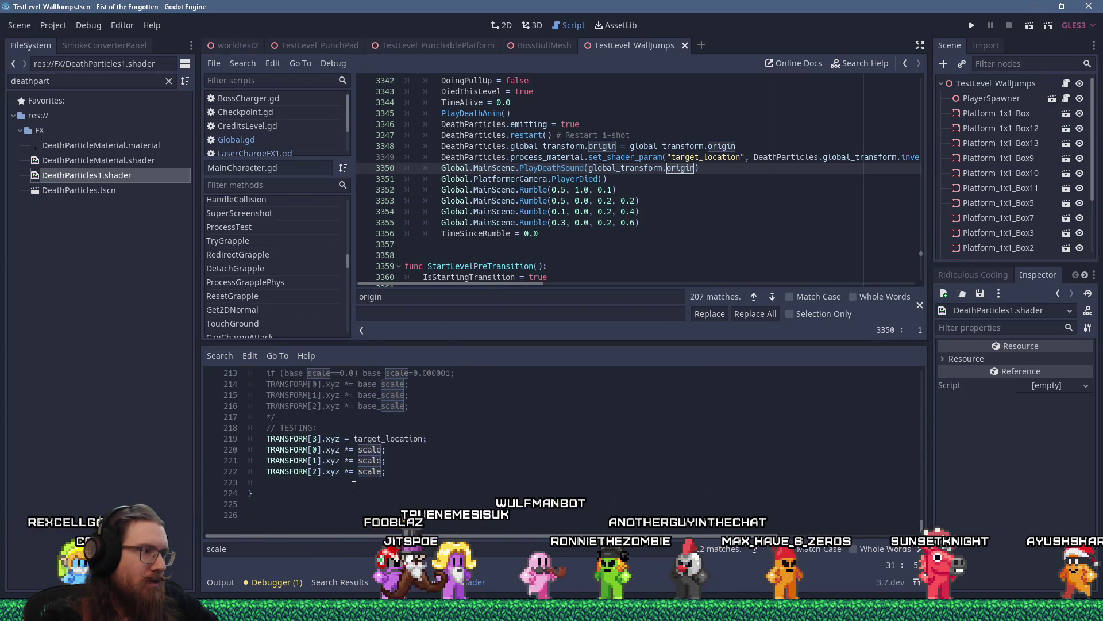
left_click_drag(354, 485, 399, 471)
type("*/")
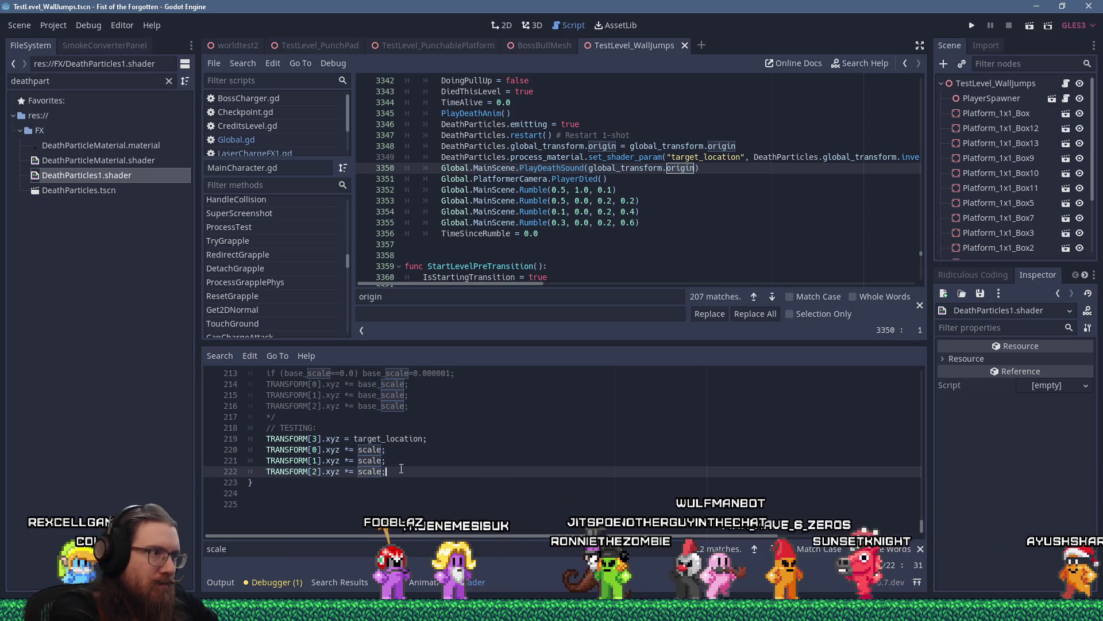
key("Up")
key("Up")
key("Up")
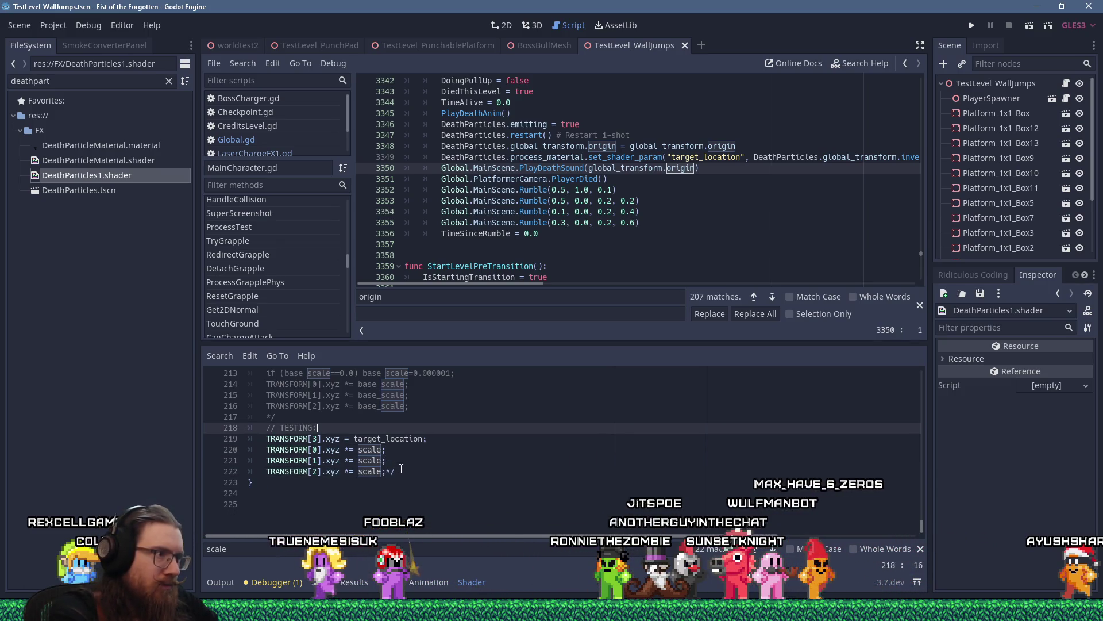
key("Home")
type("/*")
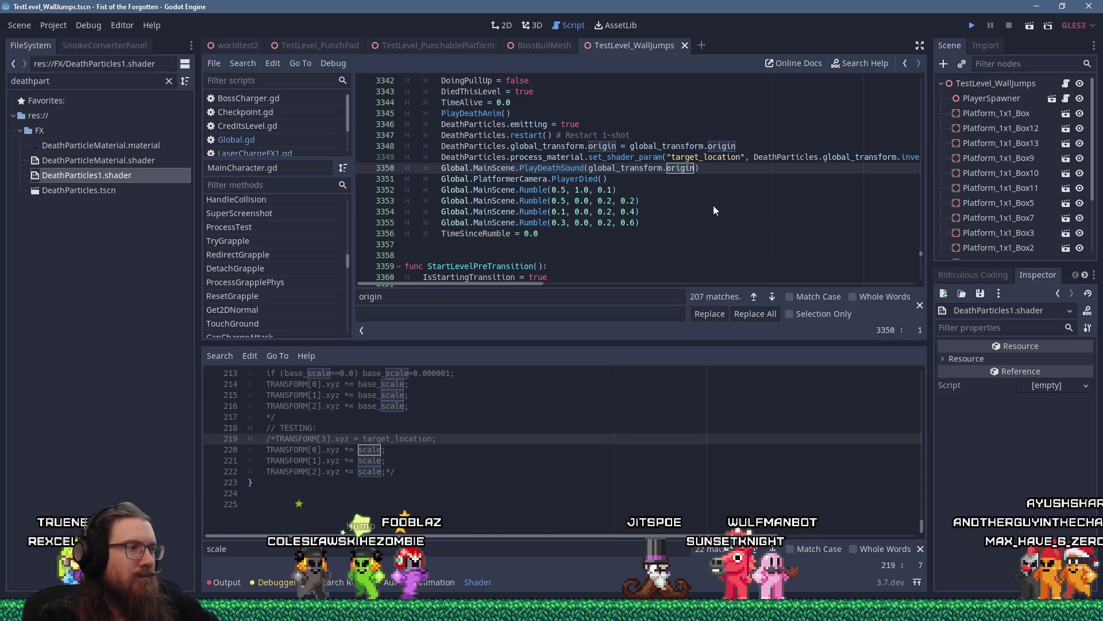
Save and rerun the game, then quit it from the in-game console.
key("ctrl+s")
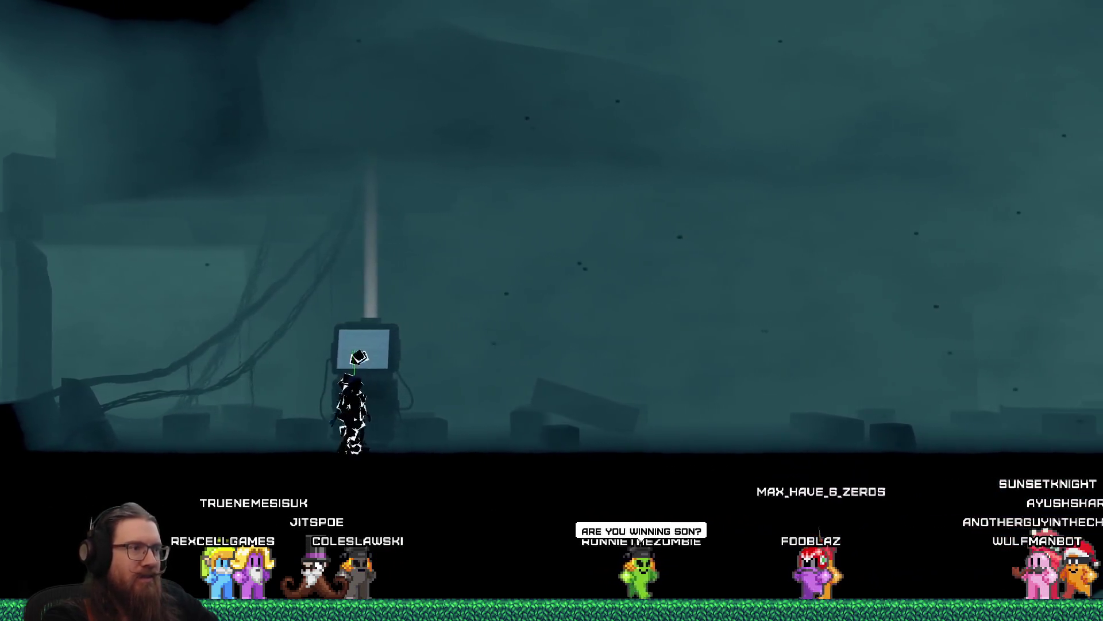
key("grave")
type("t")
key("Return")
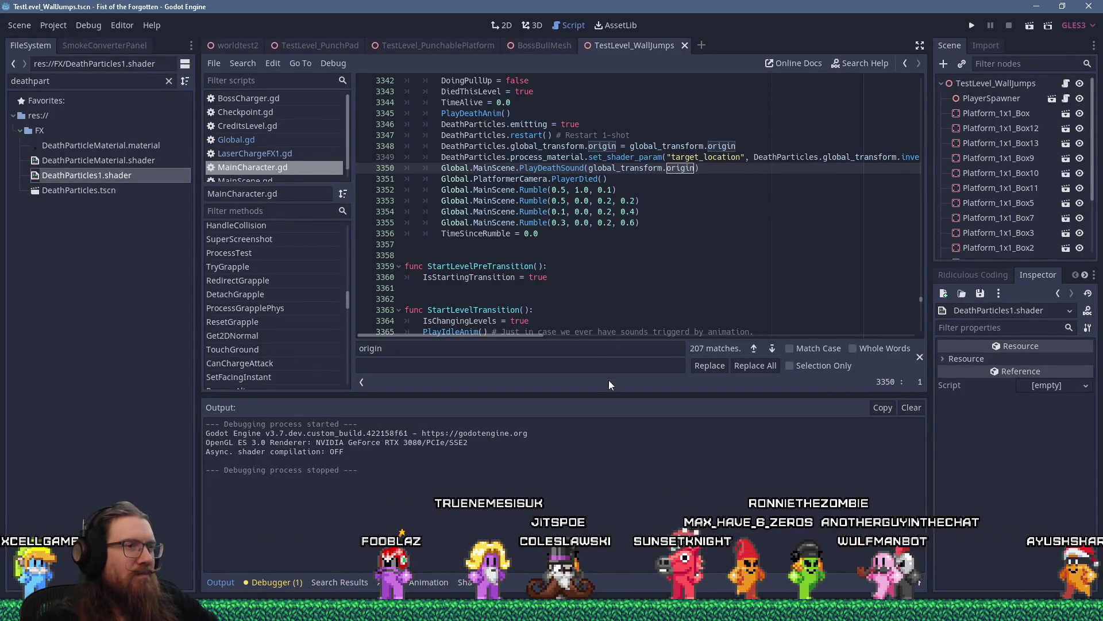
Bring back and enlarge the DeathParticles1.shader code view around the damp function.
left_click_drag(610, 395, 609, 443)
scroll(600, 299, "up", 3)
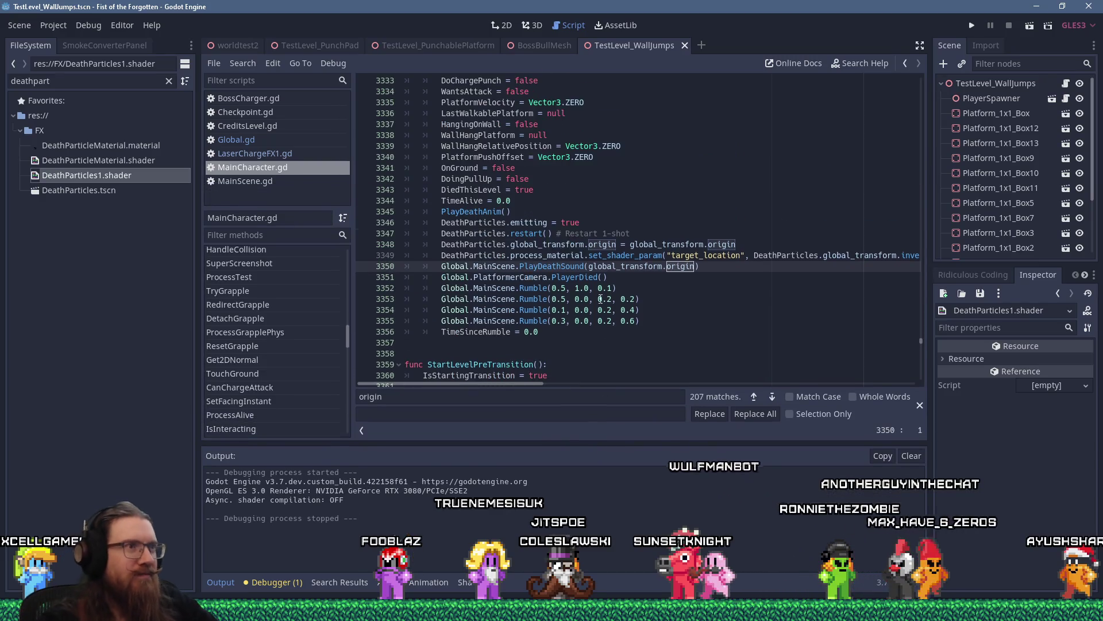
left_click(632, 277)
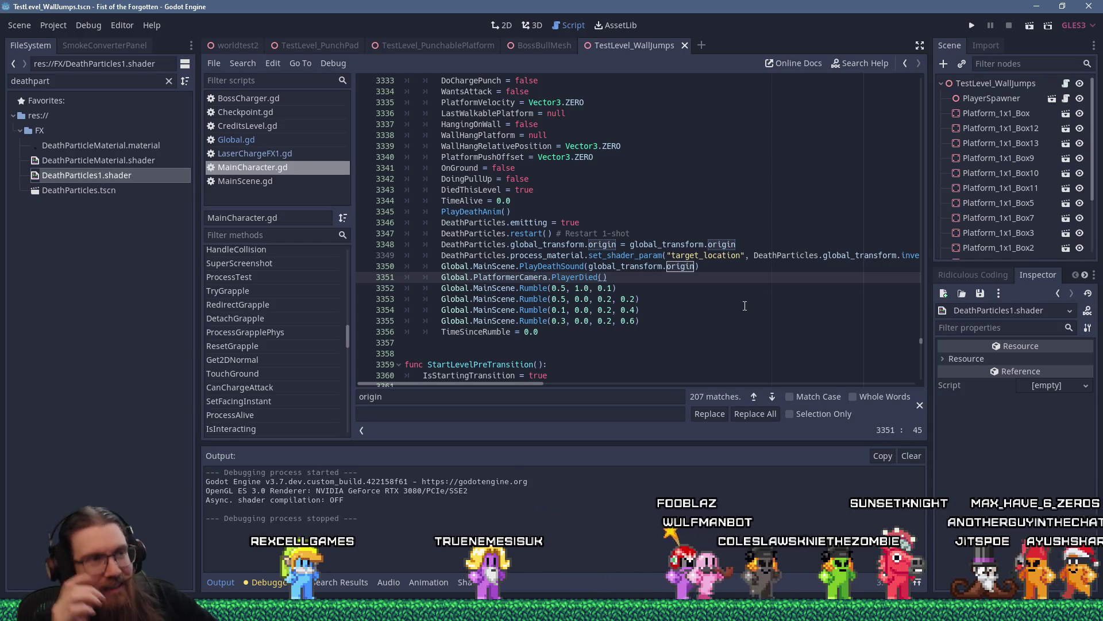
left_click(473, 582)
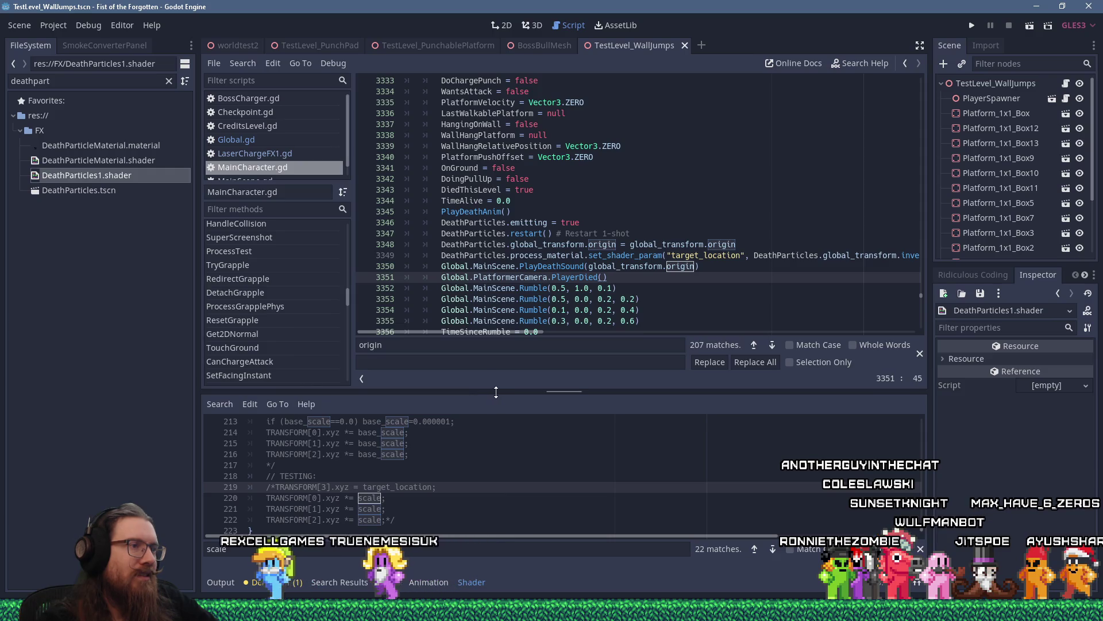
left_click_drag(496, 391, 500, 269)
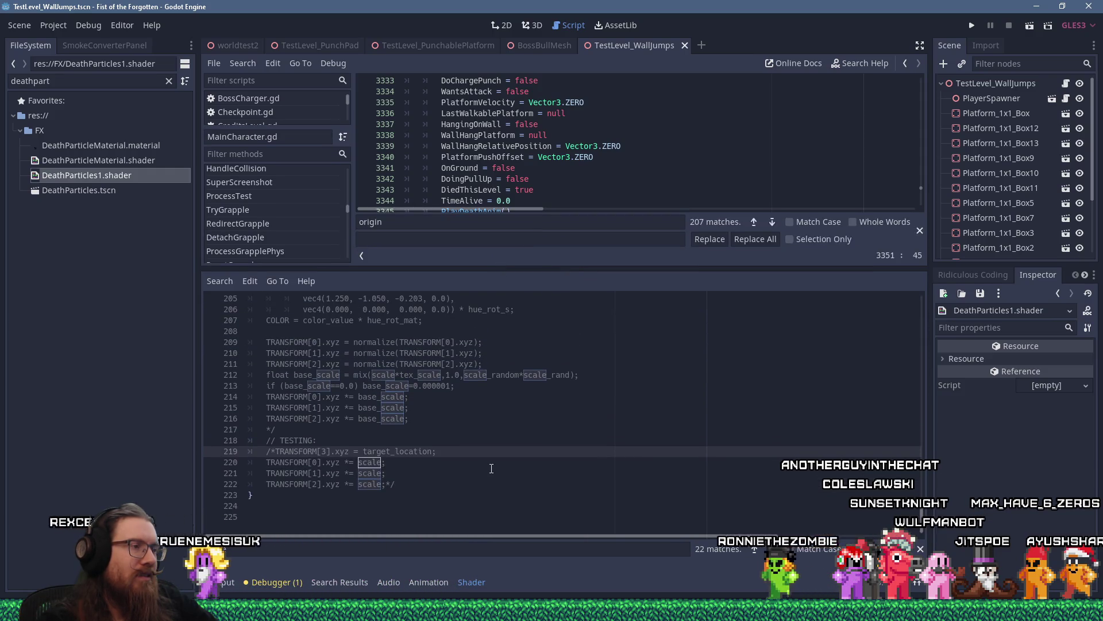
scroll(491, 469, "up", 6)
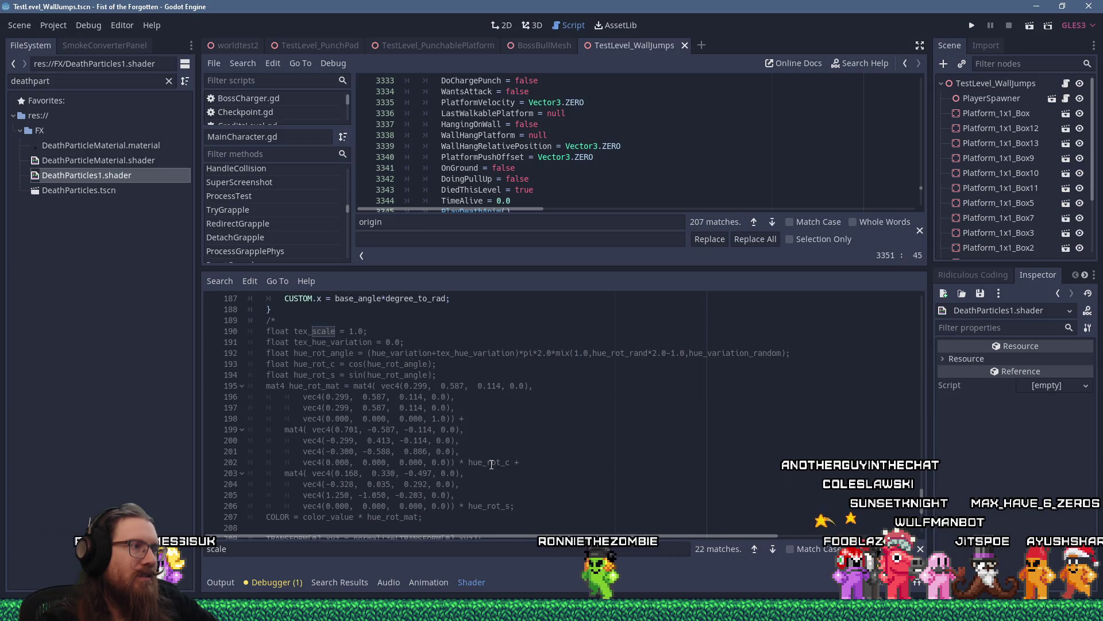
scroll(491, 463, "down", 5)
mouse_move(921, 520)
left_mouse_down()
mouse_move(905, 353)
mouse_move(914, 292)
mouse_move(906, 488)
mouse_move(904, 364)
left_mouse_up()
left_click(903, 364)
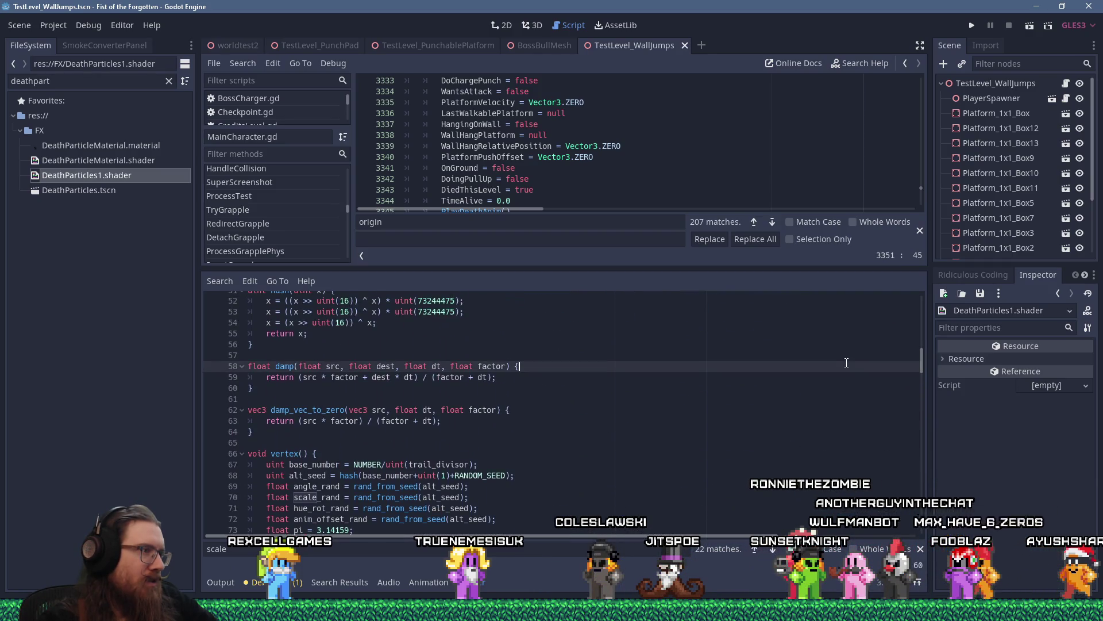
Search the shader for 'disso', clear it, and open DeathParticleMaterial.shader.
key("ctrl+f")
type("disso")
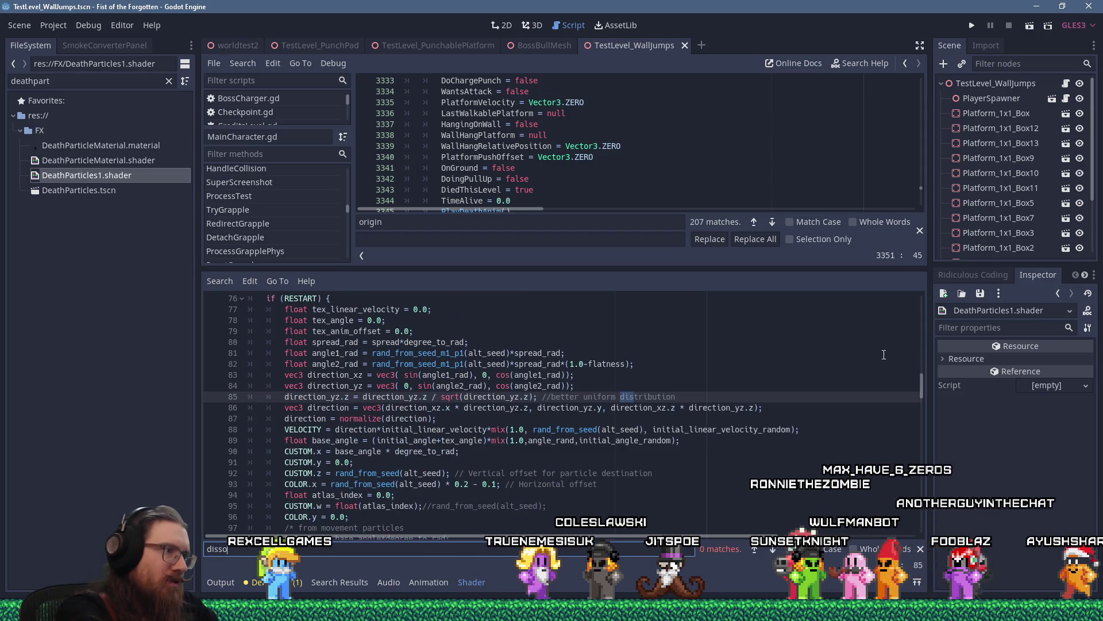
key("BackSpace")
key("BackSpace")
key("BackSpace")
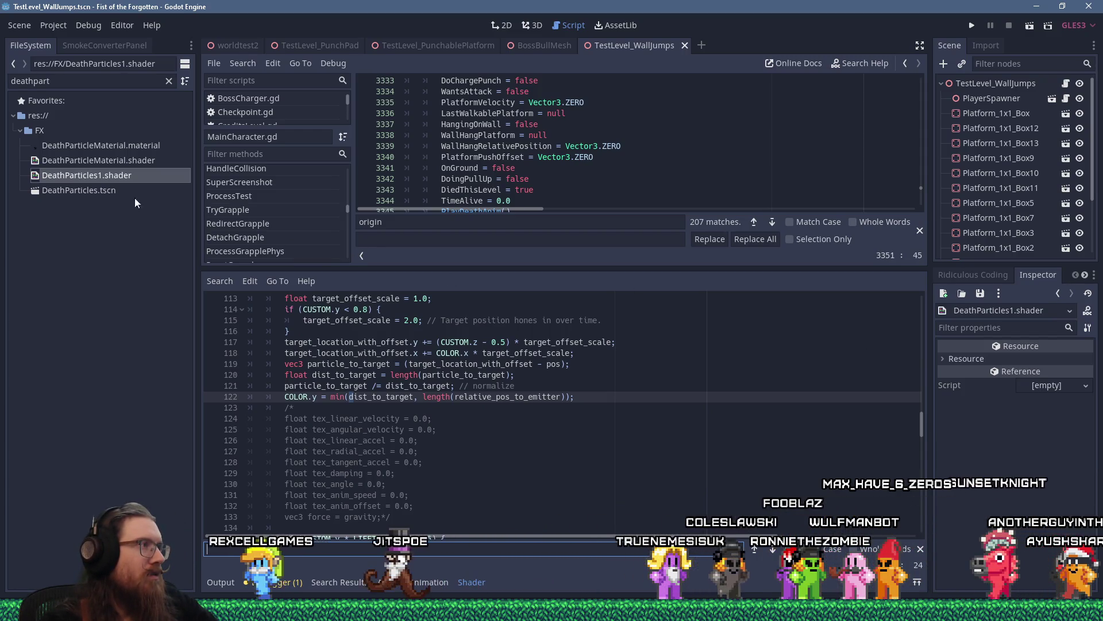
left_click(107, 161)
Search for 'dissolve' and delete the hard-coded 0.0 override on line 28.
scroll(531, 436, "down", 1)
type("diss")
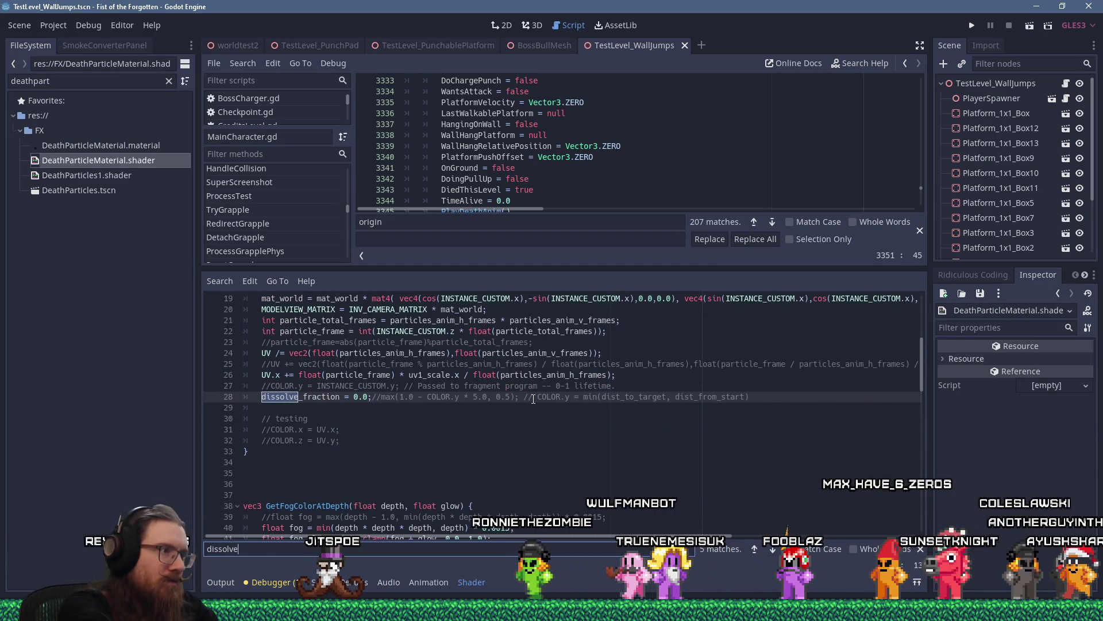
type("olve")
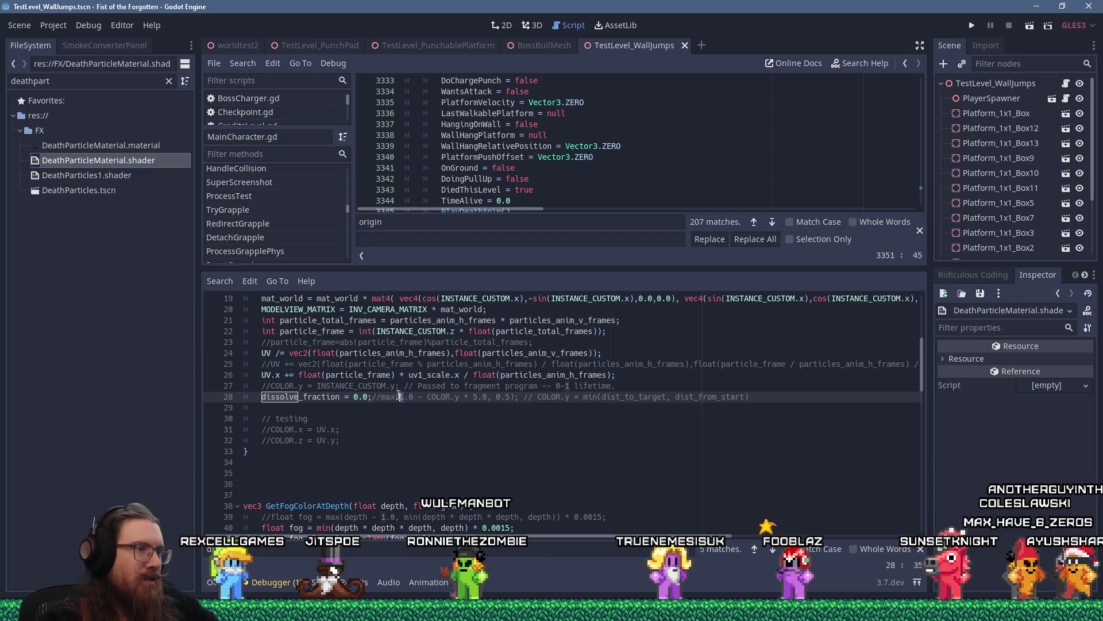
left_click(383, 406)
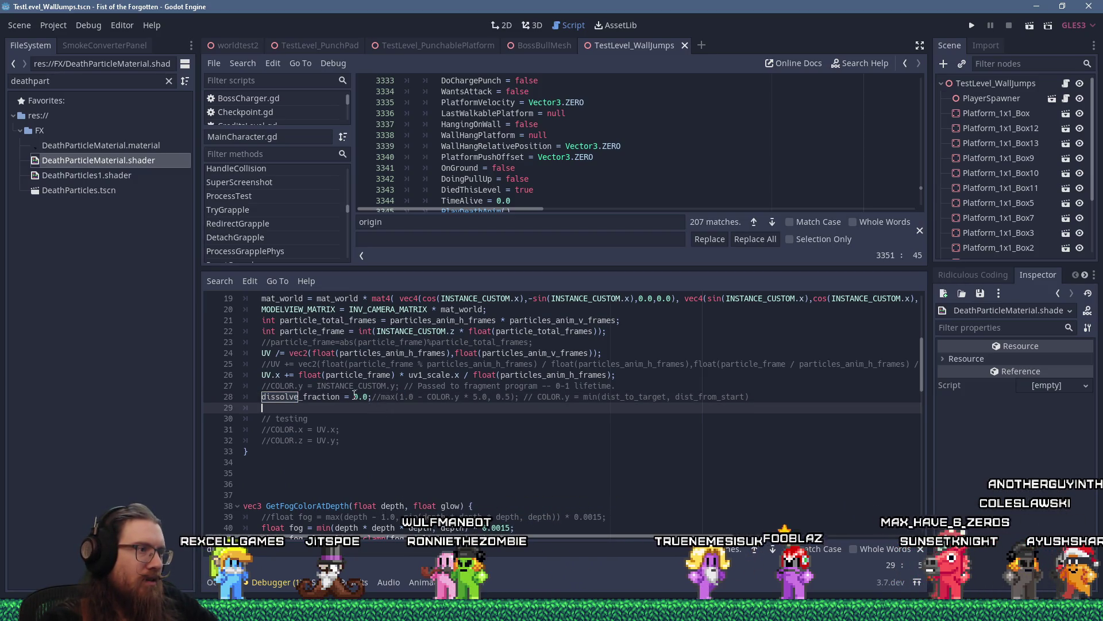
left_click_drag(354, 396, 376, 396)
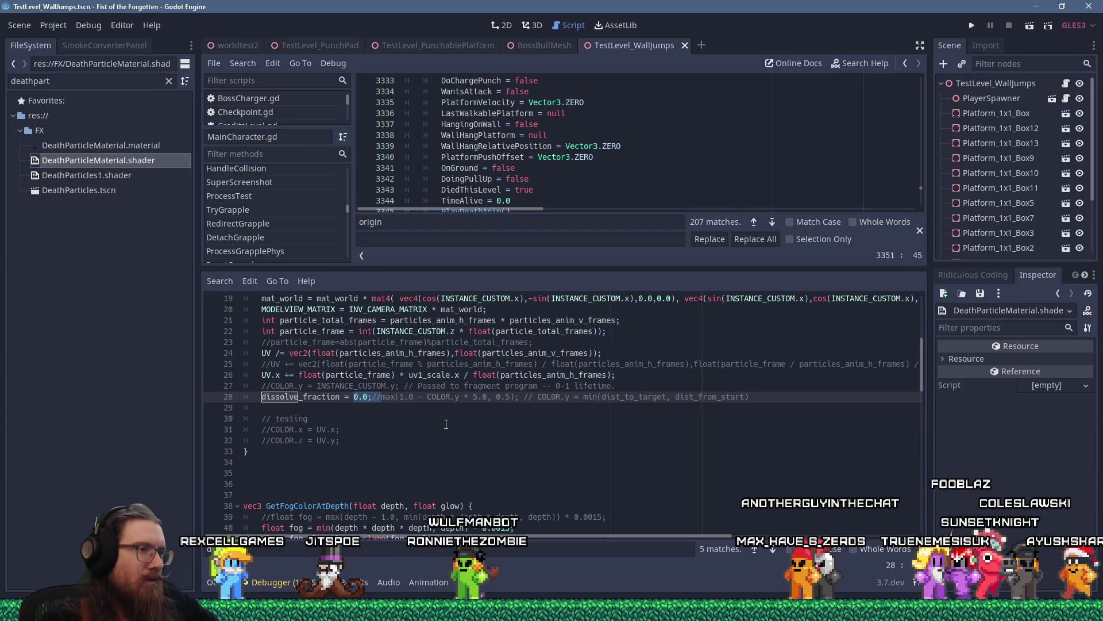
key("BackSpace")
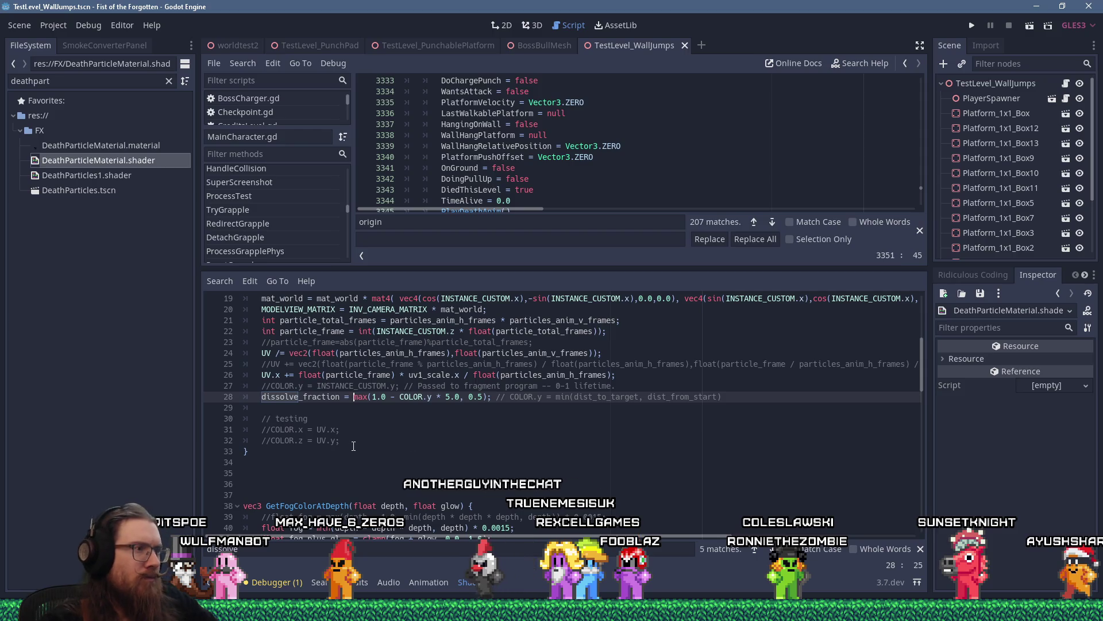
Uncomment the COLOR.y = INSTANCE_CUSTOM.y line and save the shader.
scroll(351, 446, "up", 6)
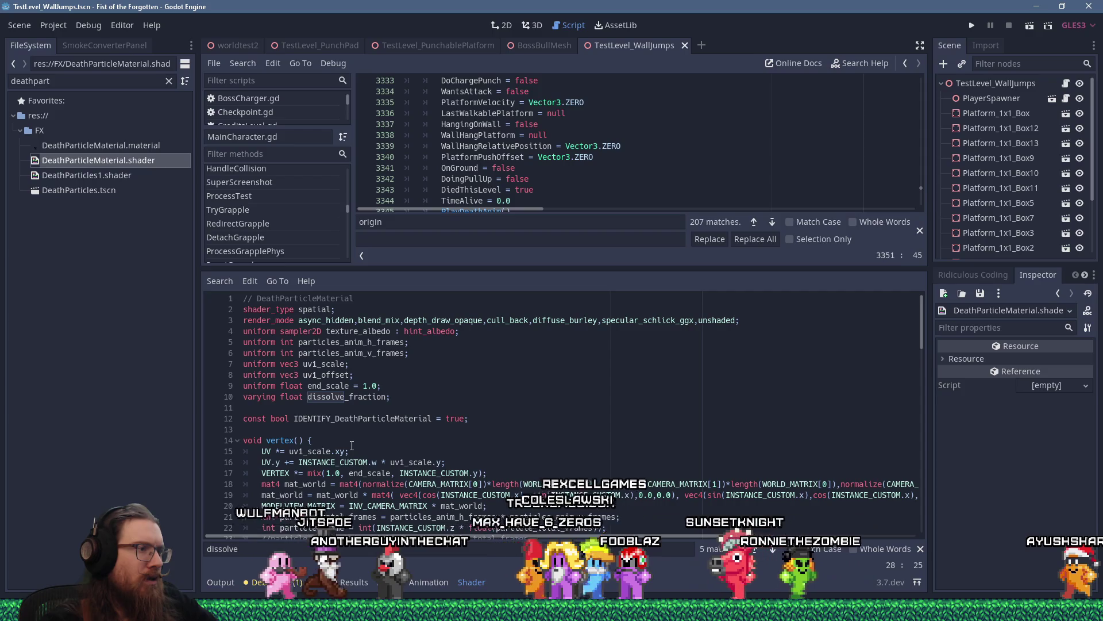
scroll(352, 445, "down", 2)
scroll(352, 445, "down", 2)
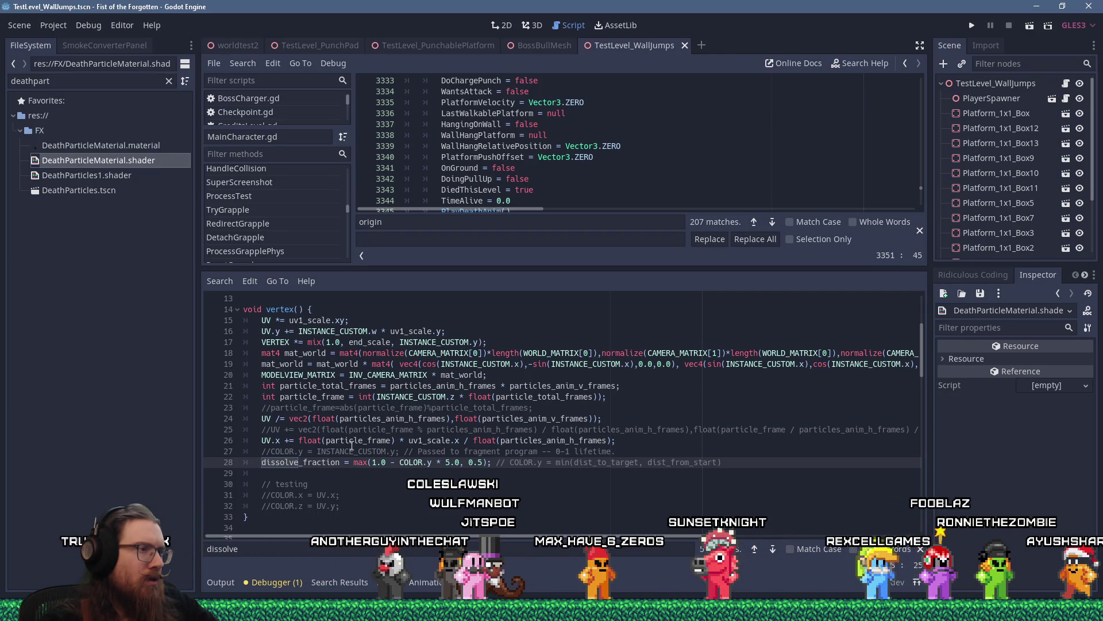
left_click(262, 455)
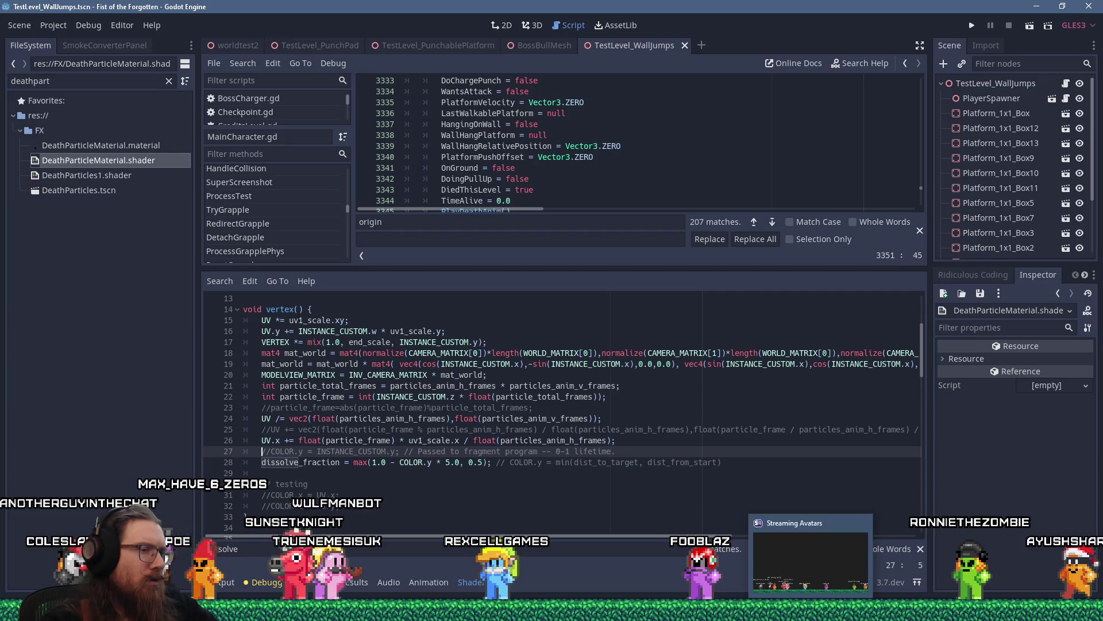
left_click(525, 418)
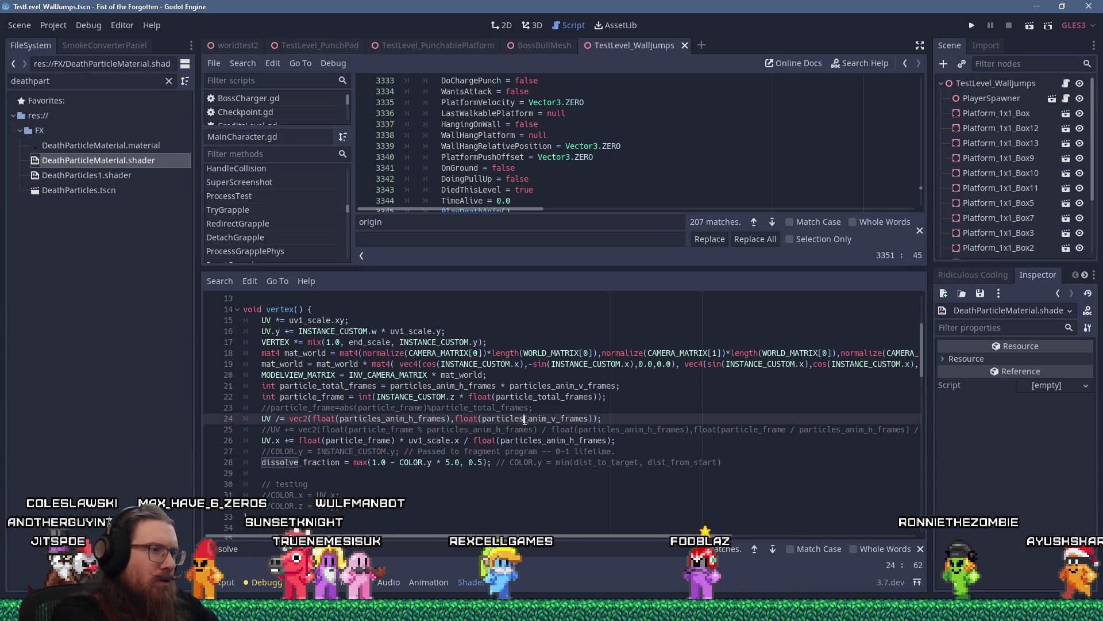
key("Down")
key("Down")
key("Down")
key("Home")
key("Delete")
key("Delete")
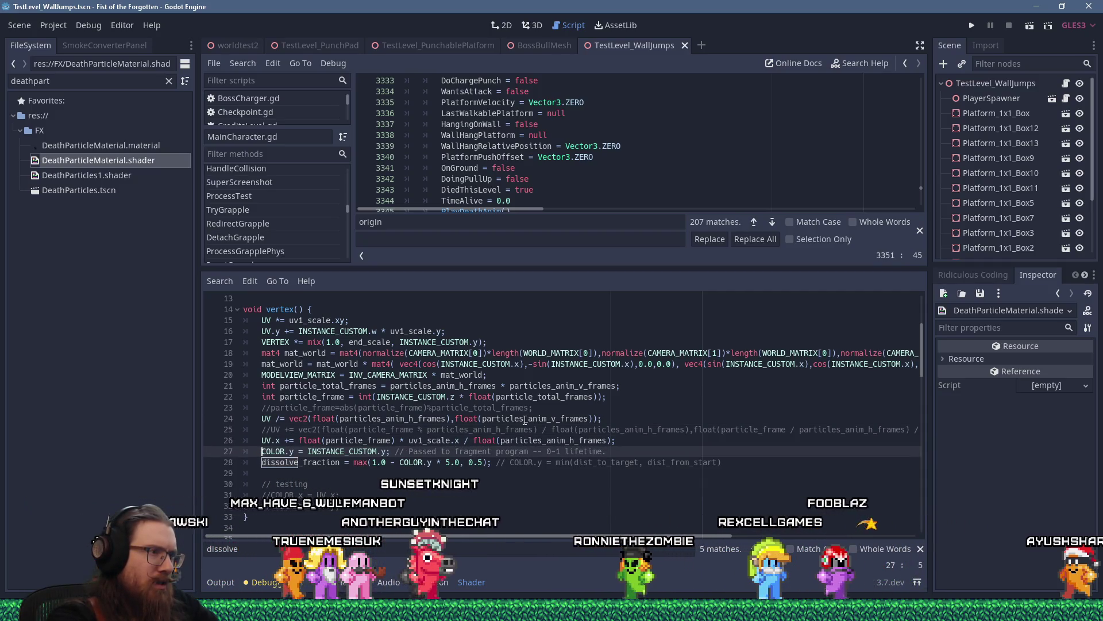
key("ctrl")
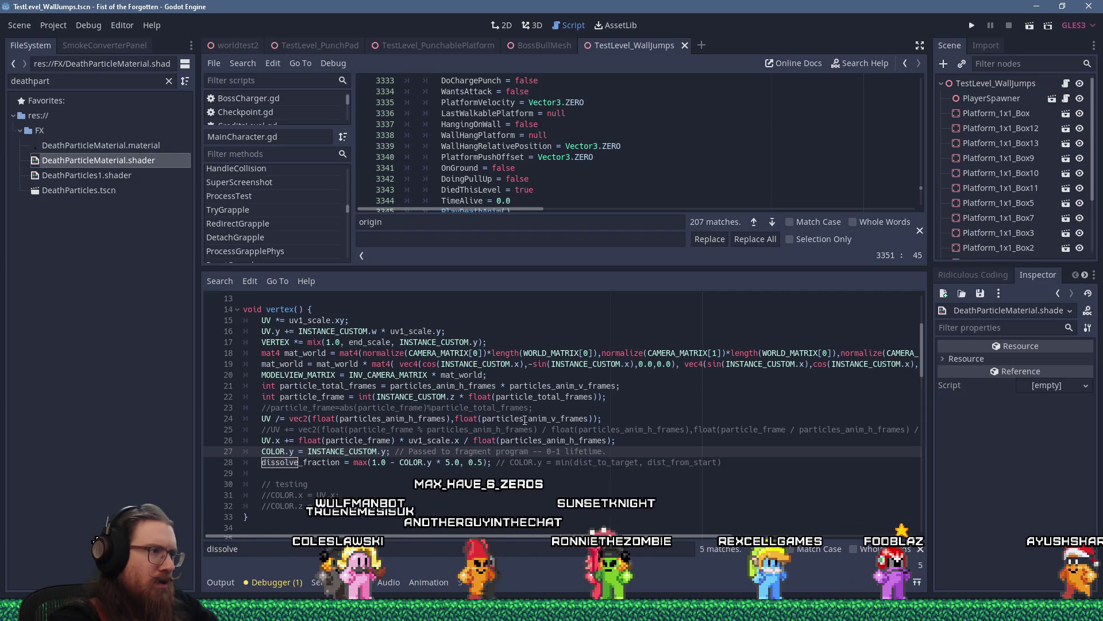
key("ctrl+s")
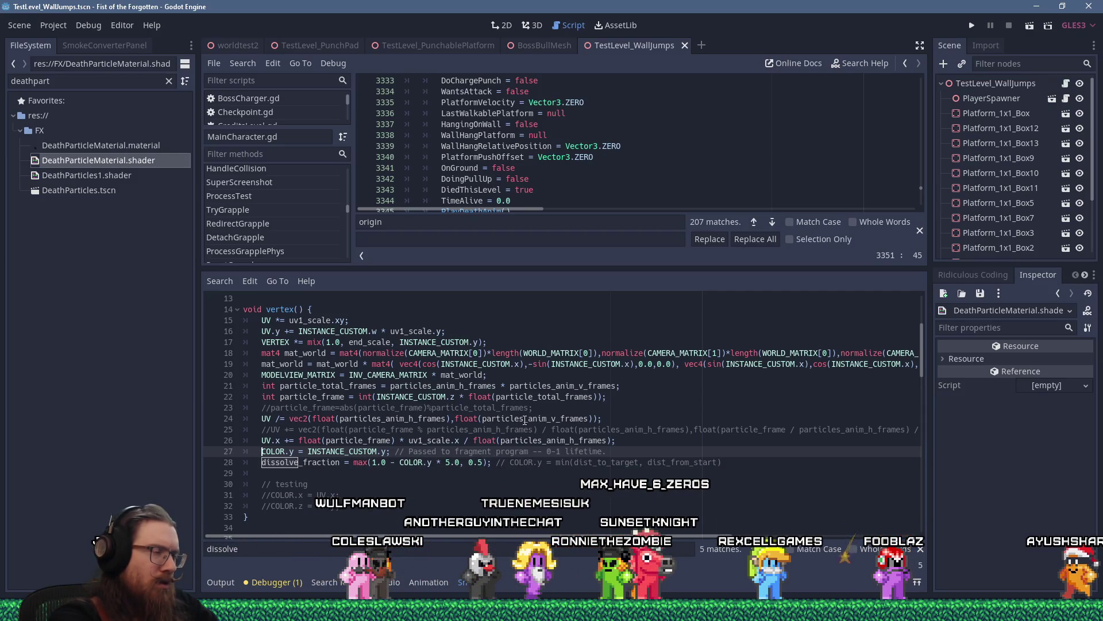
Re-comment that line, use INSTANCE_CUSTOM.y in the dissolve_fraction formula, and save.
scroll(486, 419, "down", 9)
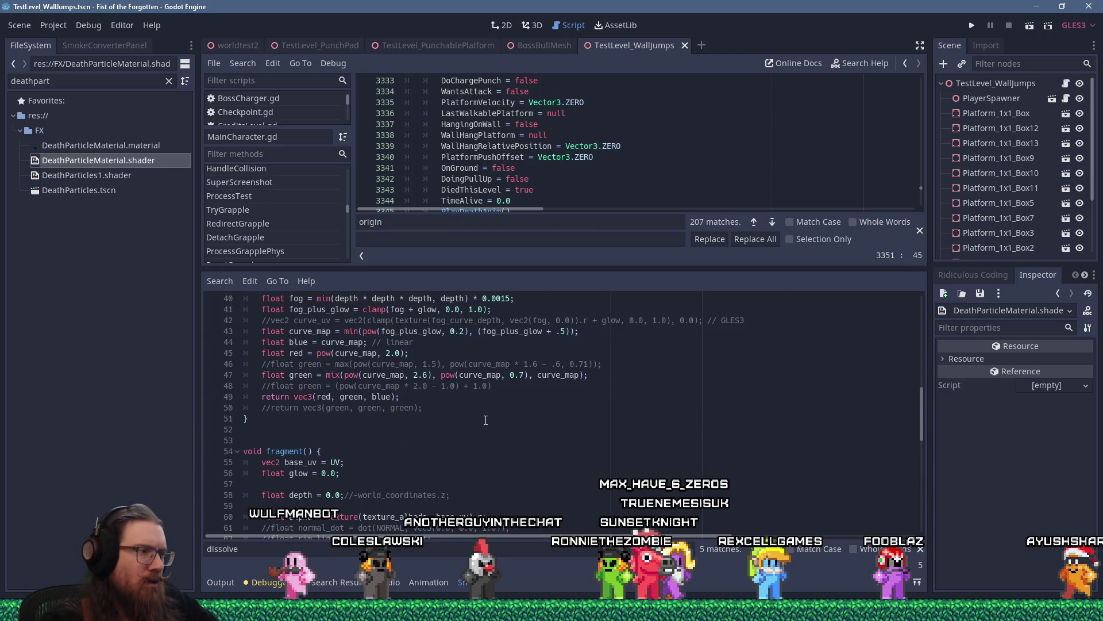
scroll(485, 419, "down", 4)
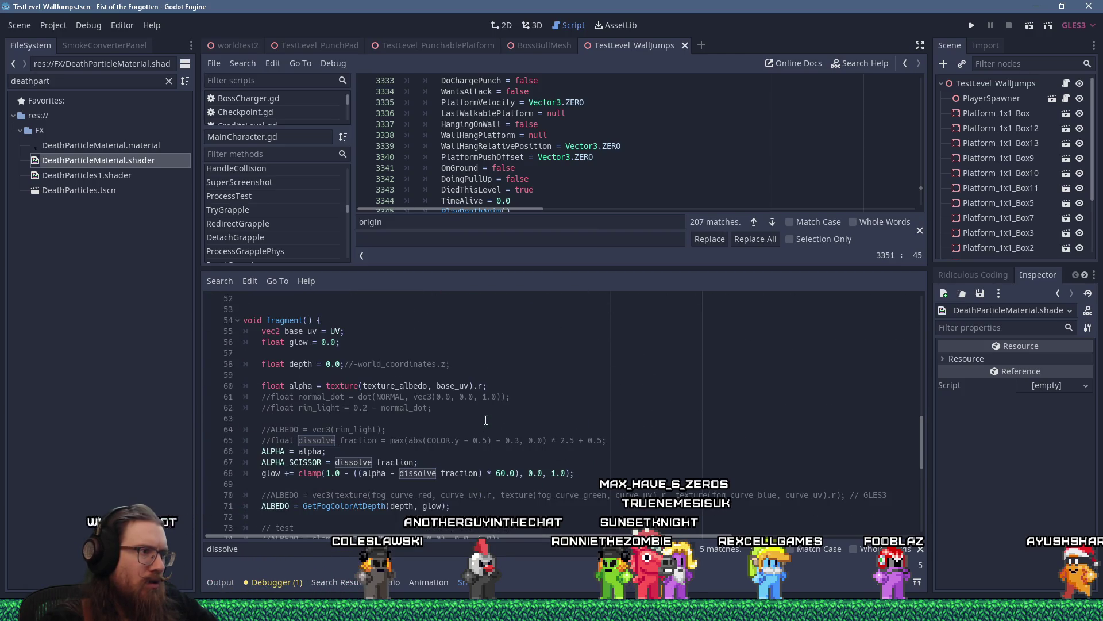
scroll(486, 420, "up", 9)
scroll(485, 420, "down", 9)
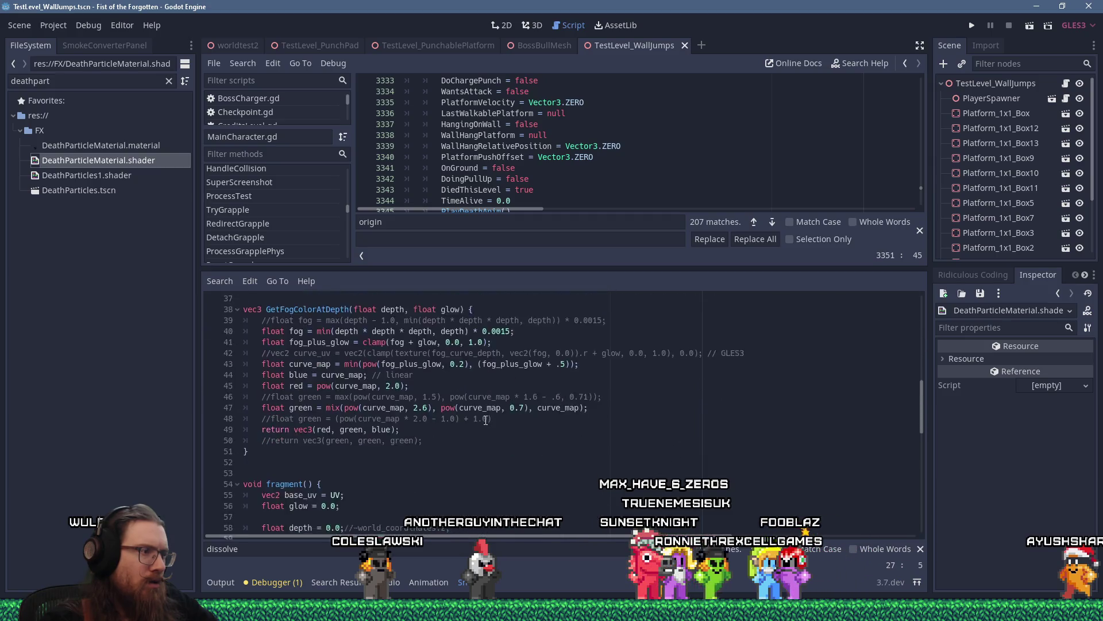
scroll(485, 419, "down", 4)
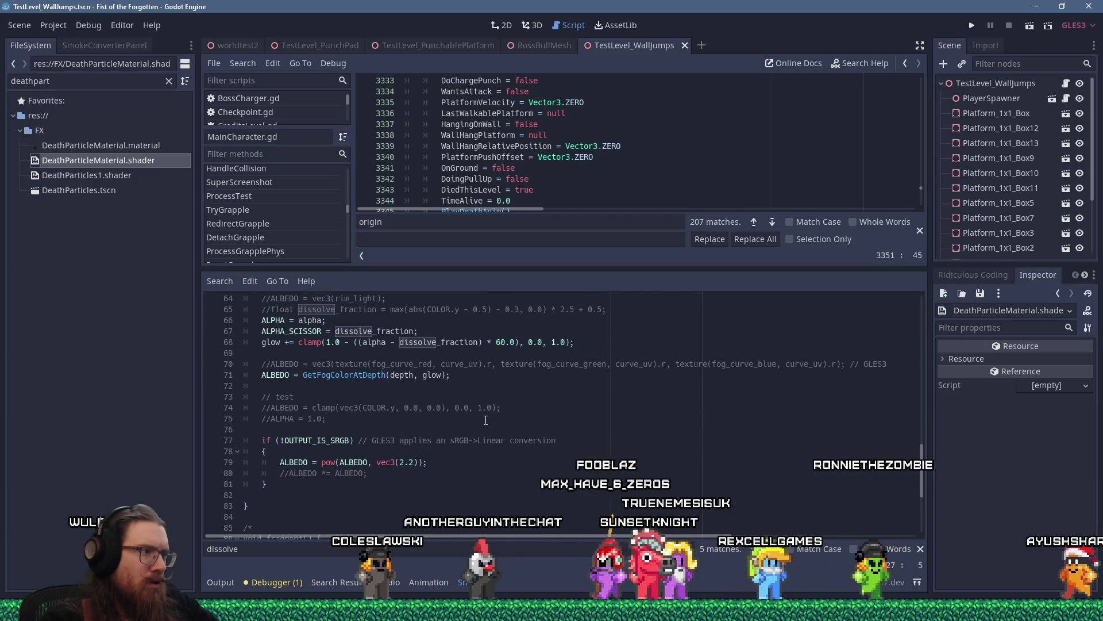
scroll(485, 419, "up", 7)
scroll(486, 420, "up", 9)
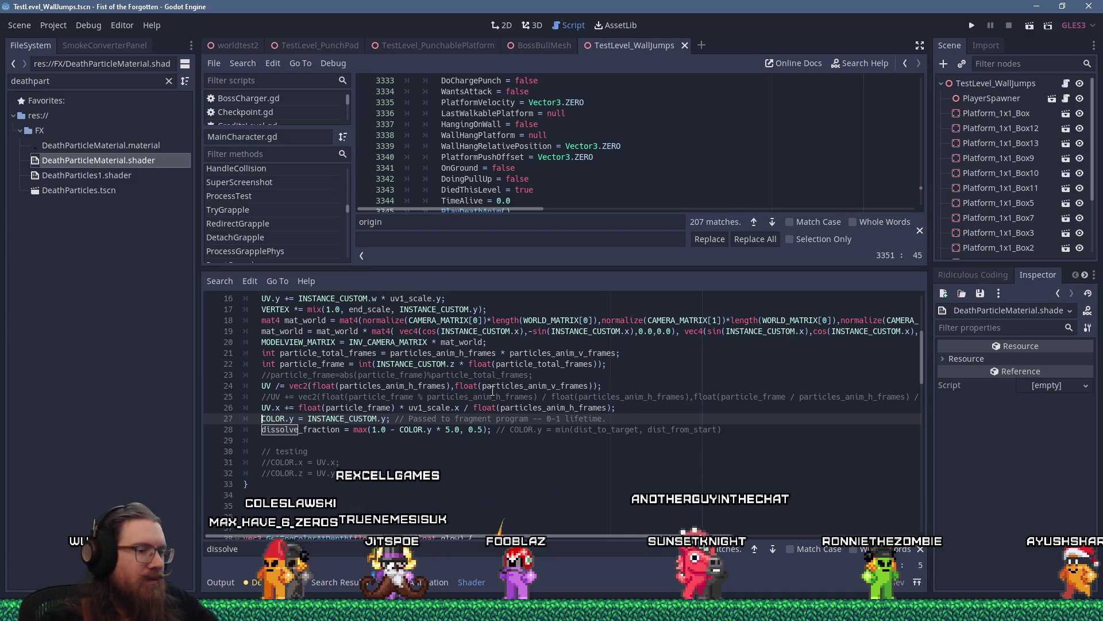
type("//")
key("Down")
key("Right")
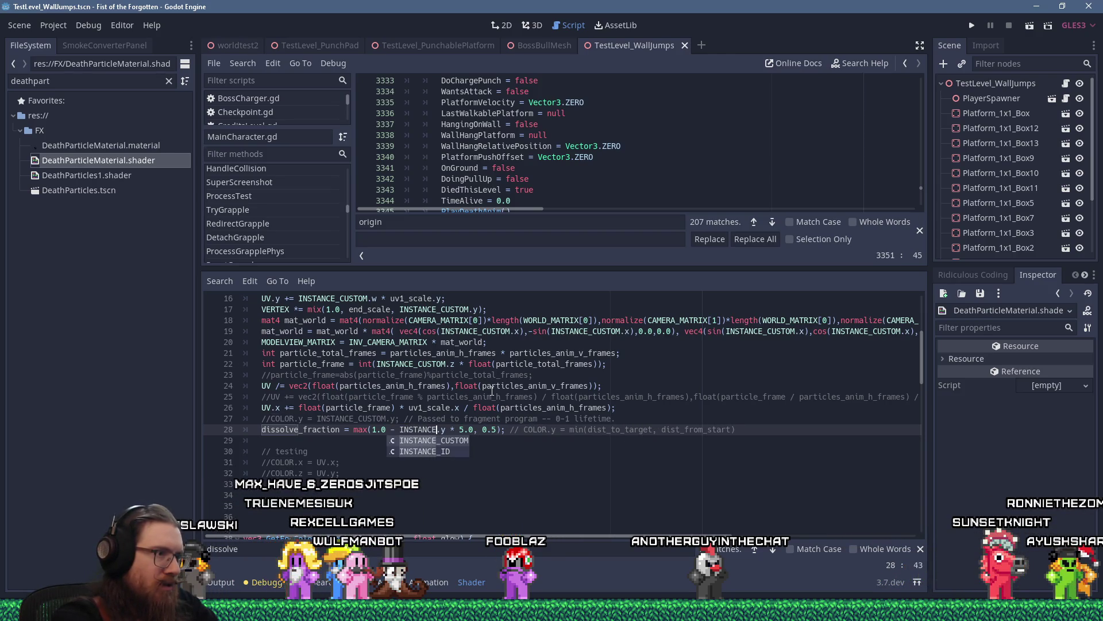
key("Return")
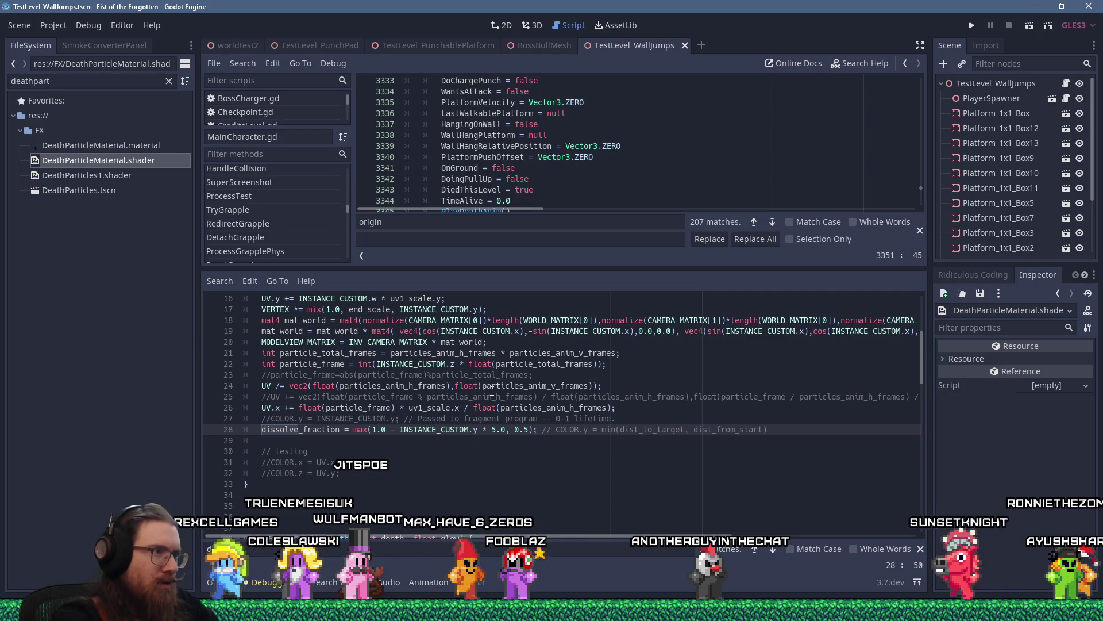
scroll(491, 390, "up", 1)
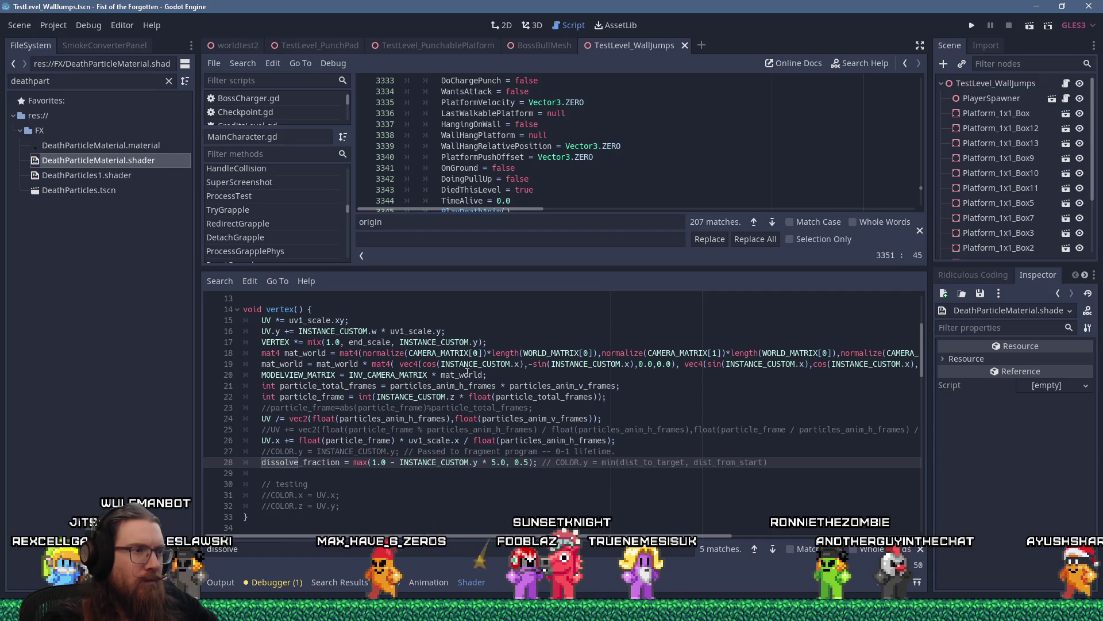
left_click(579, 432)
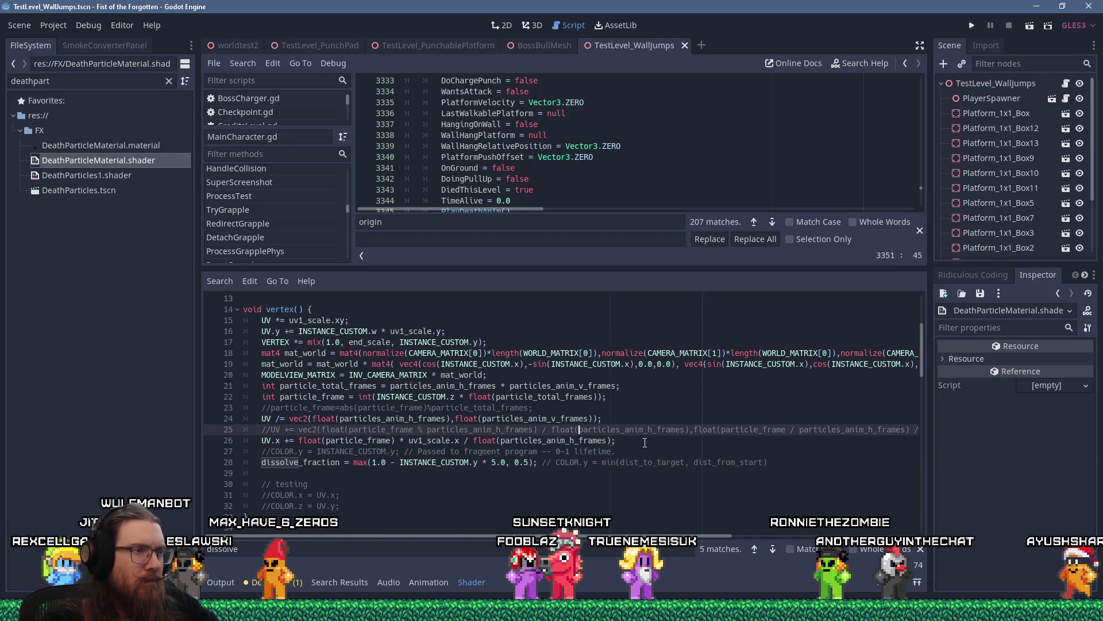
key("ctrl+s")
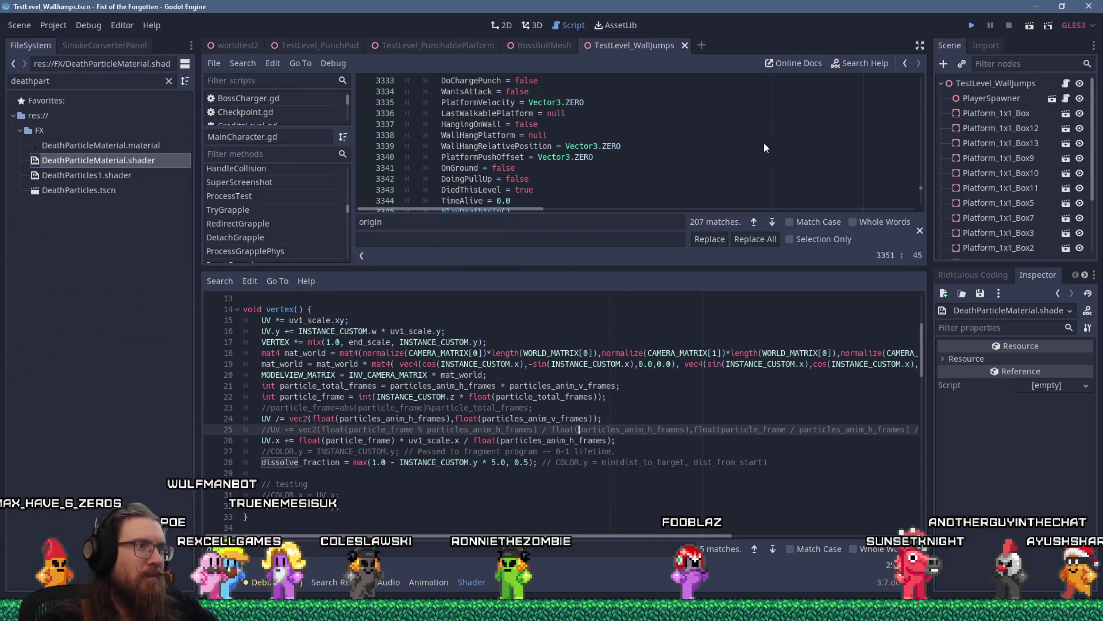
key("F5")
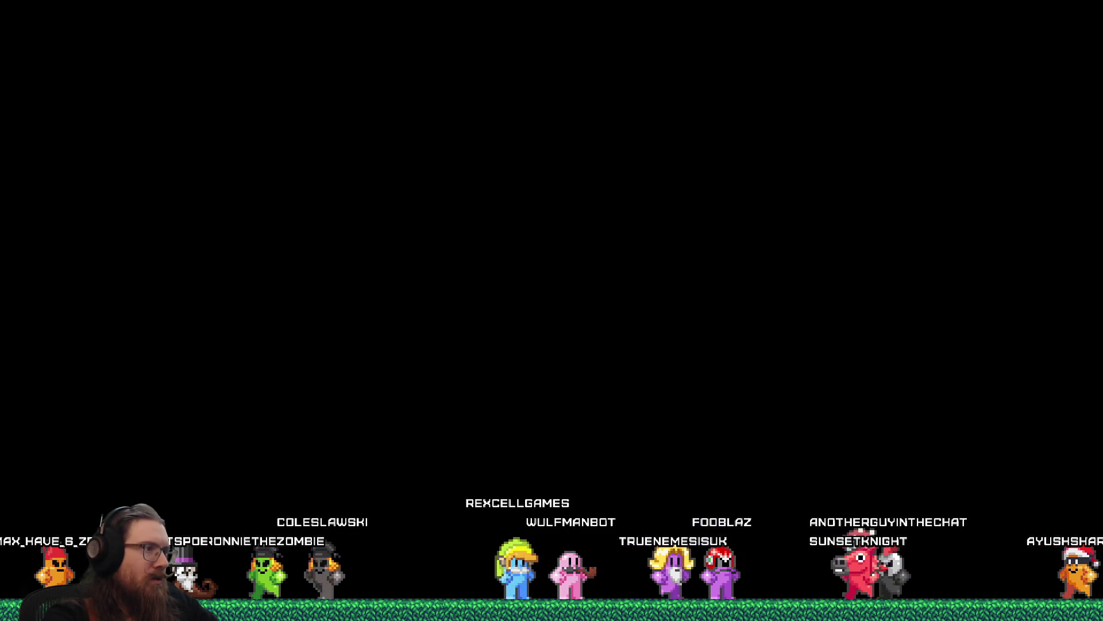
key("grave")
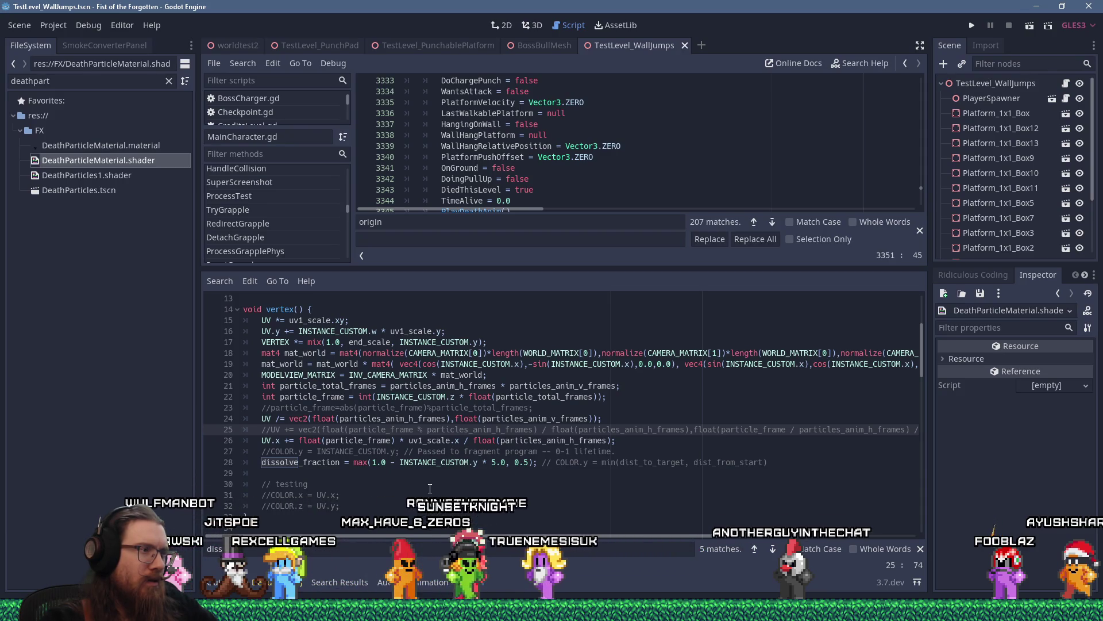
Delete the two extra blank lines above GetFogColorAtDepth.
double_click(425, 463)
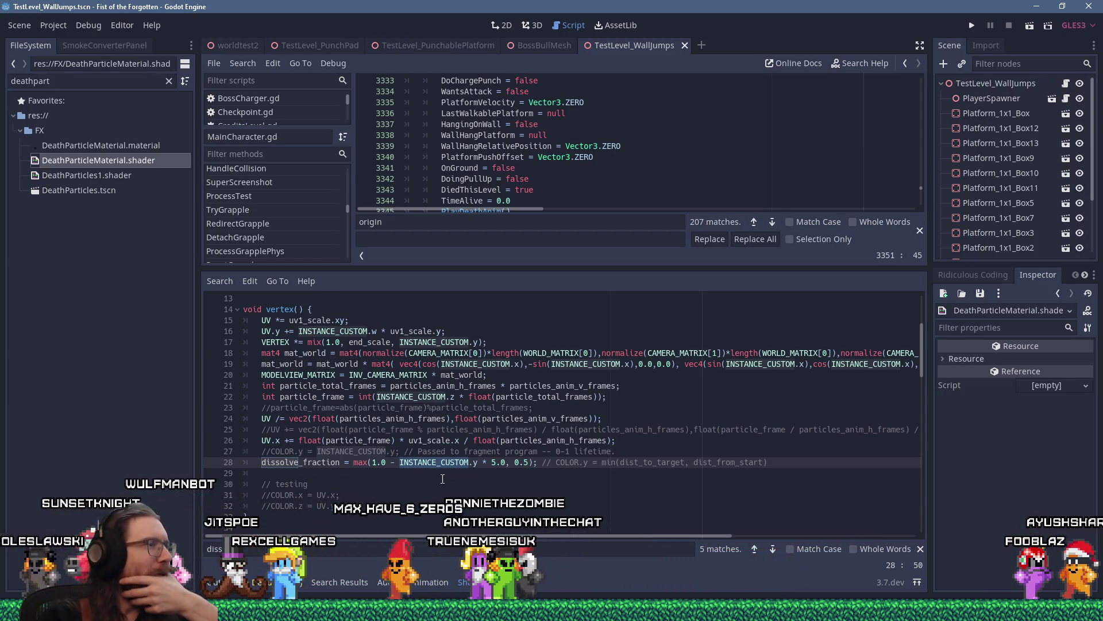
scroll(440, 479, "up", 2)
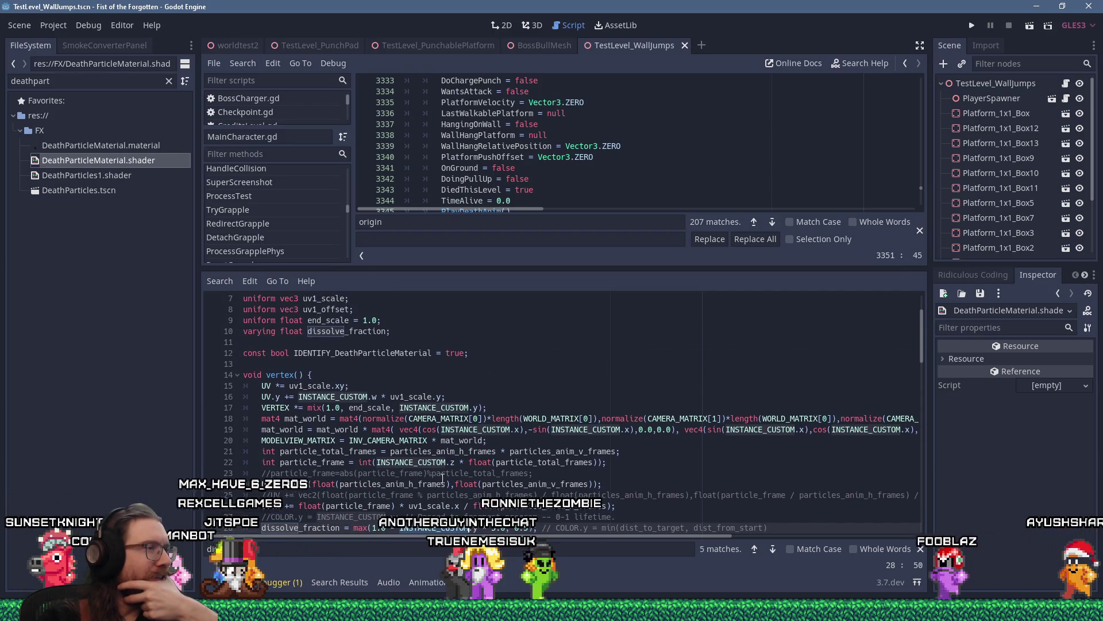
scroll(442, 478, "up", 2)
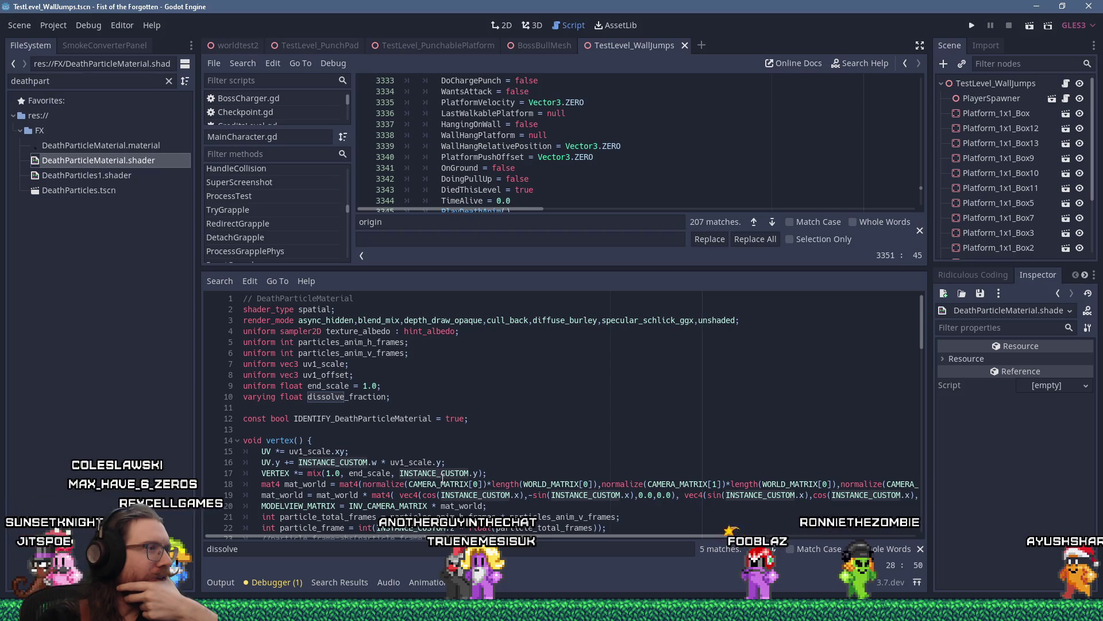
scroll(442, 478, "down", 1)
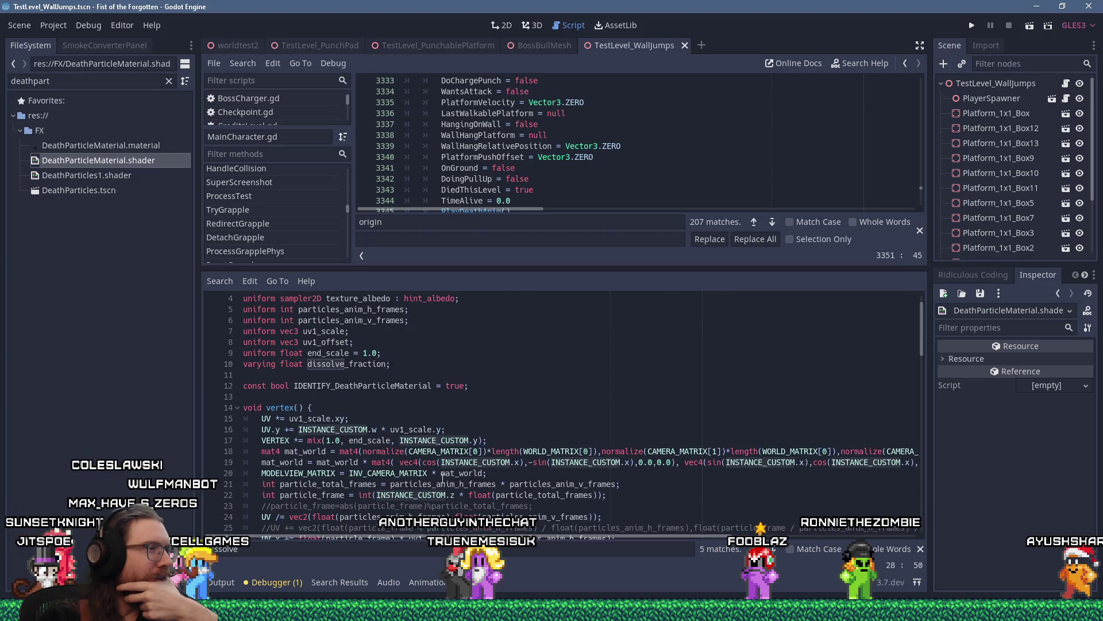
scroll(443, 477, "down", 2)
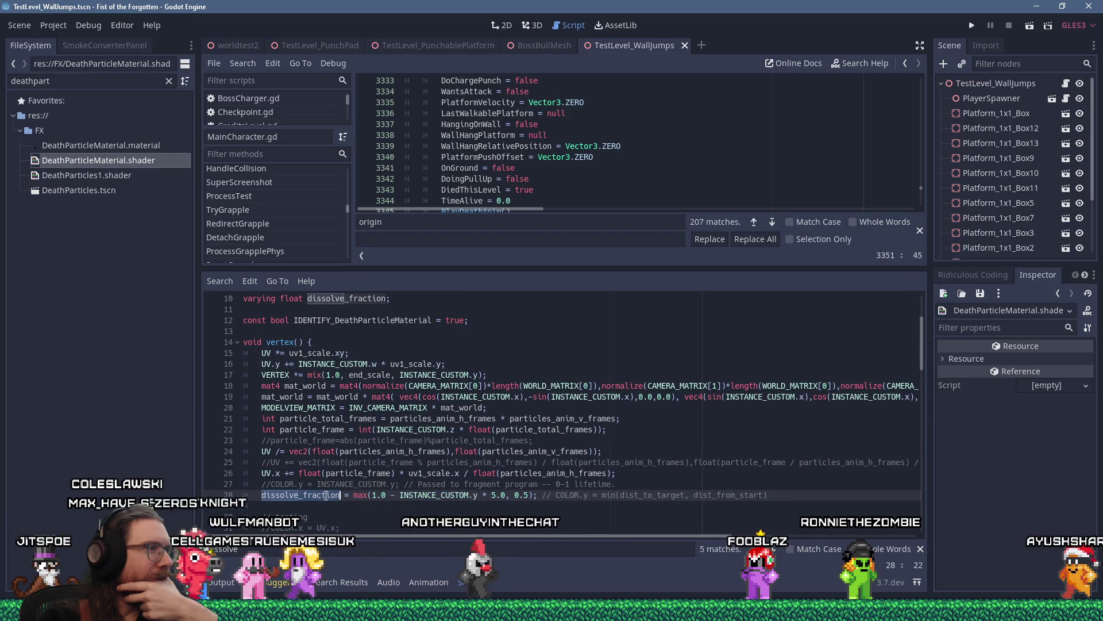
scroll(326, 495, "down", 15)
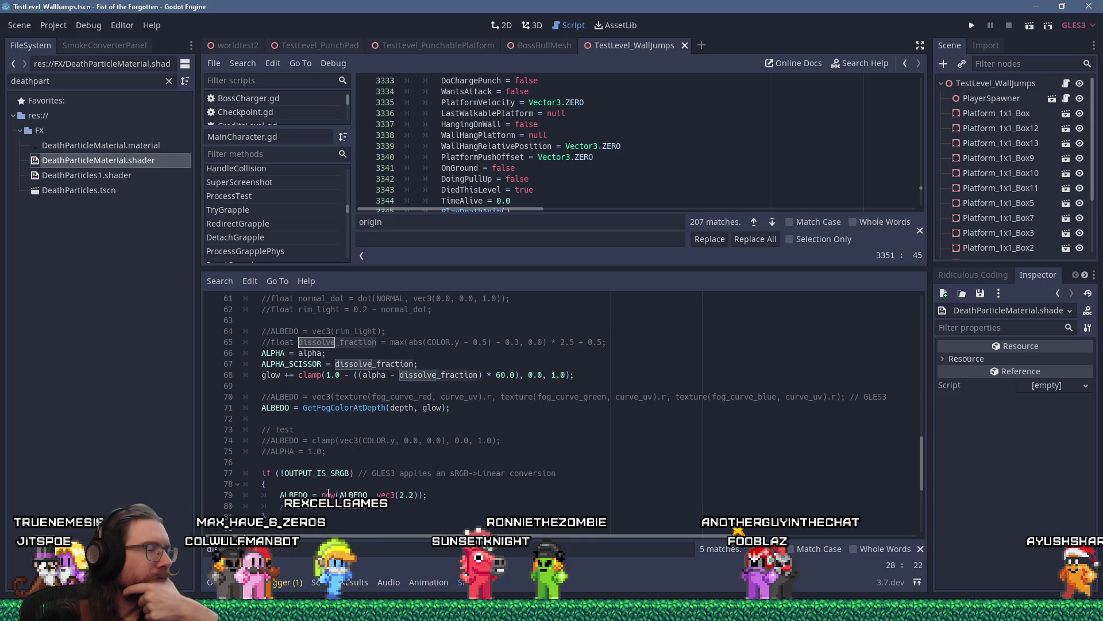
scroll(328, 494, "up", 15)
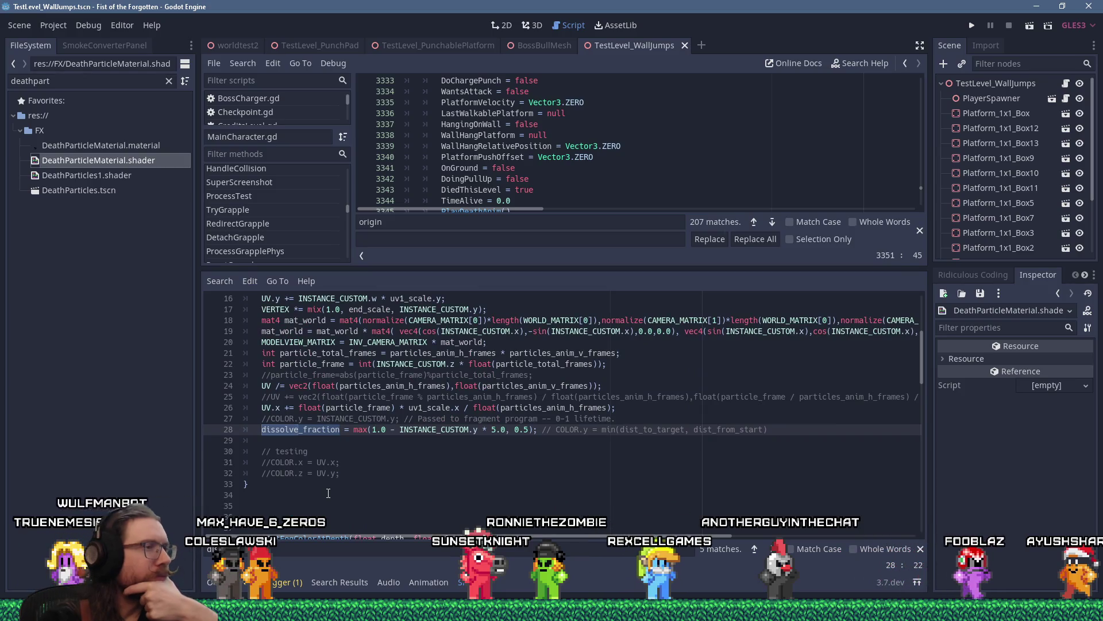
scroll(385, 452, "down", 5)
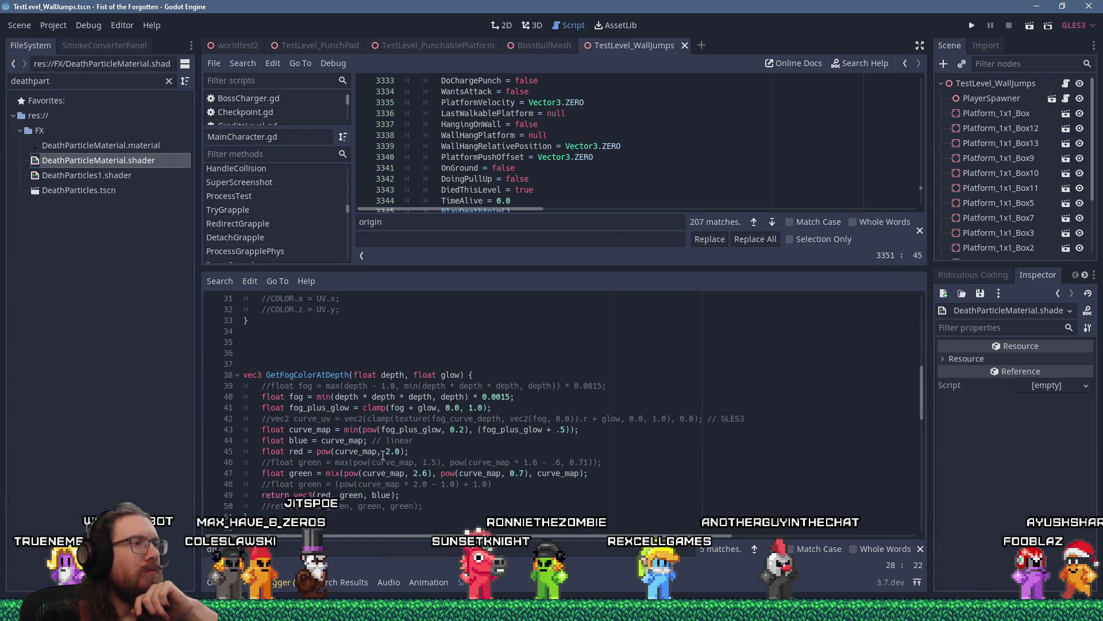
scroll(345, 396, "down", 12)
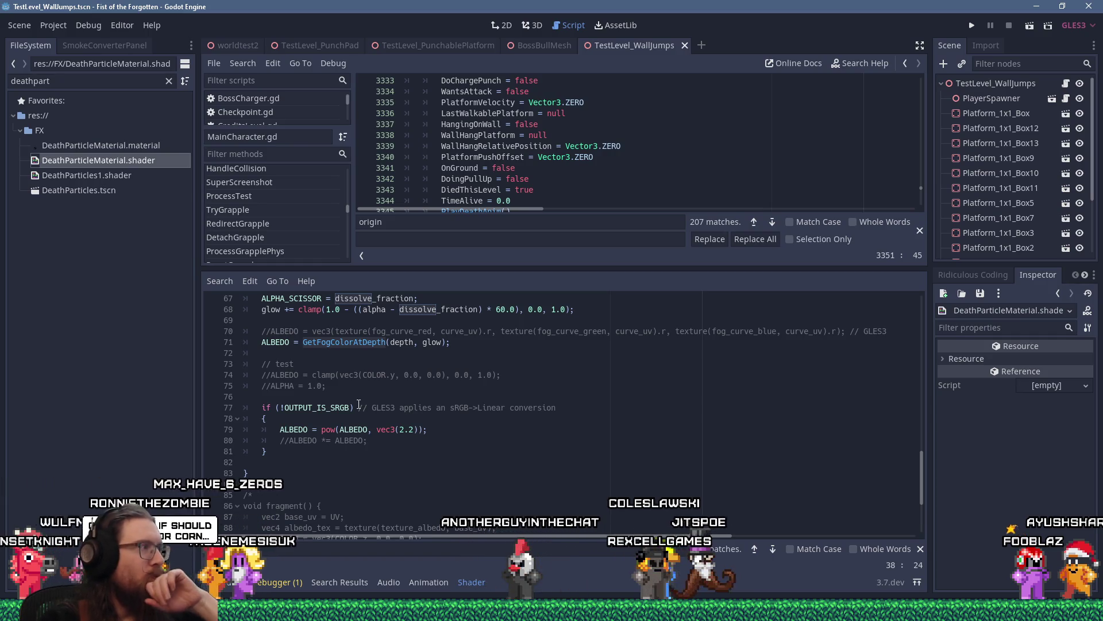
scroll(359, 404, "up", 18)
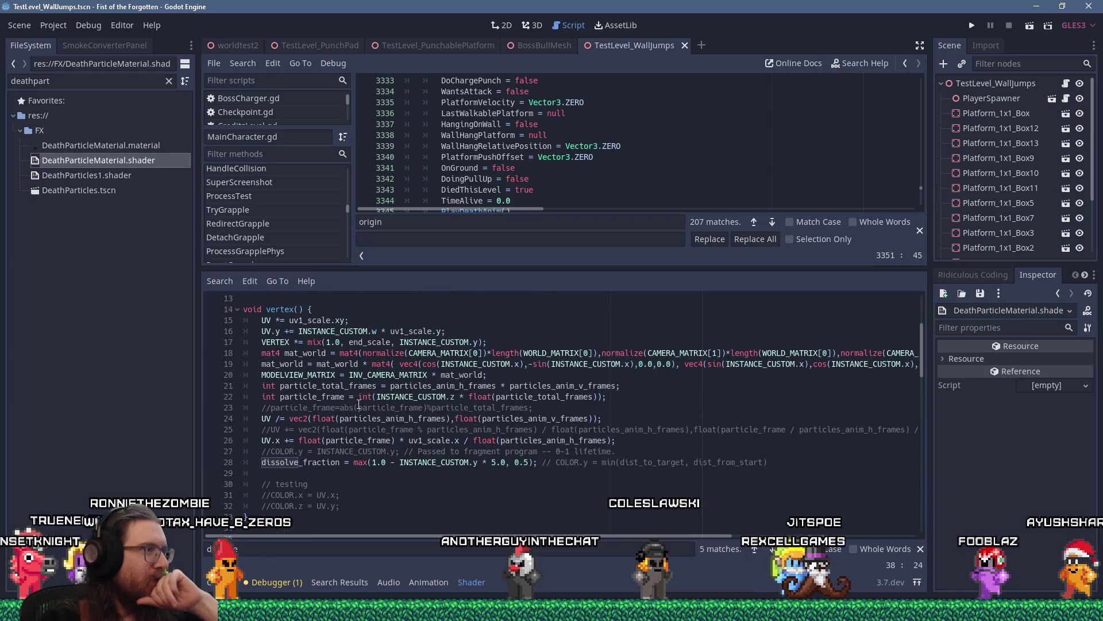
scroll(359, 404, "down", 5)
left_click(359, 400)
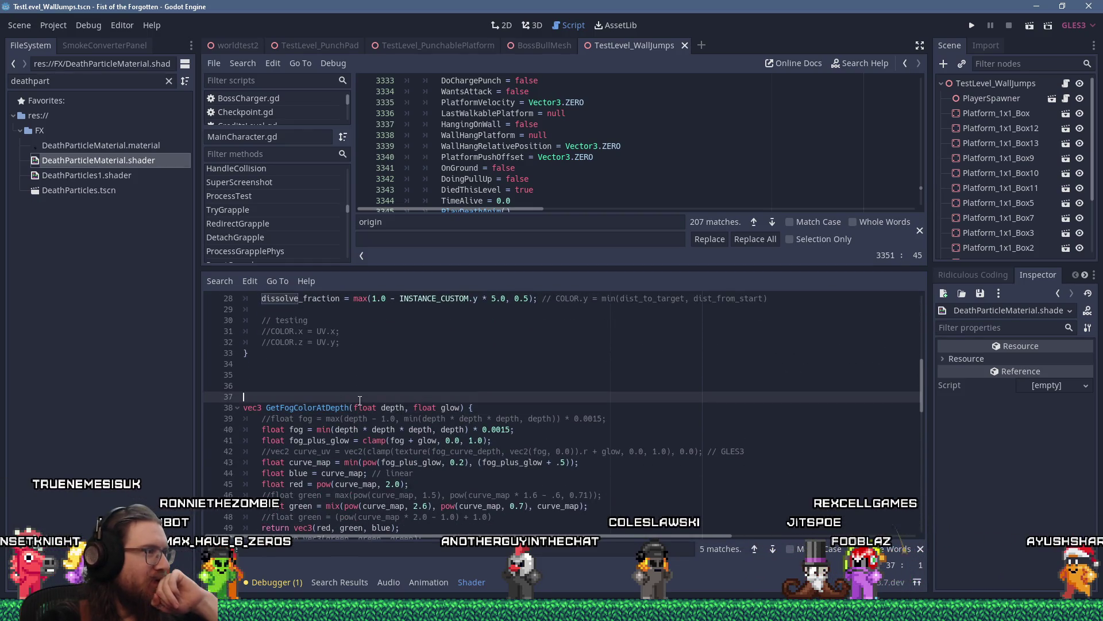
key("BackSpace")
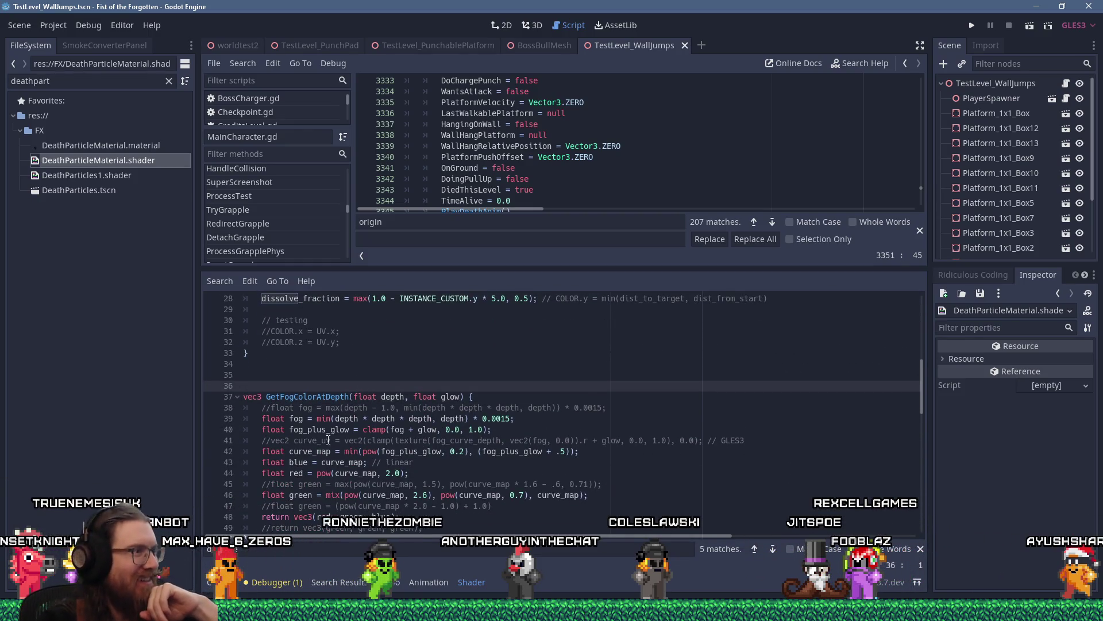
key("BackSpace")
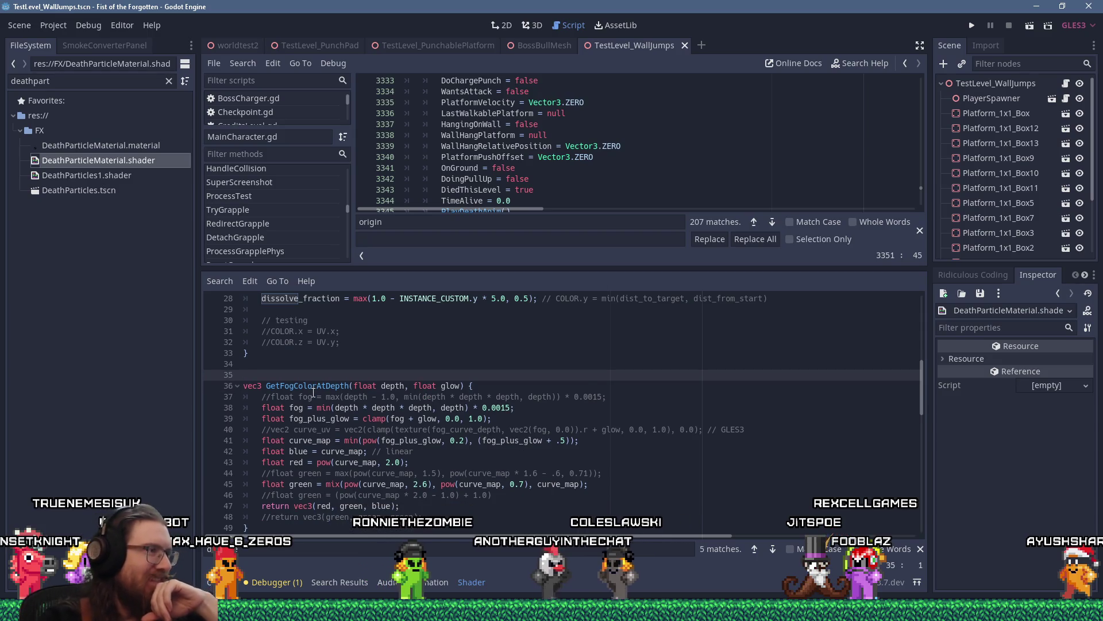
Add a blank line before the vertex function and save the shader.
scroll(314, 390, "up", 9)
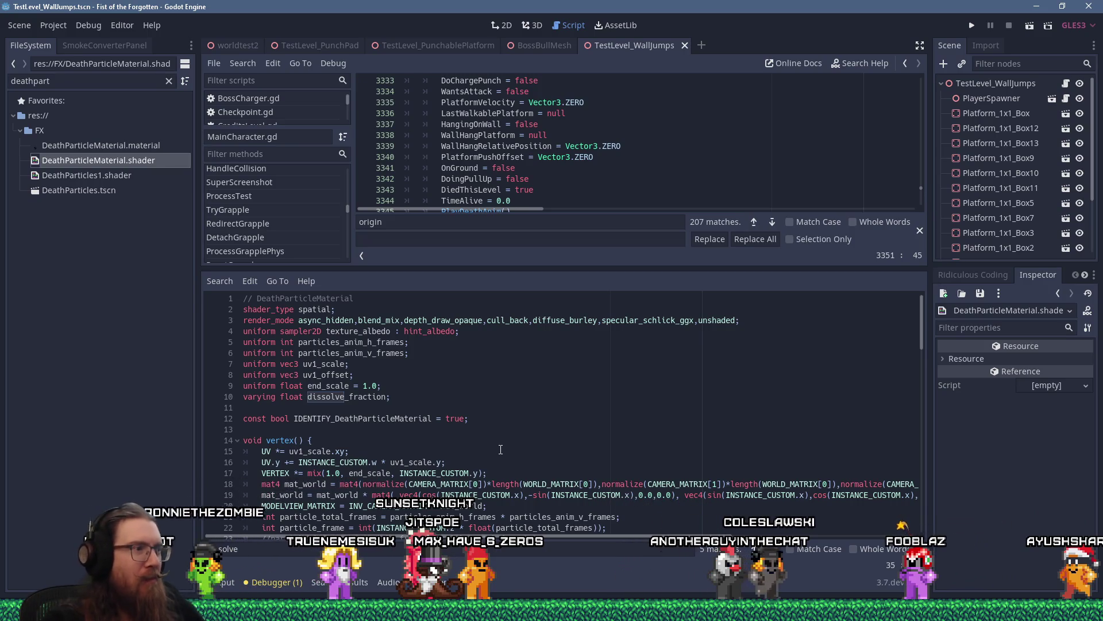
left_click(429, 429)
key("Return")
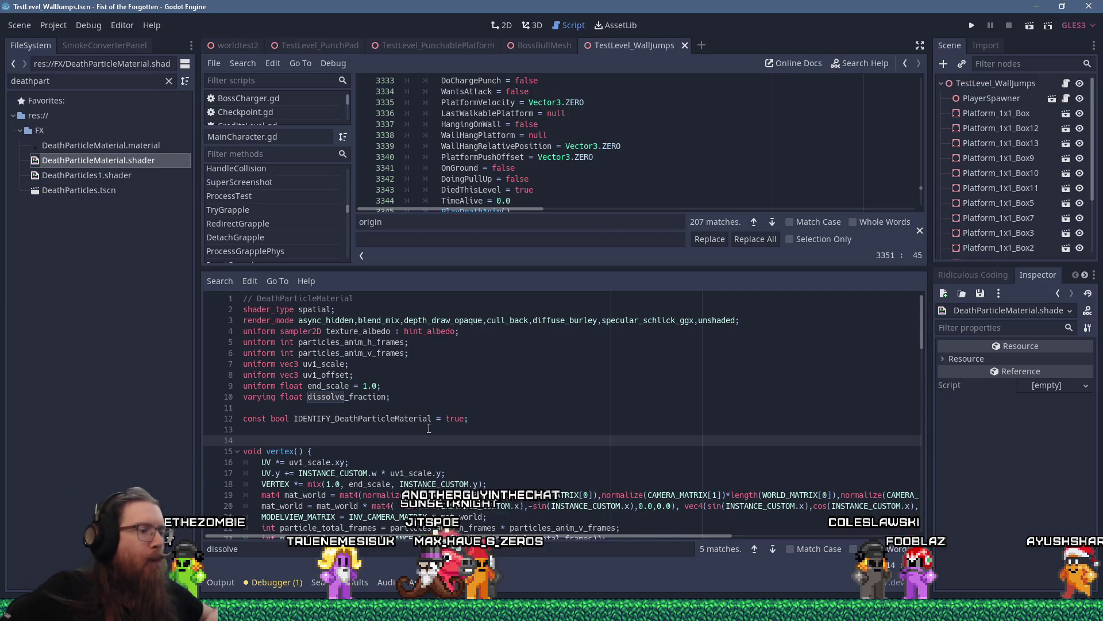
key("ctrl+s")
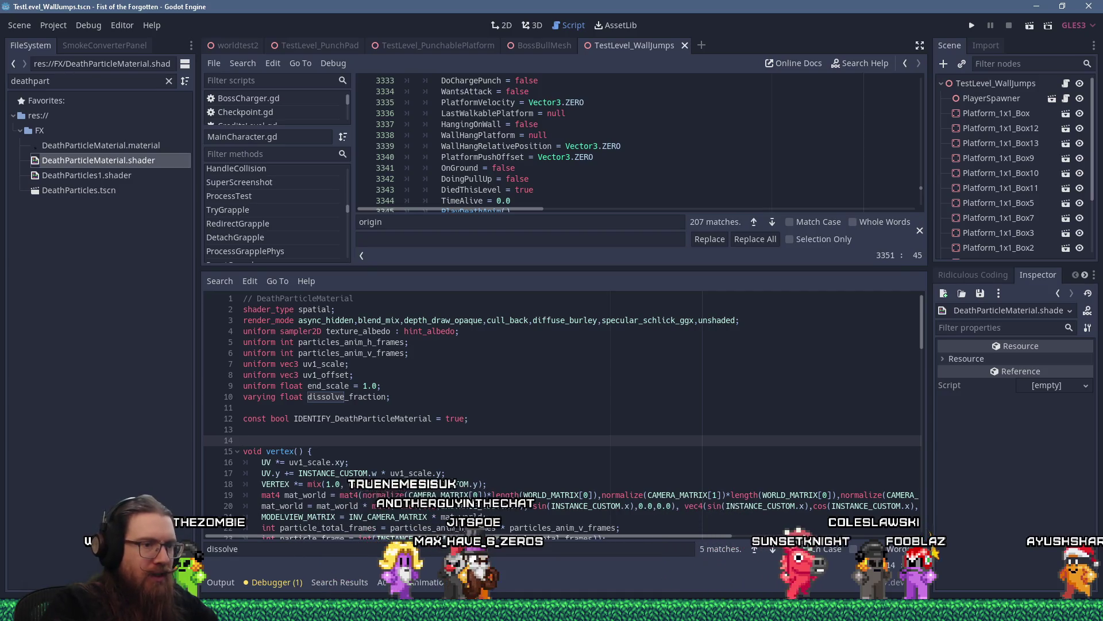
key("super")
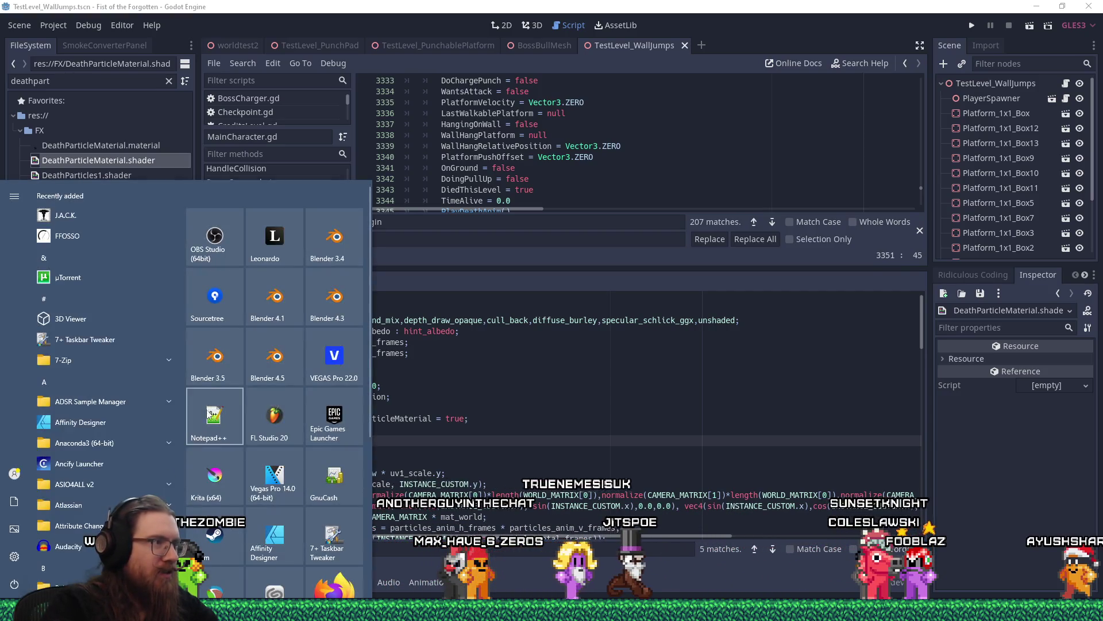
Launch Sourcetree and show the KOOK repository's uncommitted file changes.
left_click(222, 299)
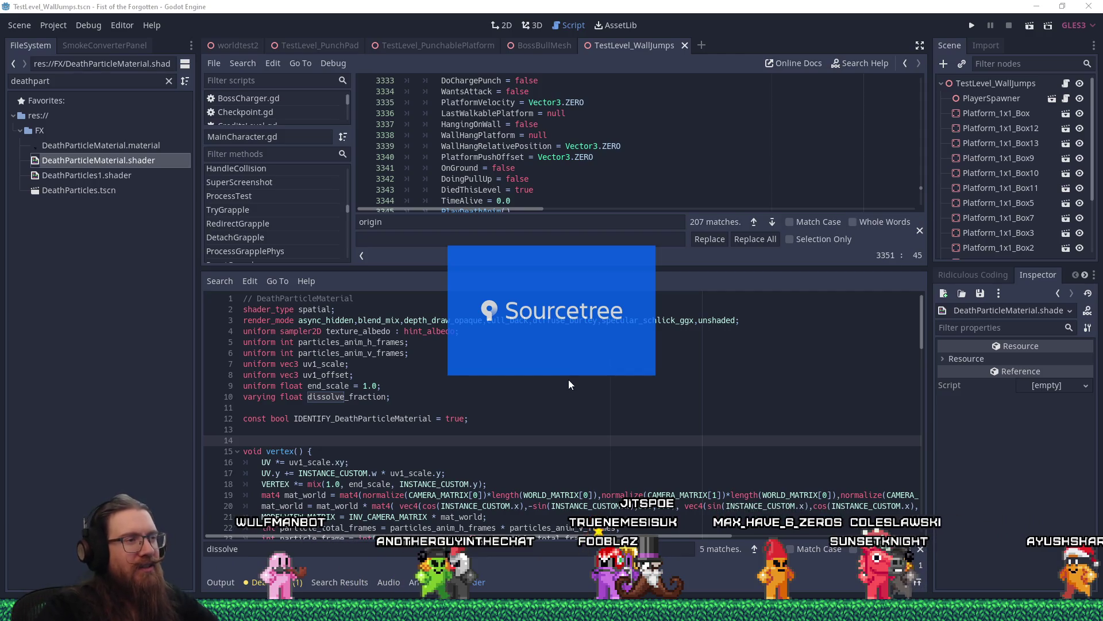
scroll(520, 452, "down", 4)
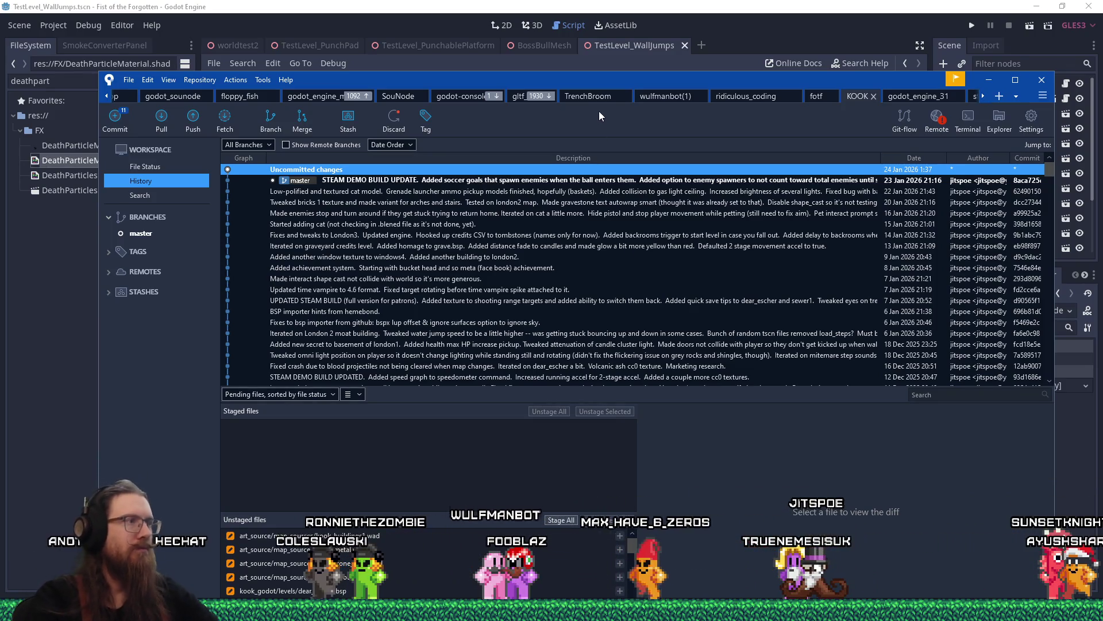
left_click(142, 171)
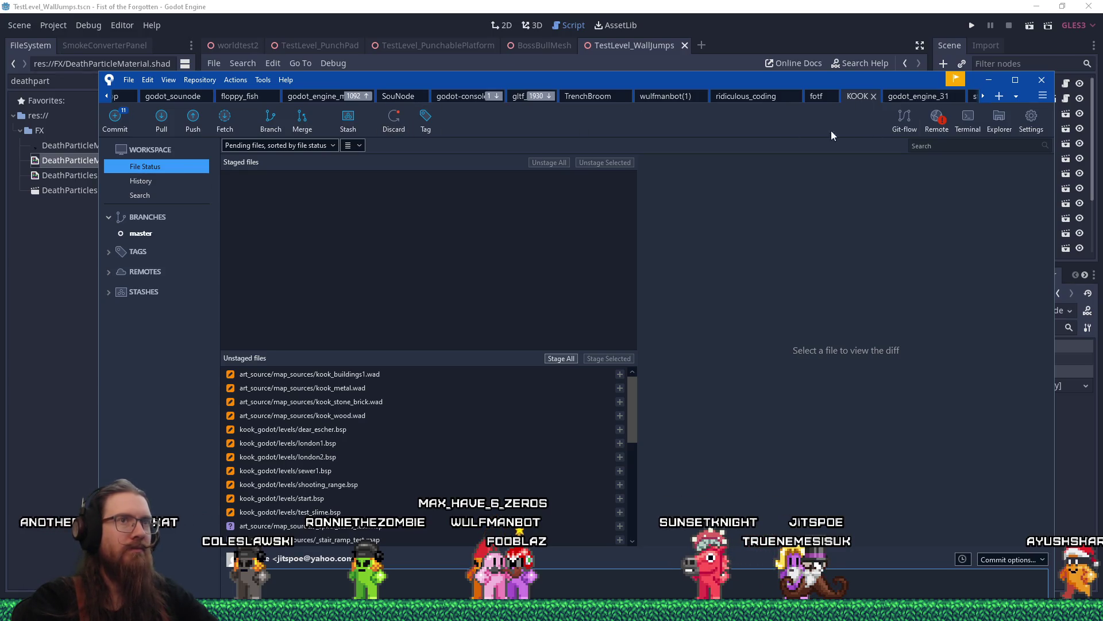
Switch Sourcetree to the fotf repository and show DeathParticleMaterial.shader's unstaged diff.
left_click(1016, 96)
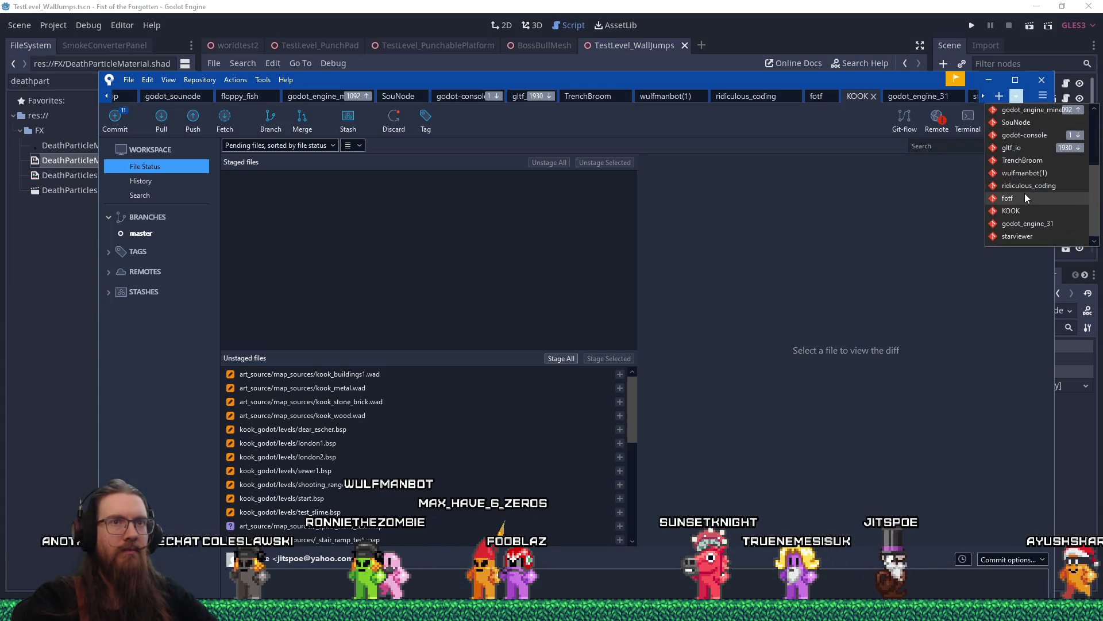
left_click(1025, 198)
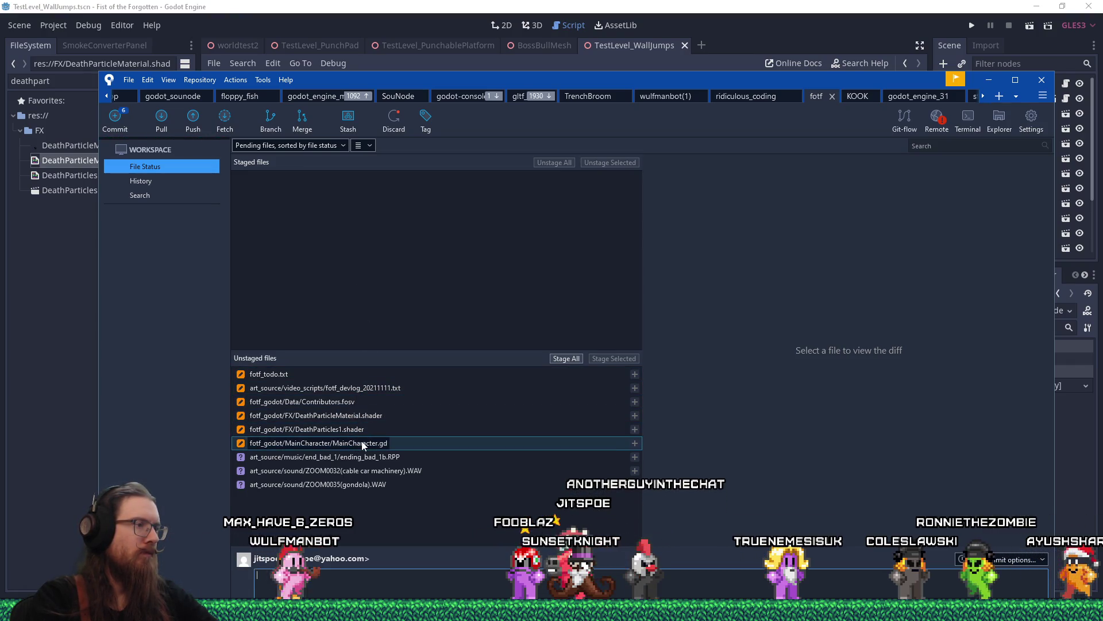
left_click(365, 415)
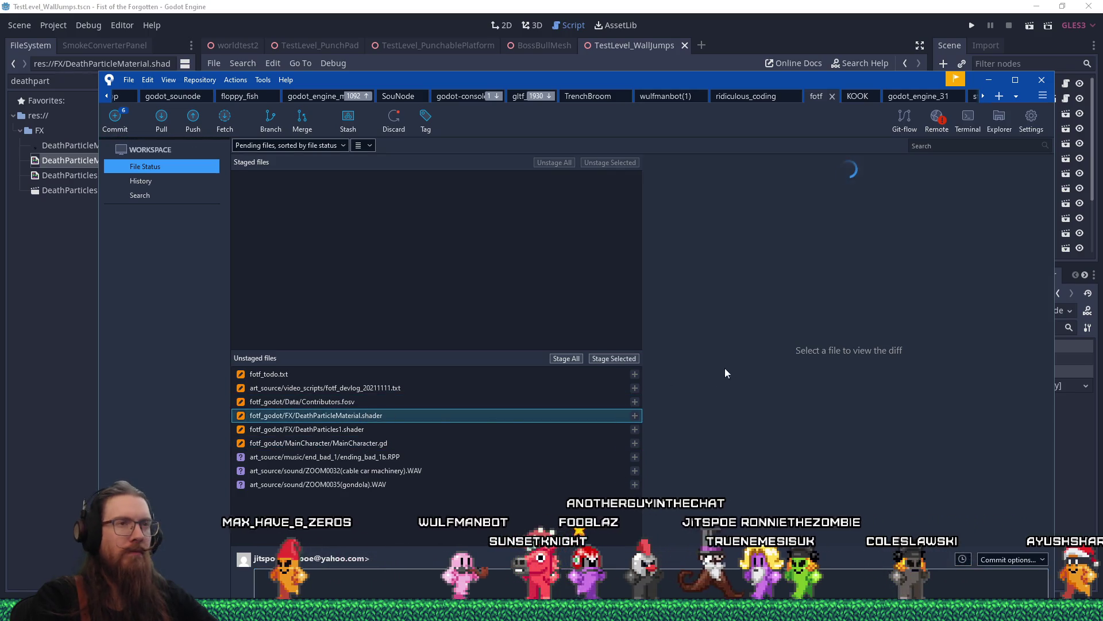
Use Log Selected on DeathParticleMaterial.shader to show its commit history.
right_click(324, 415)
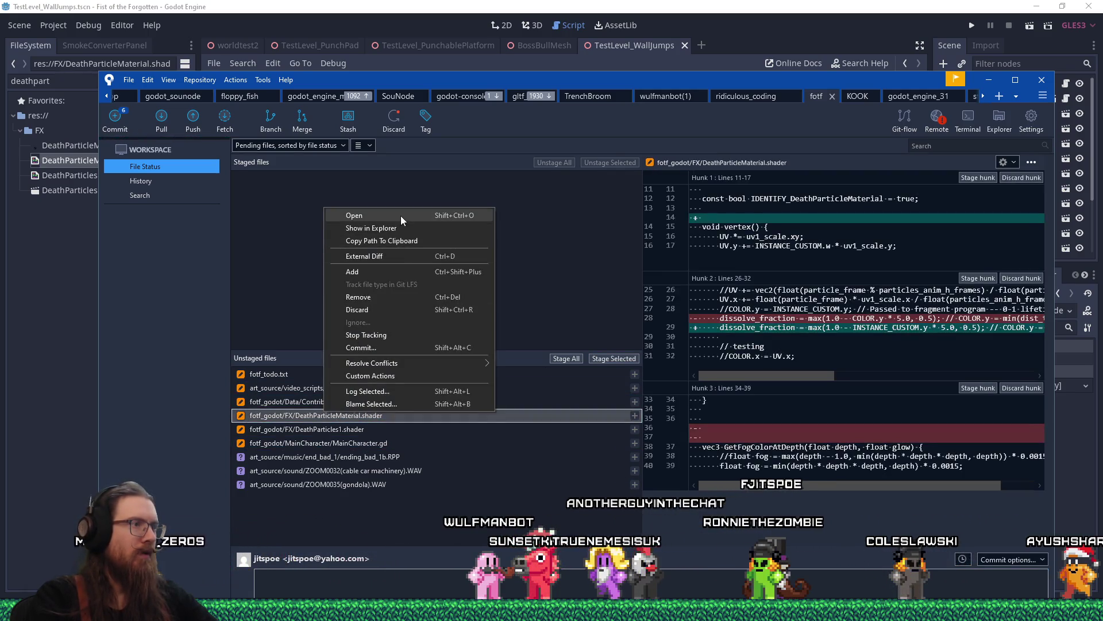
left_click(385, 395)
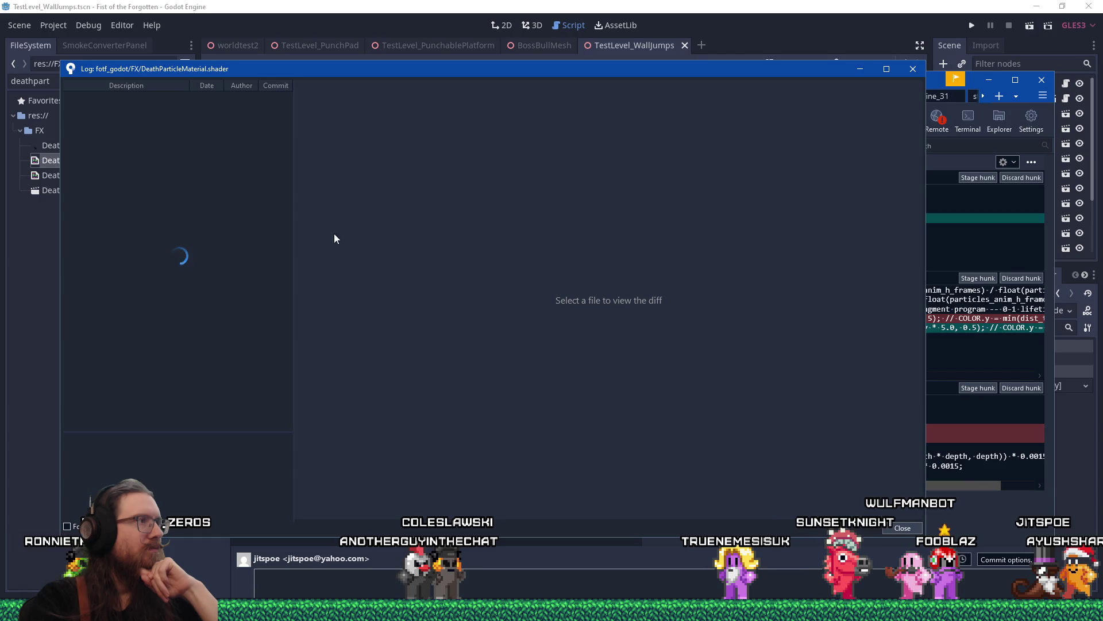
Review the async shader, shader-comments and Iteration on death particle effect commits' diffs.
mouse_move(215, 69)
left_mouse_down()
mouse_move(261, 98)
mouse_move(238, 100)
left_mouse_up()
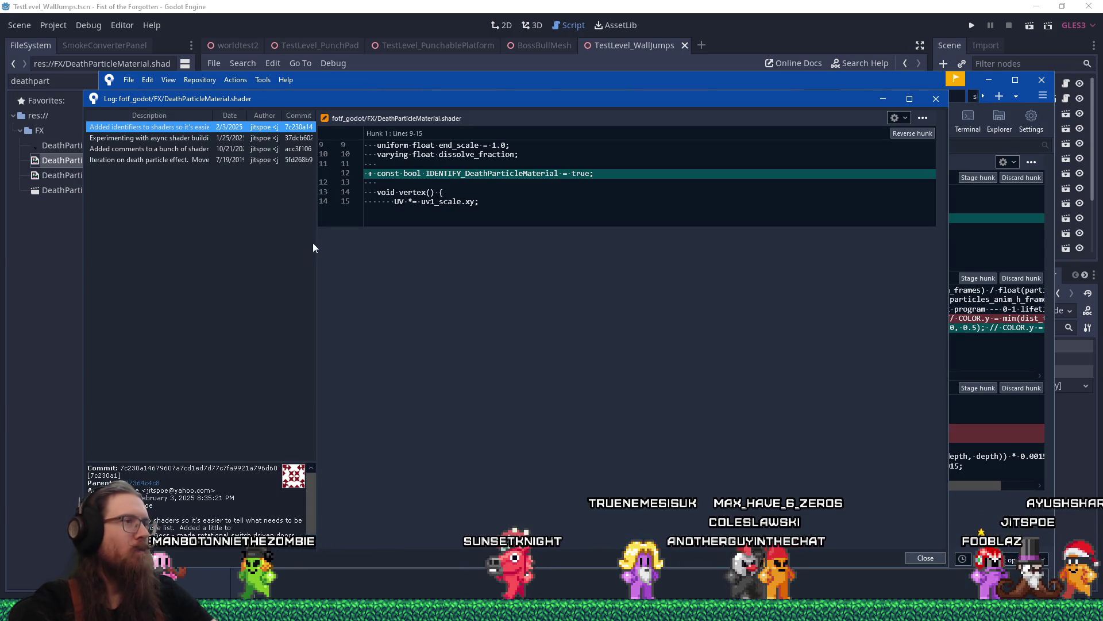
left_click(263, 141)
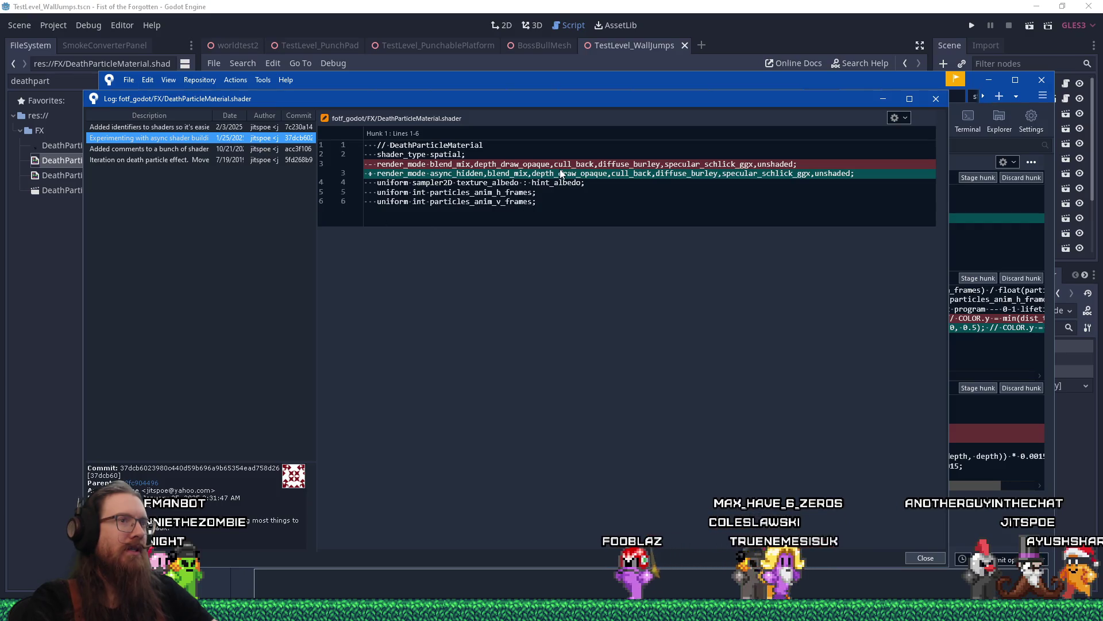
left_click(267, 151)
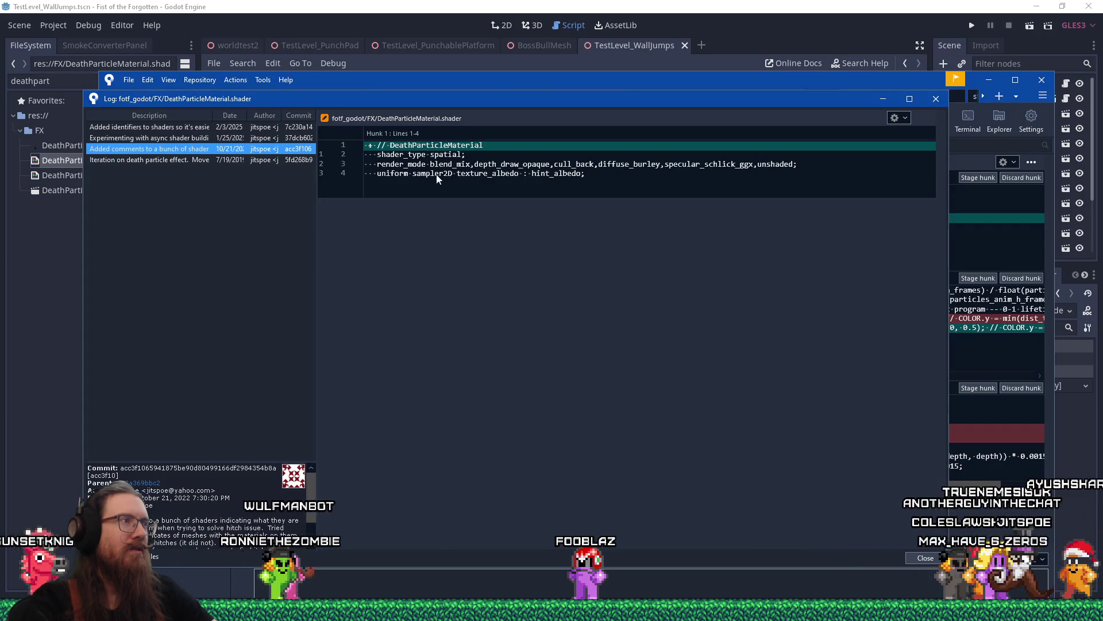
left_click(281, 161)
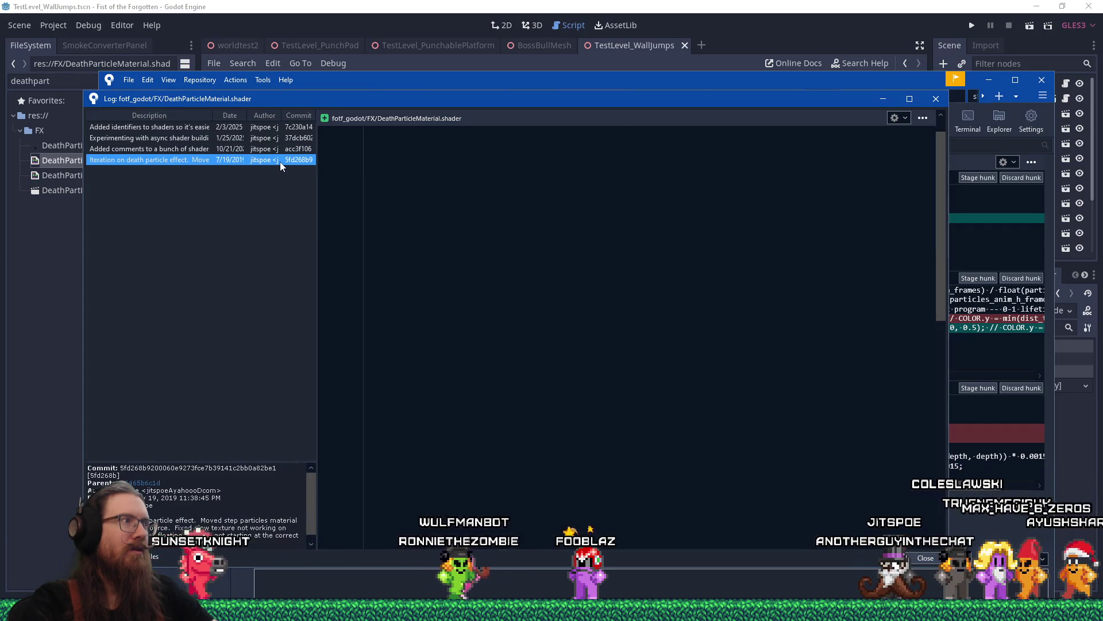
scroll(488, 253, "down", 15)
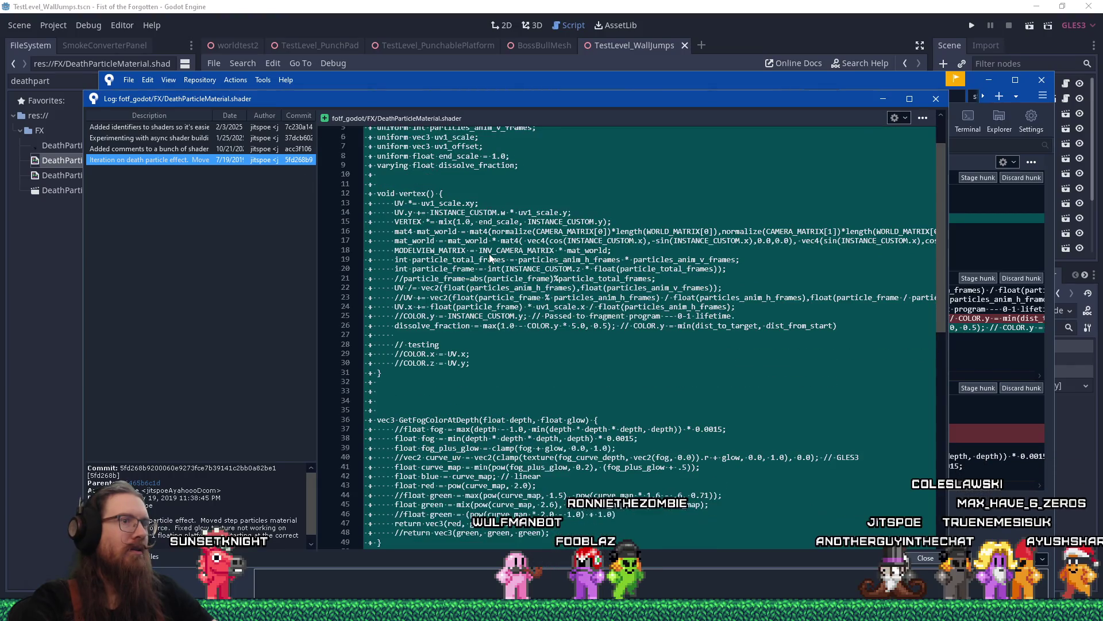
scroll(488, 253, "down", 1)
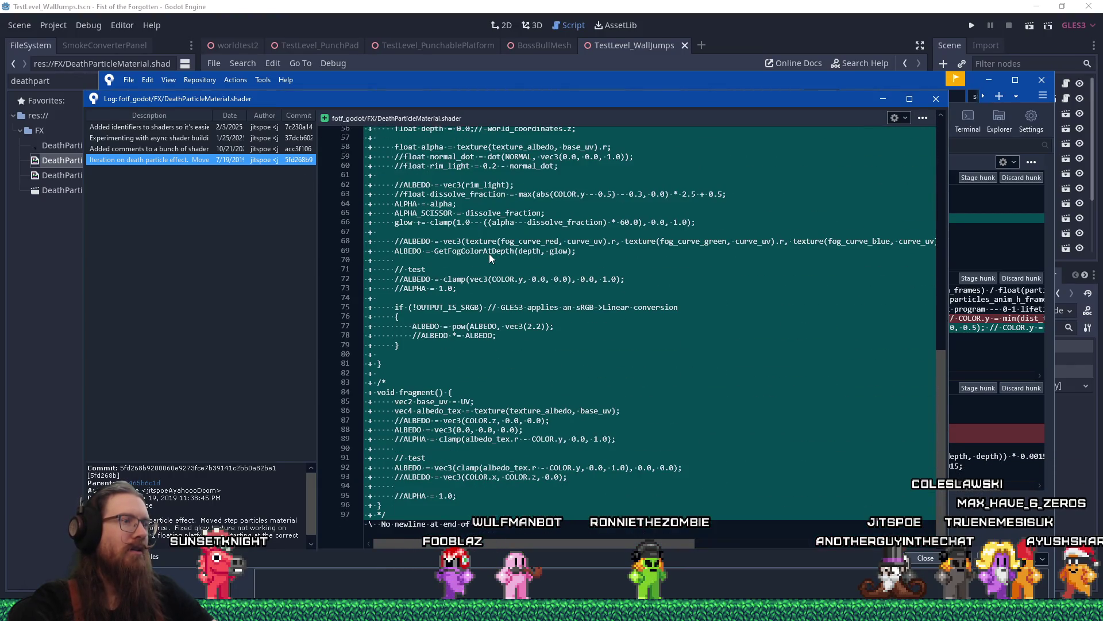
scroll(489, 254, "up", 7)
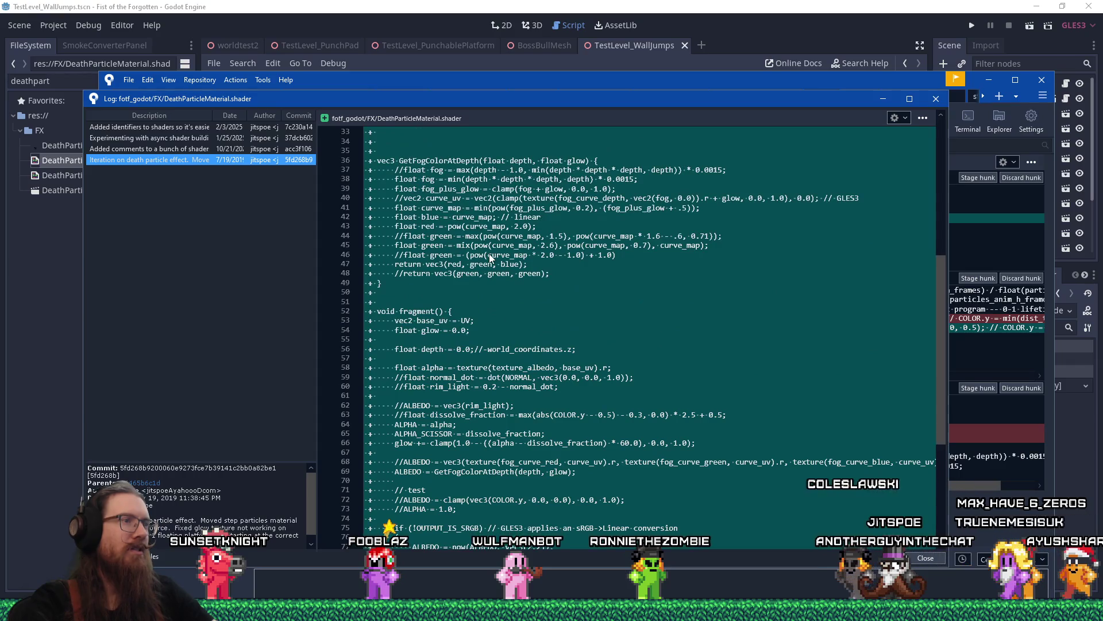
scroll(488, 253, "up", 11)
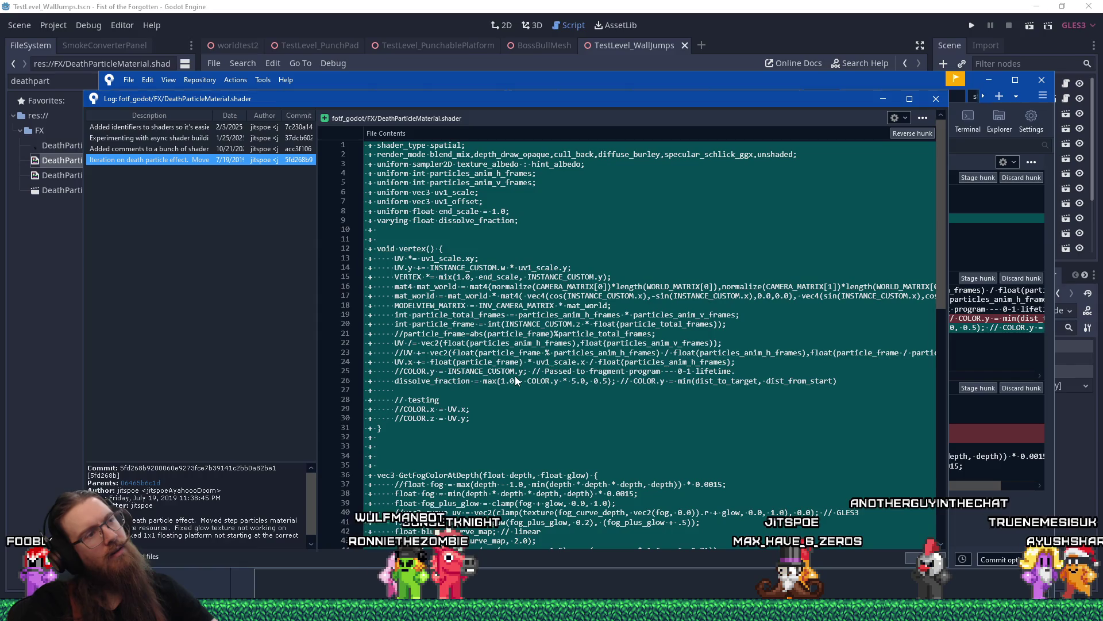
Close the material shader's log, then view DeathParticles1.shader's unstaged diff and open its log.
left_click(935, 101)
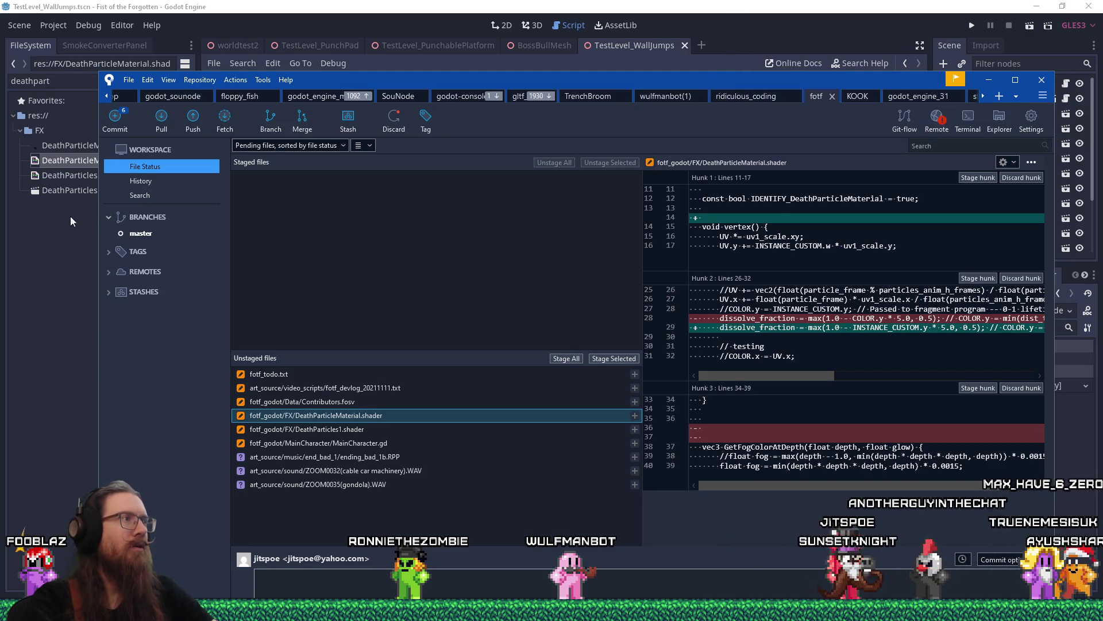
left_click(78, 177)
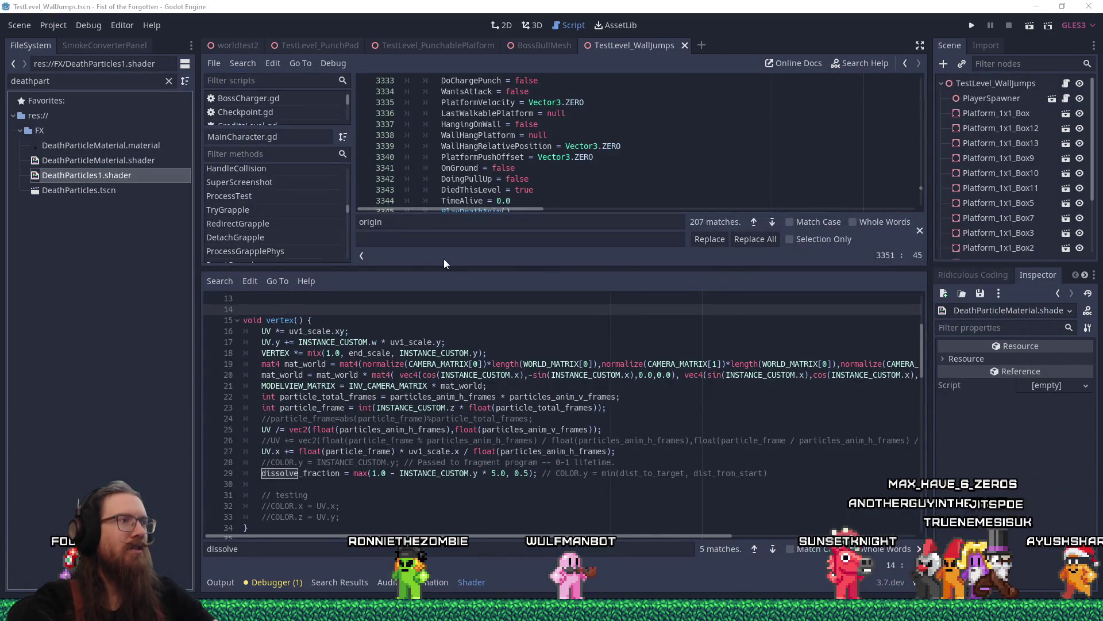
key("alt+Tab")
left_click(335, 430)
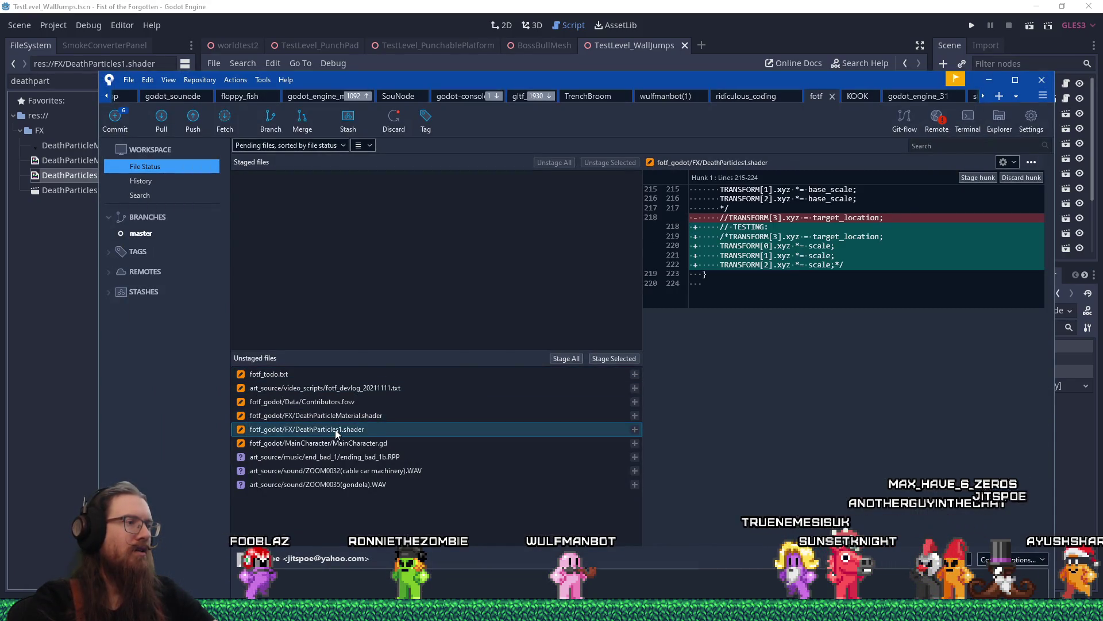
right_click(335, 429)
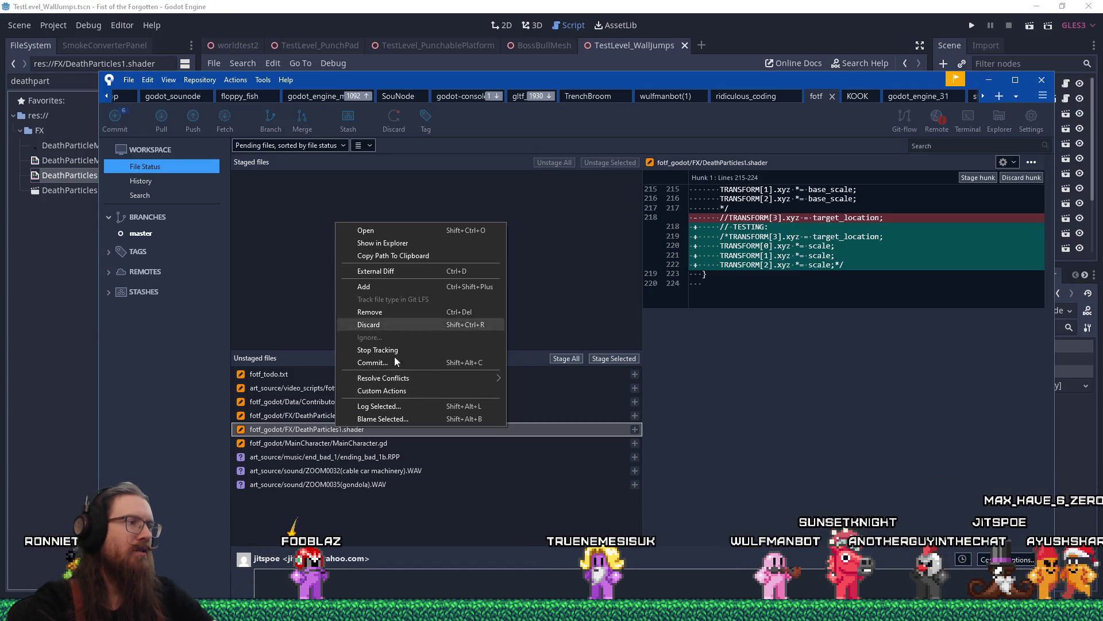
left_click(398, 406)
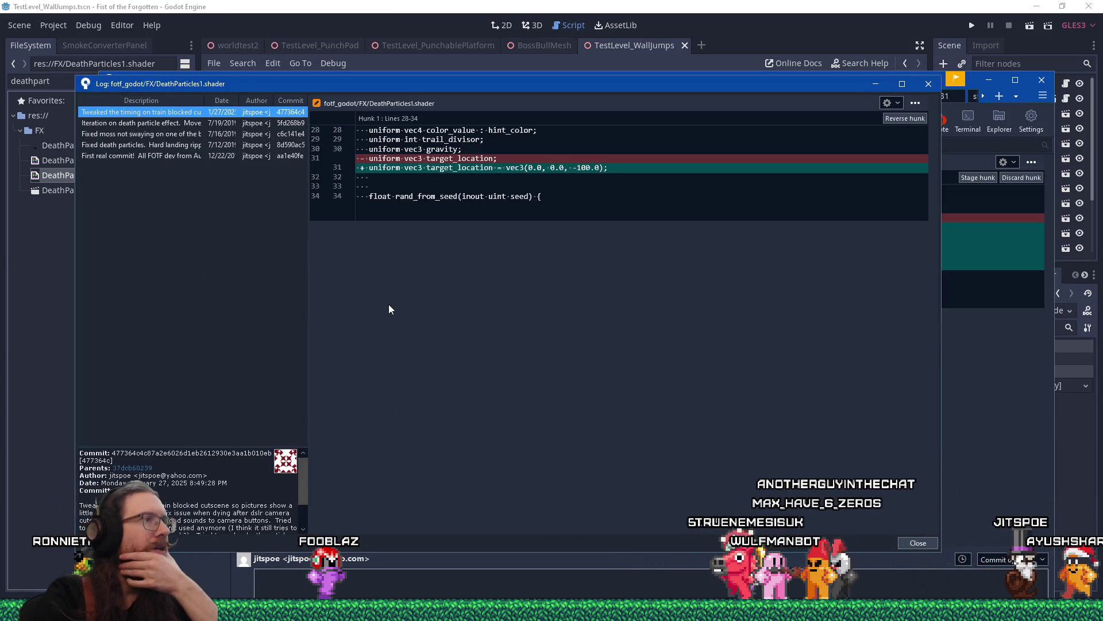
left_click(216, 126)
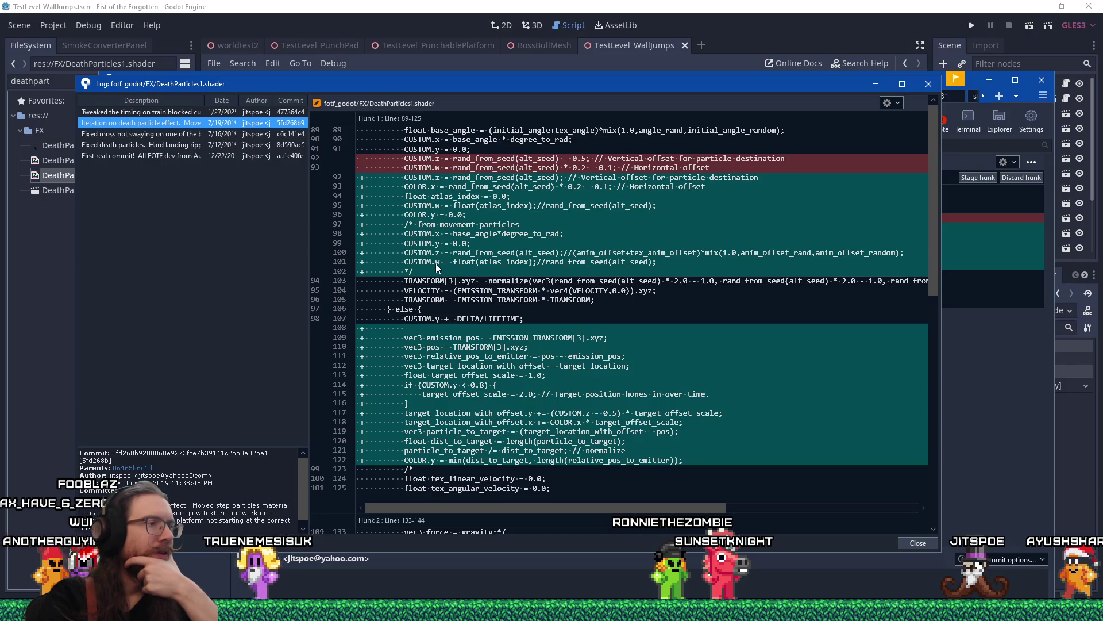
scroll(435, 263, "down", 1)
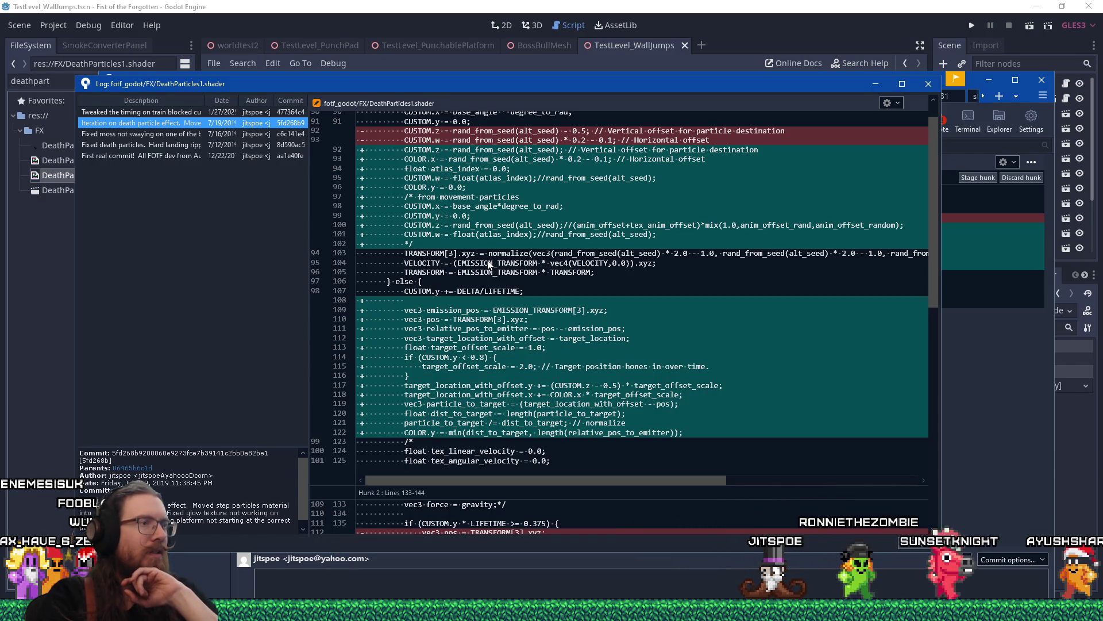
scroll(489, 265, "down", 2)
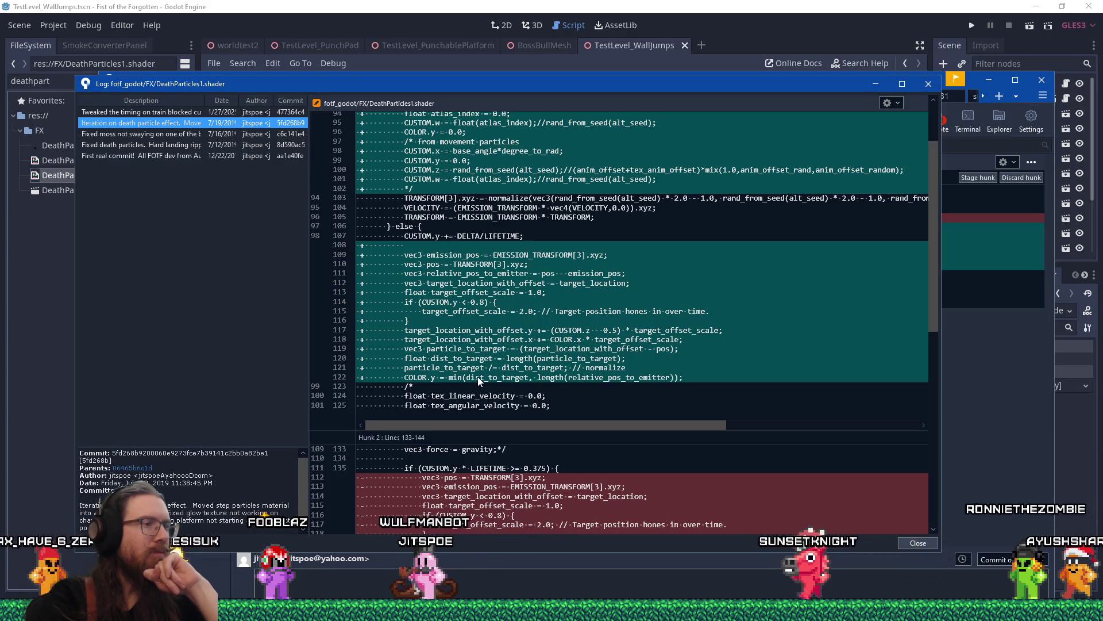
scroll(478, 377, "down", 5)
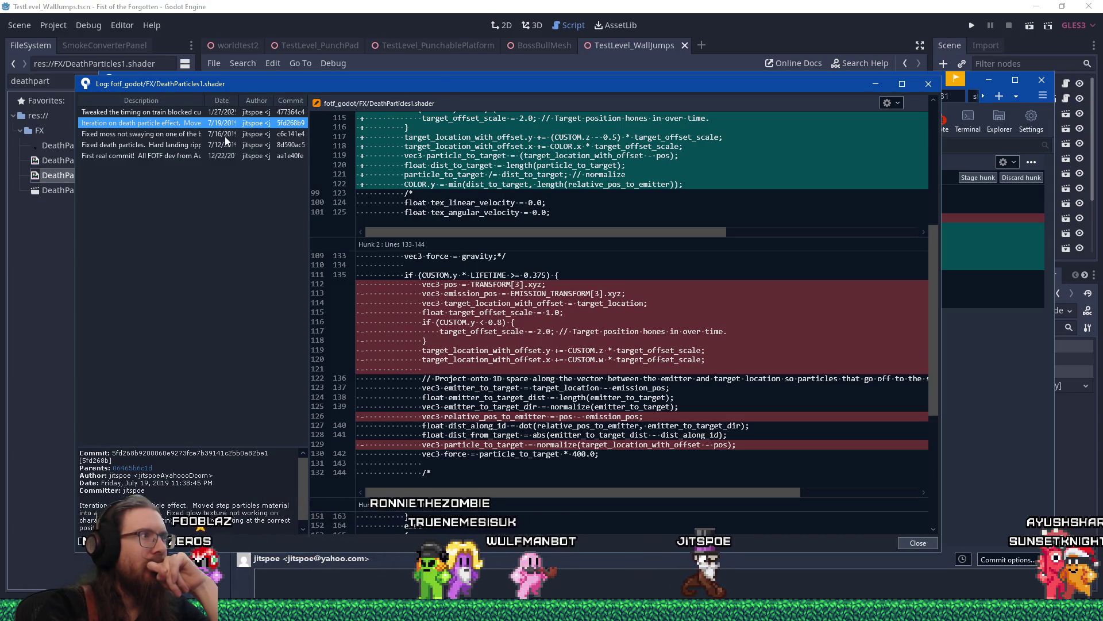
scroll(501, 312, "down", 3)
scroll(501, 312, "down", 3)
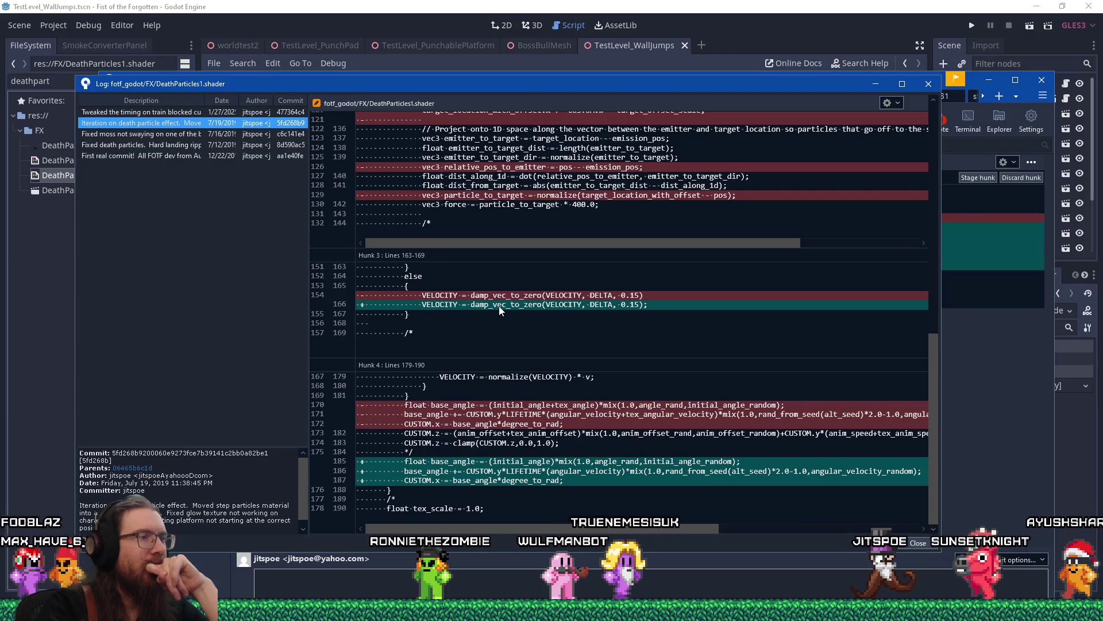
scroll(499, 306, "up", 10)
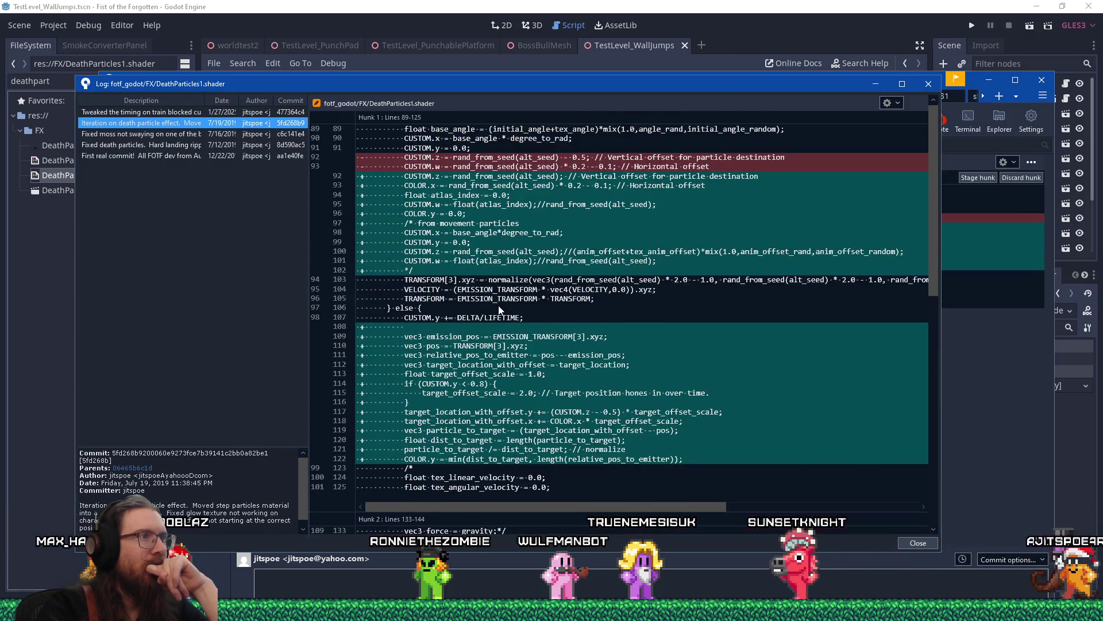
left_click(219, 131)
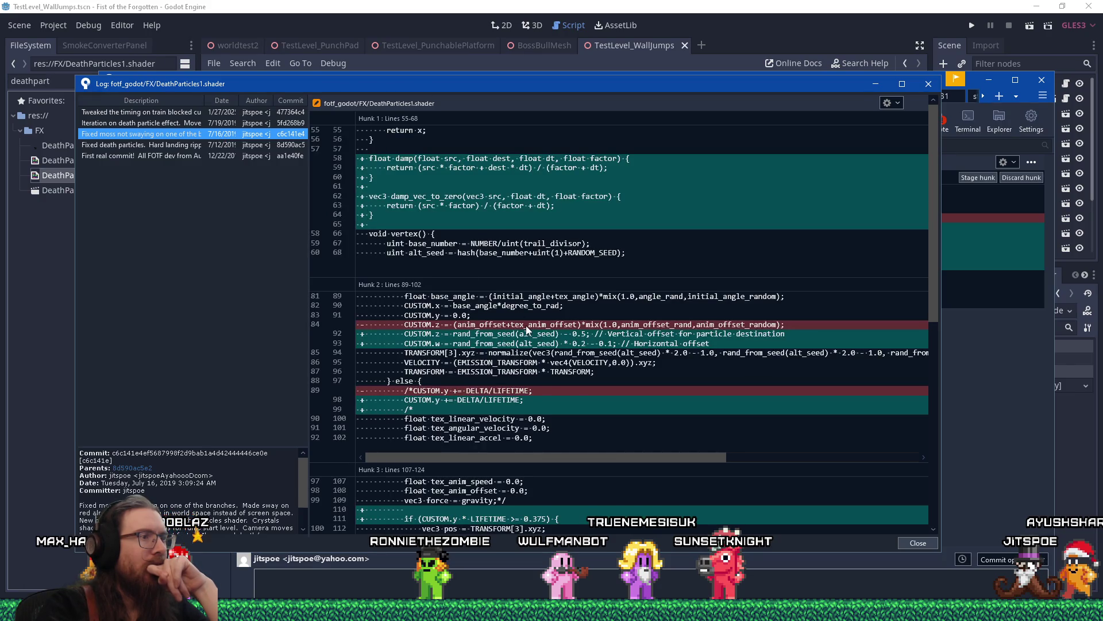
scroll(527, 329, "down", 4)
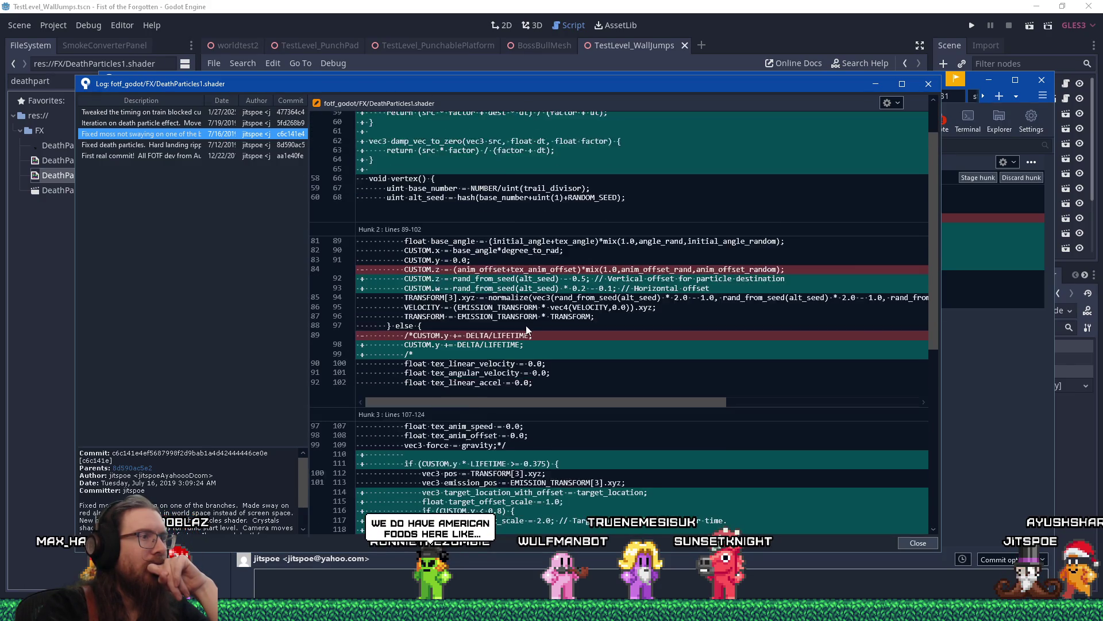
scroll(525, 328, "down", 5)
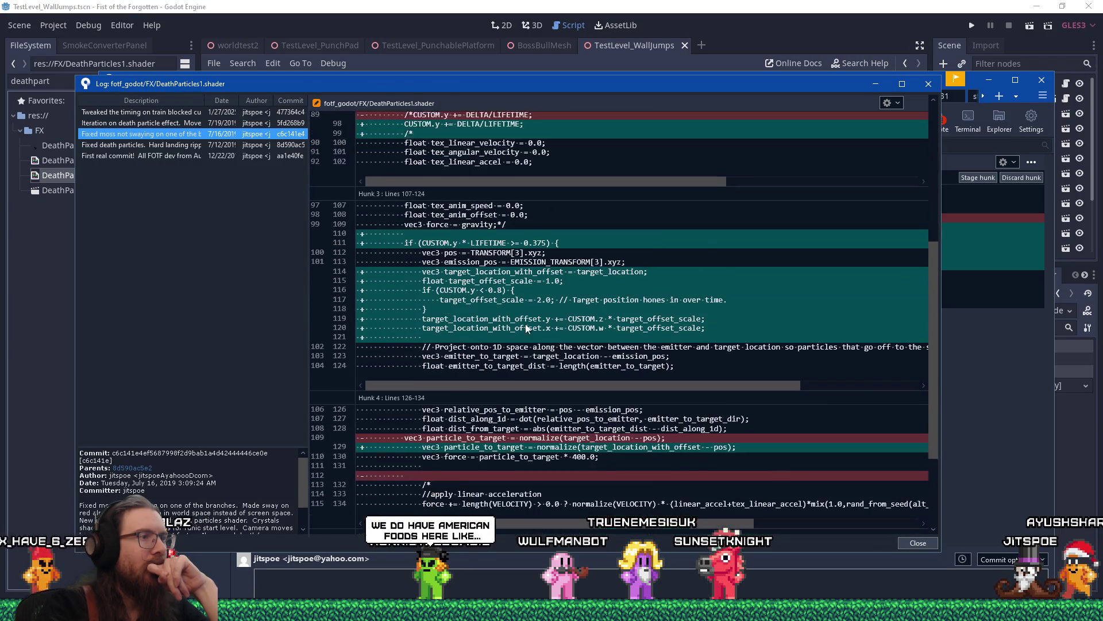
scroll(525, 327, "up", 8)
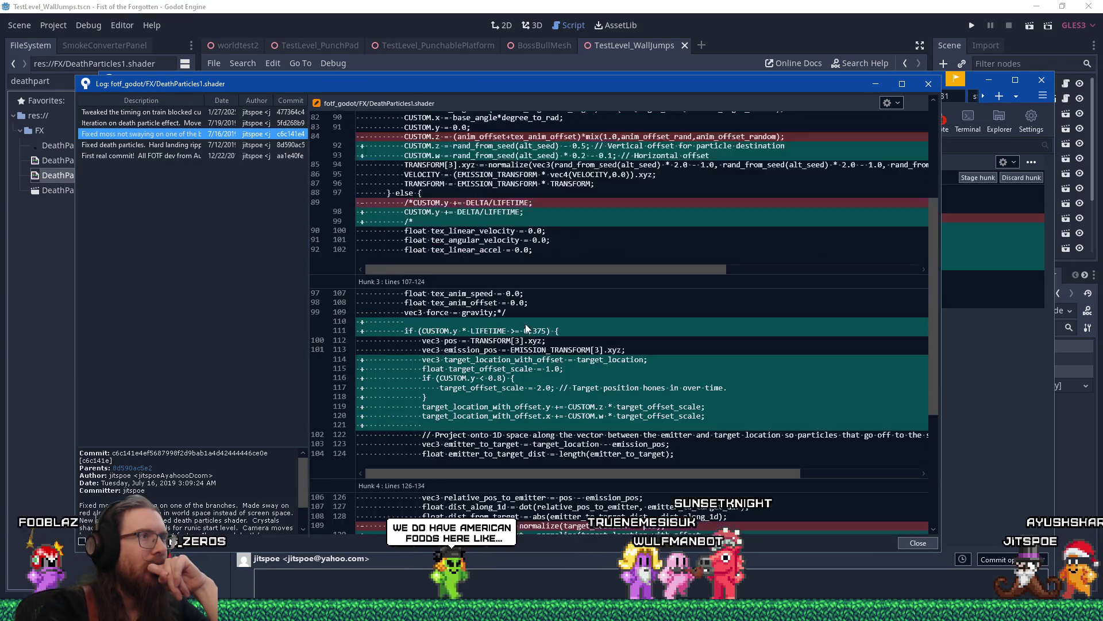
scroll(525, 327, "up", 1)
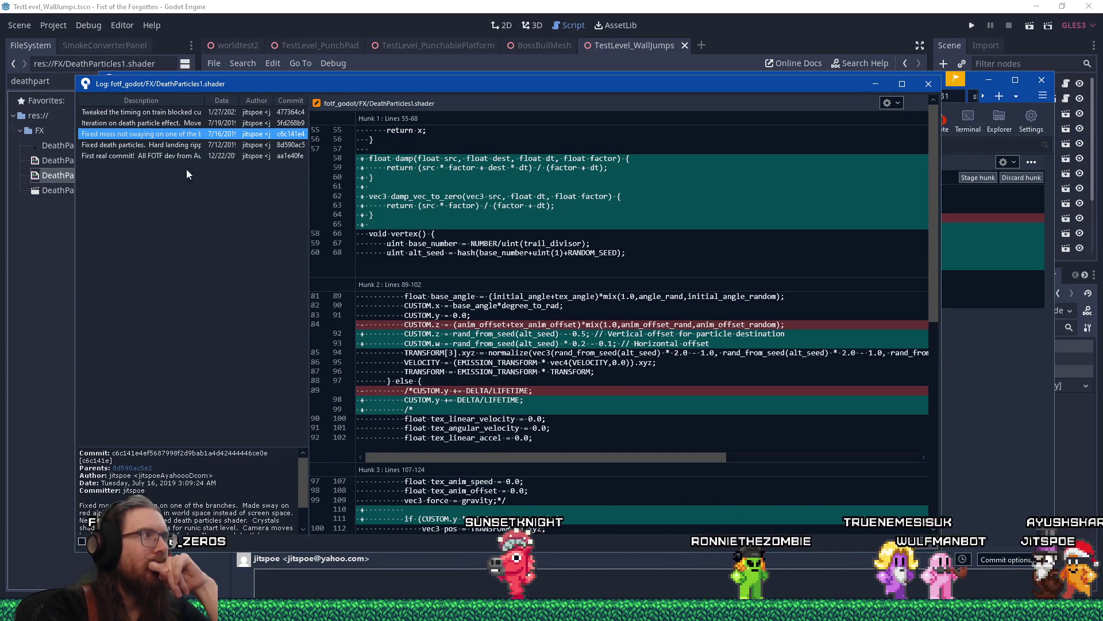
left_click(161, 111)
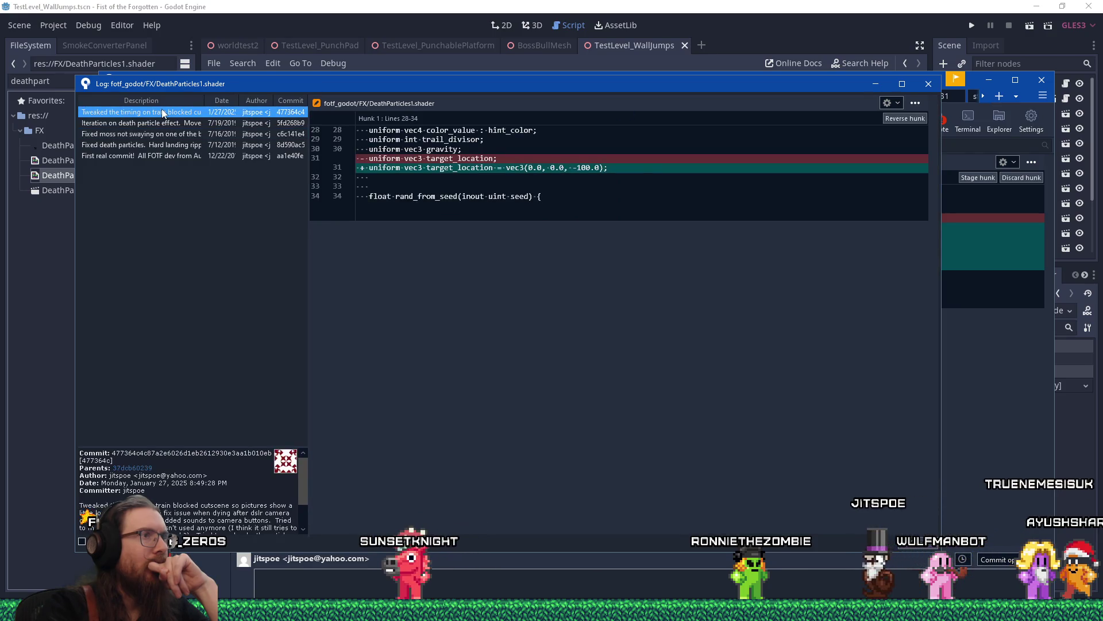
left_click(166, 123)
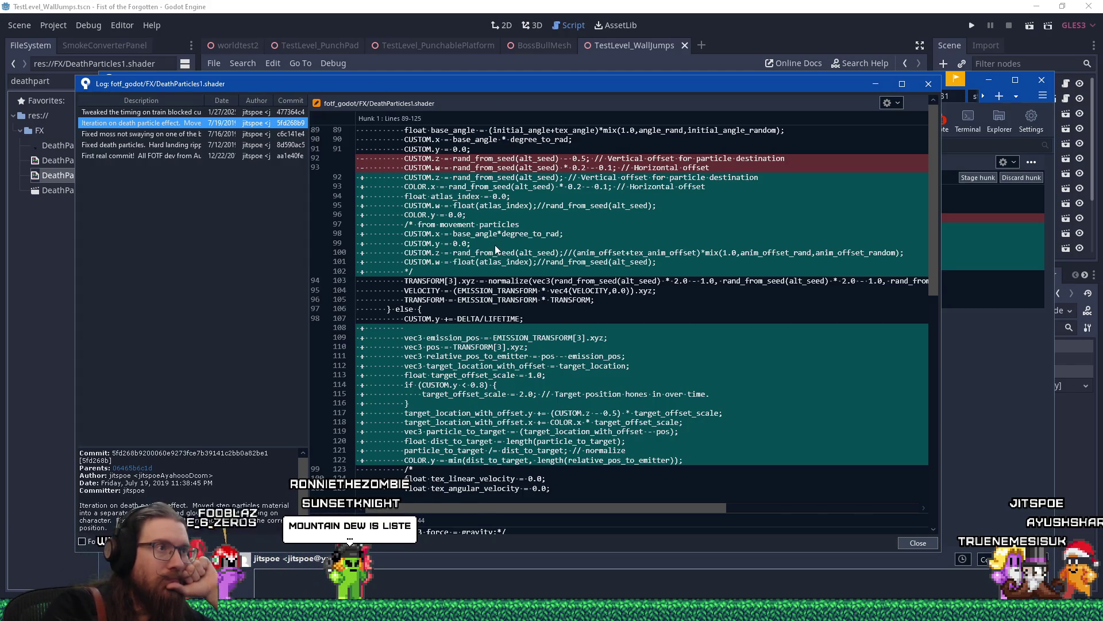
scroll(495, 245, "down", 1)
scroll(495, 245, "up", 1)
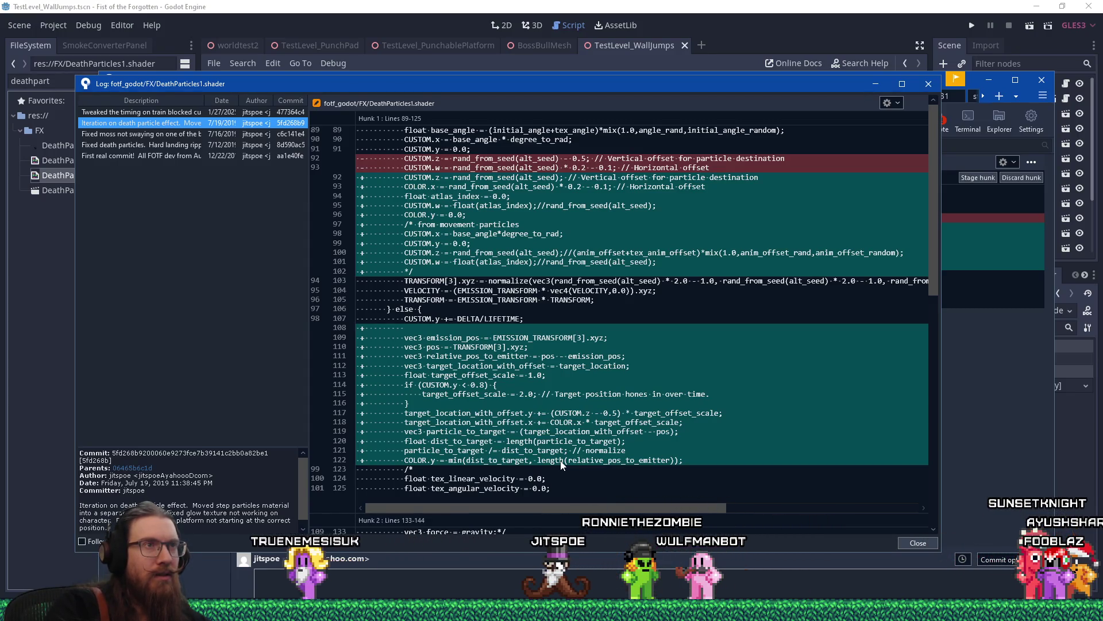
left_click(630, 4)
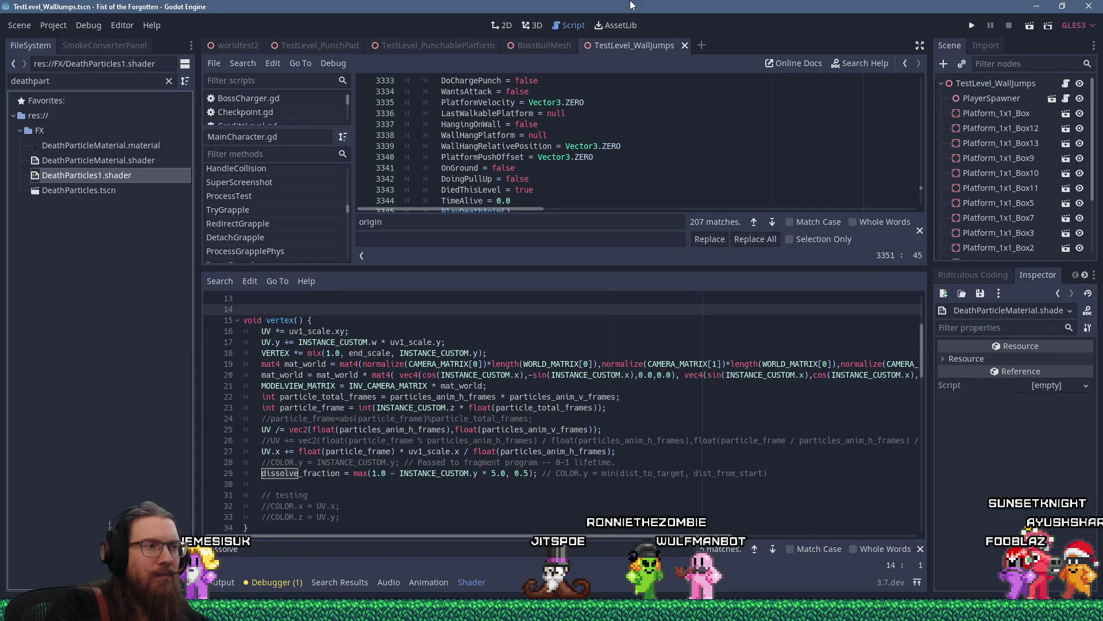
Replace INSTANCE_CUSTOM with COLOR in the dissolve_fraction line 29.
left_click(437, 472)
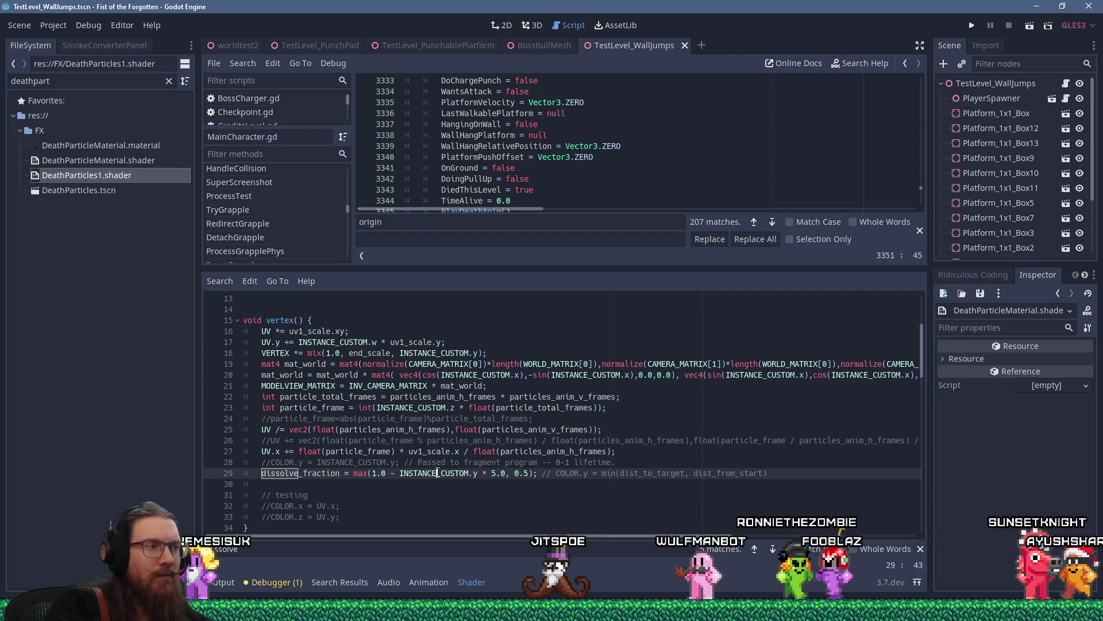
double_click(438, 472)
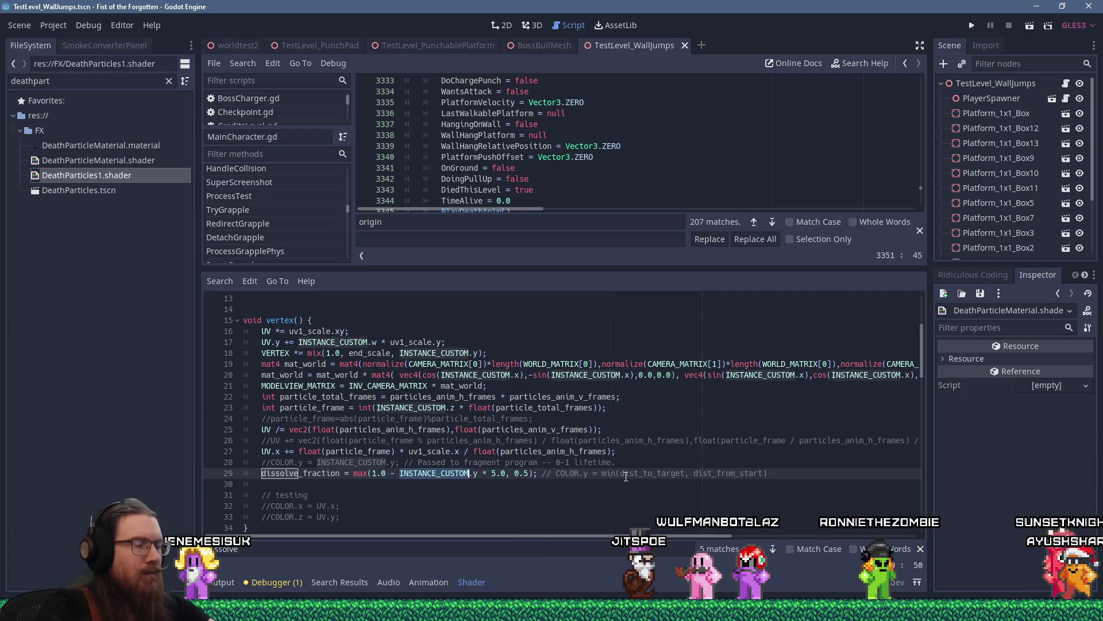
type("COLOR")
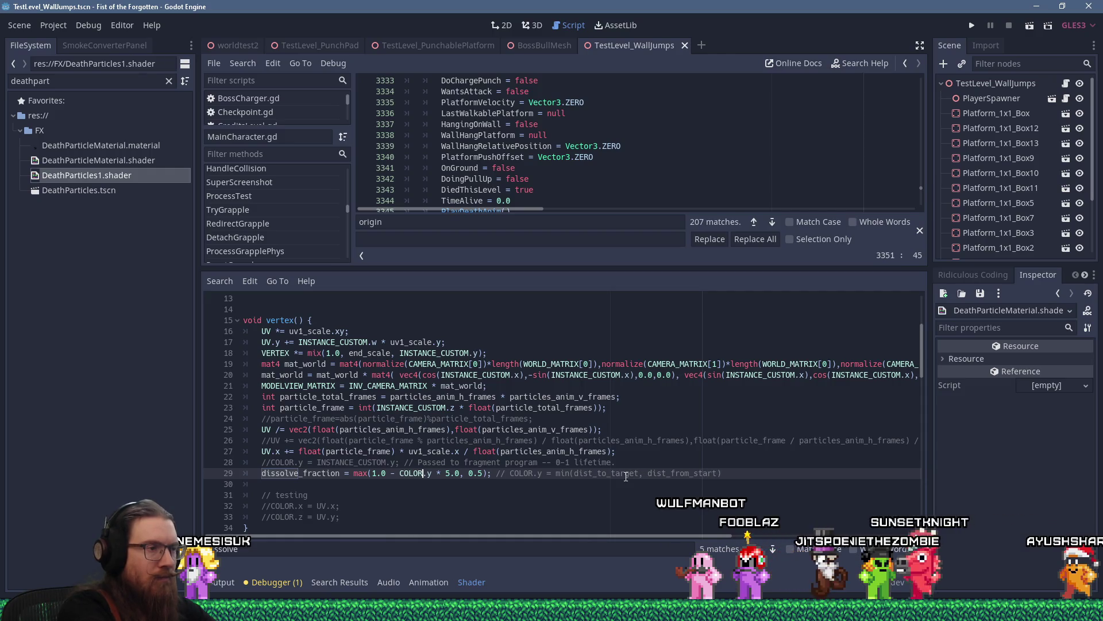
Turn line 28 into a comment: COLOR.y passed from min(dist_to_target, dist_...
key("Up")
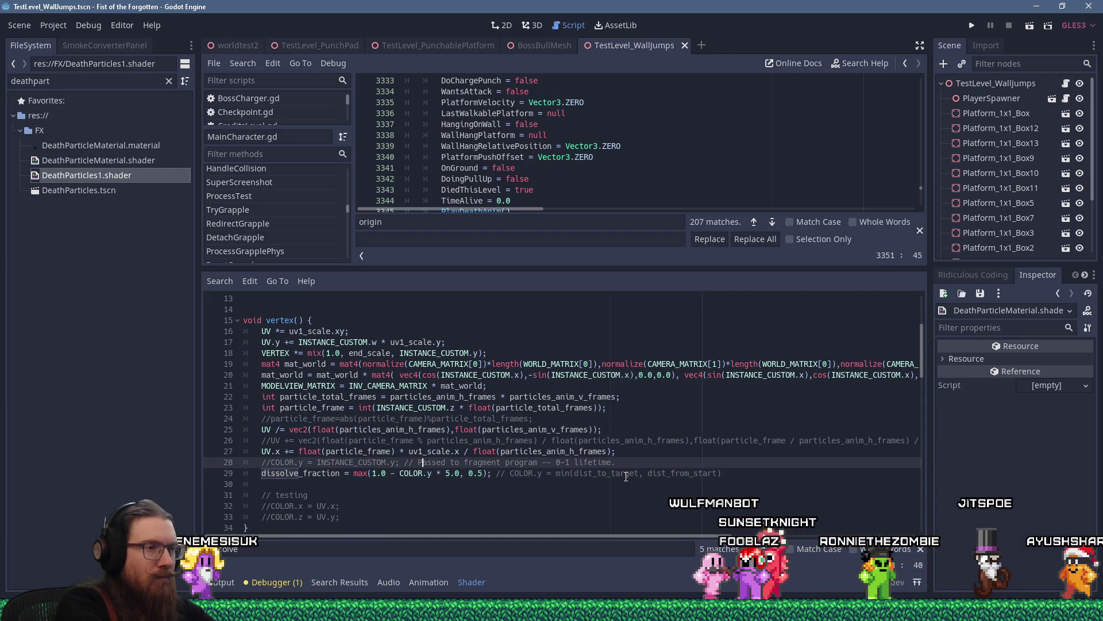
key("Home")
key("shift+Down")
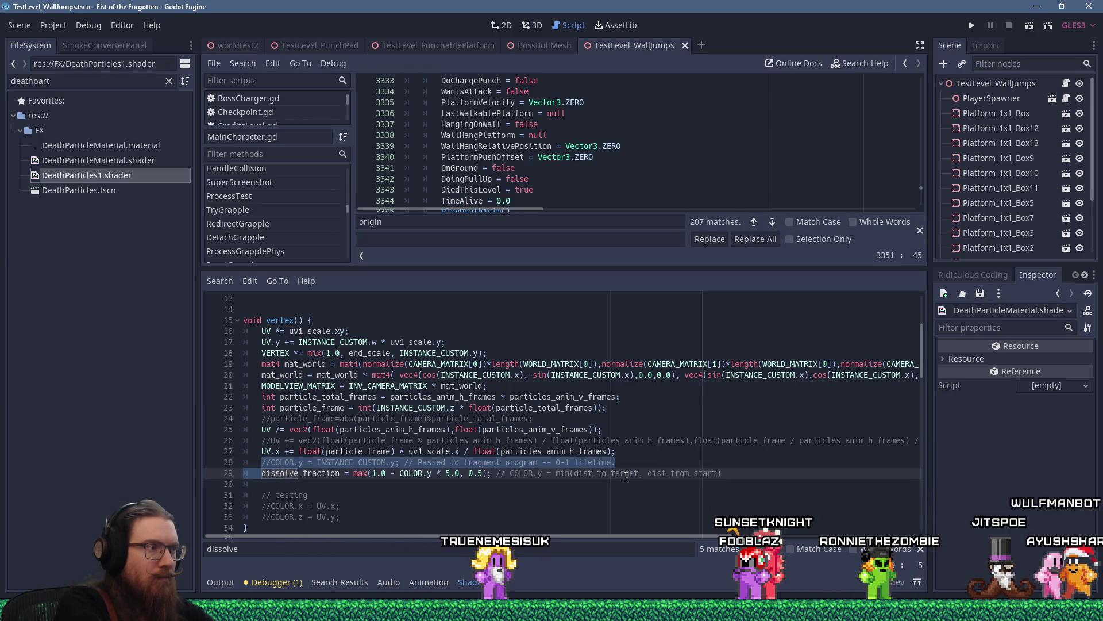
key("Up")
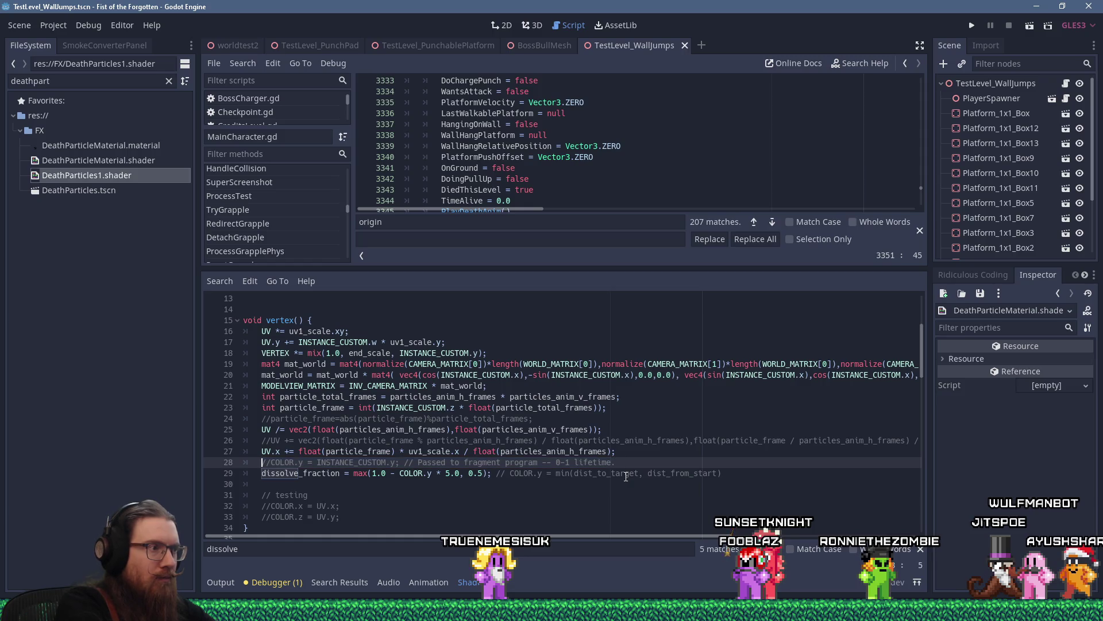
key("Right")
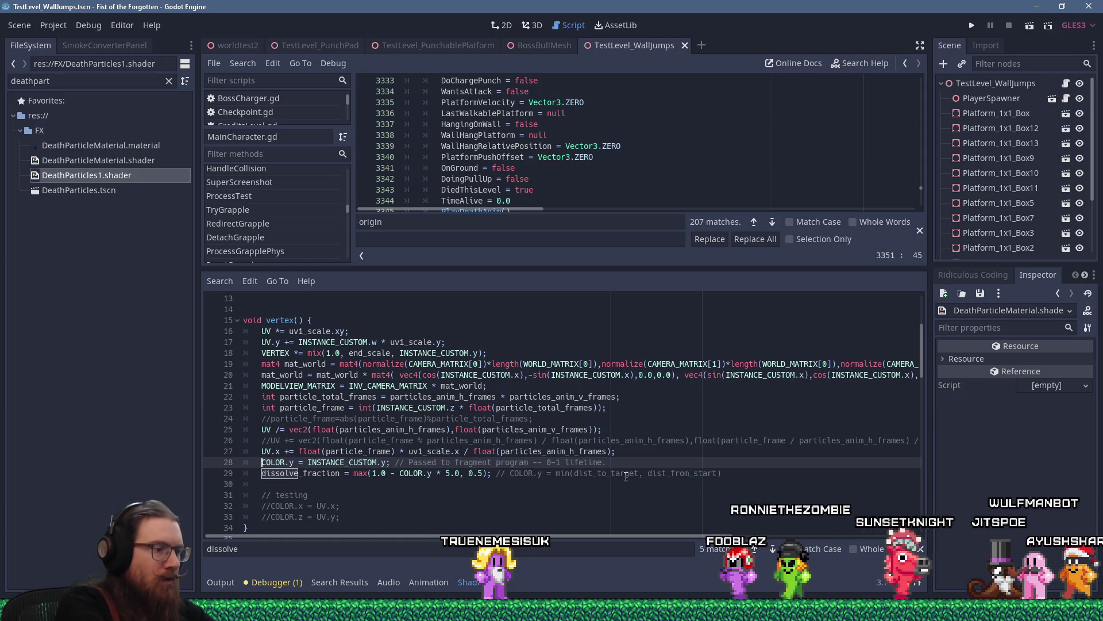
key("ctrl+k")
key("Right")
key("Right")
key("Right")
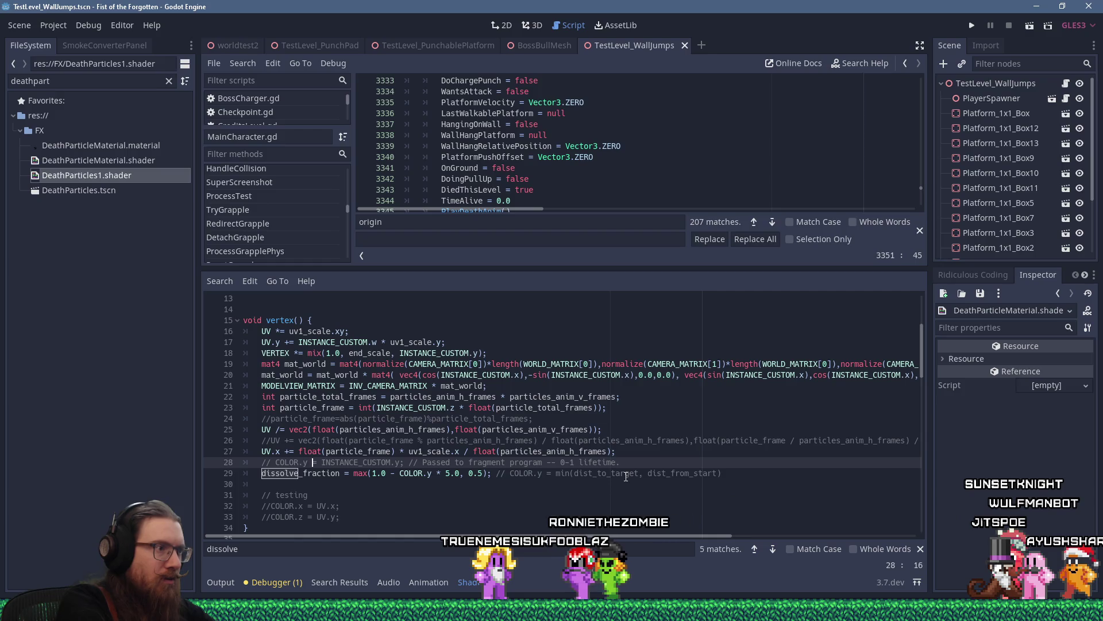
key("shift+End")
type("passed from")
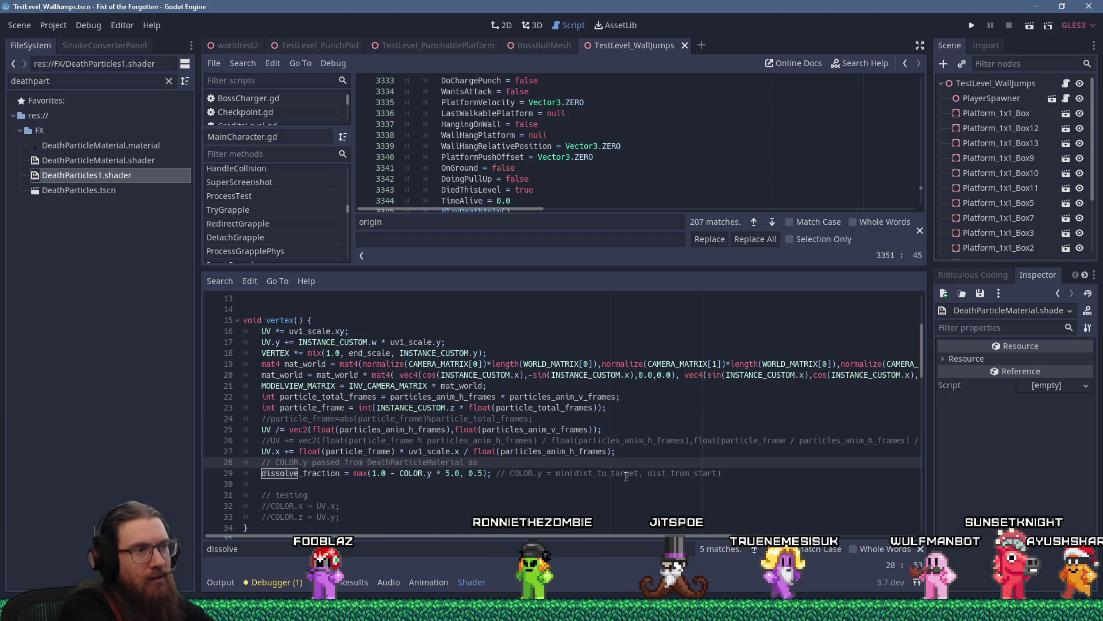
type("min(")
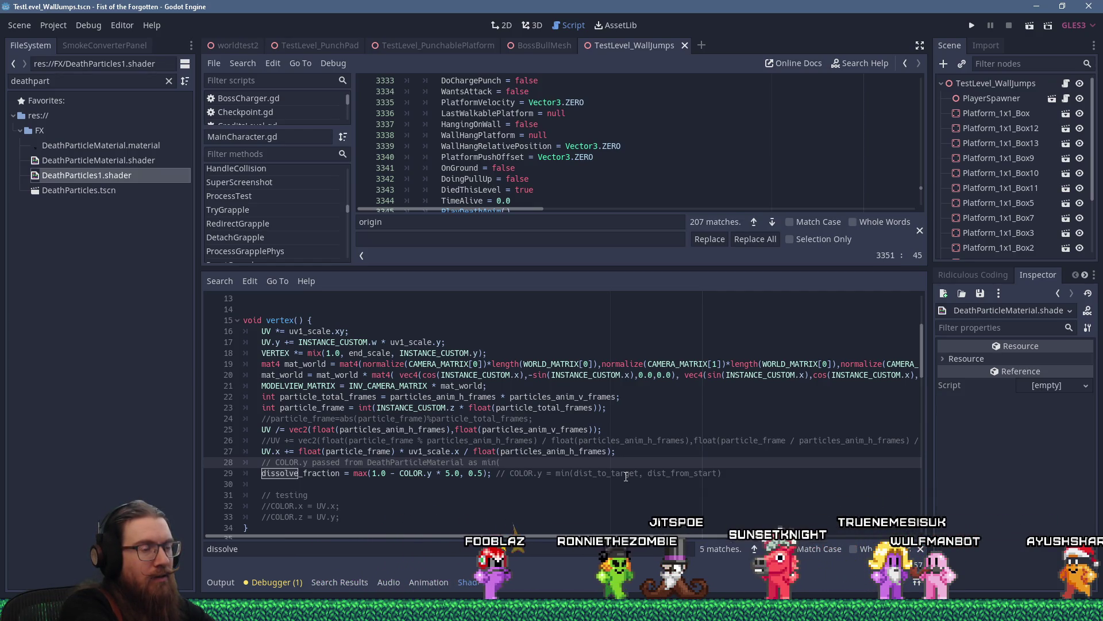
type("dist_to_tar")
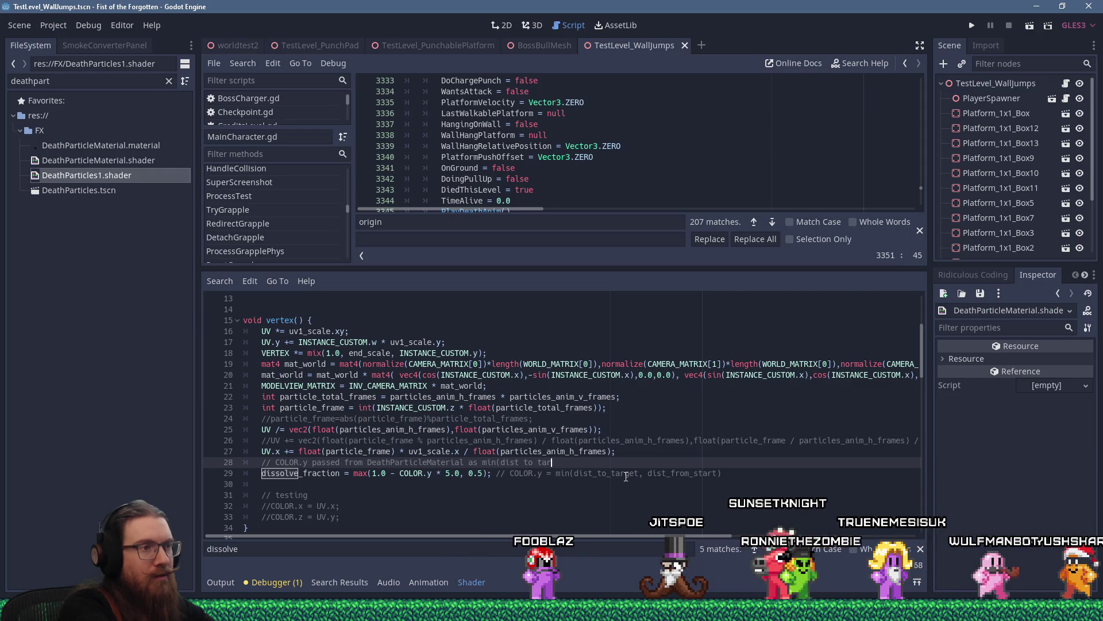
type("get, dist_from")
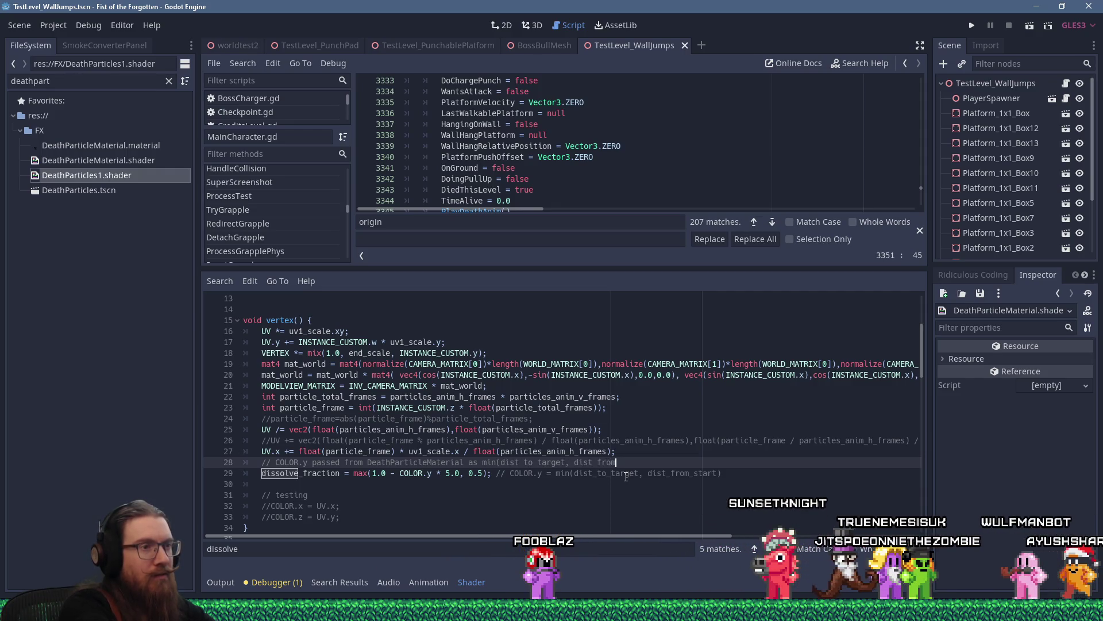
key("alt+Tab")
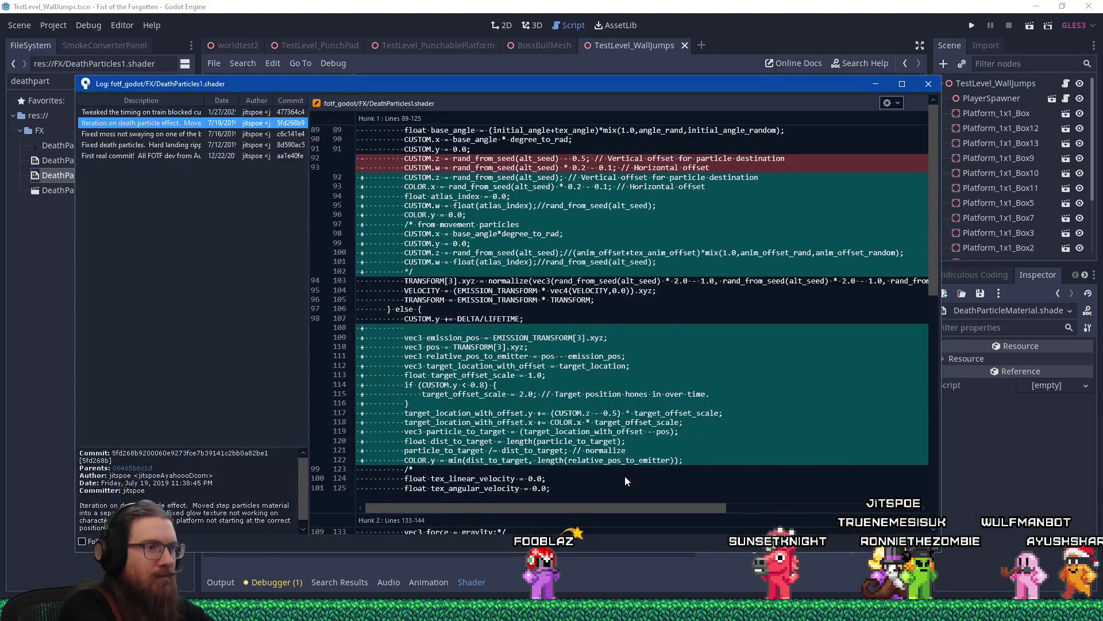
key("alt+Tab")
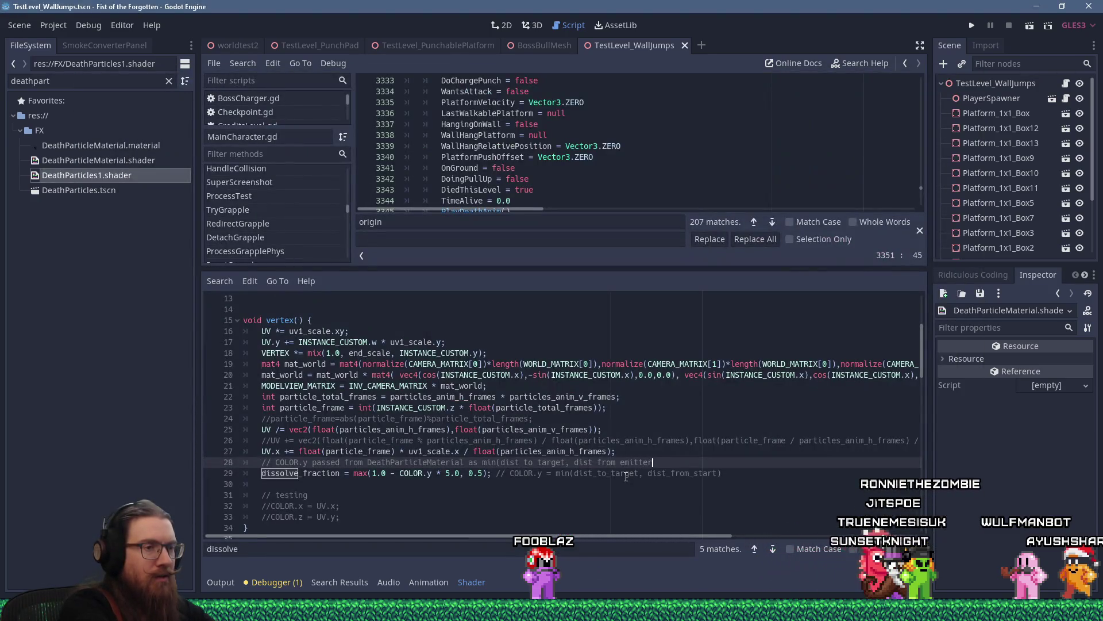
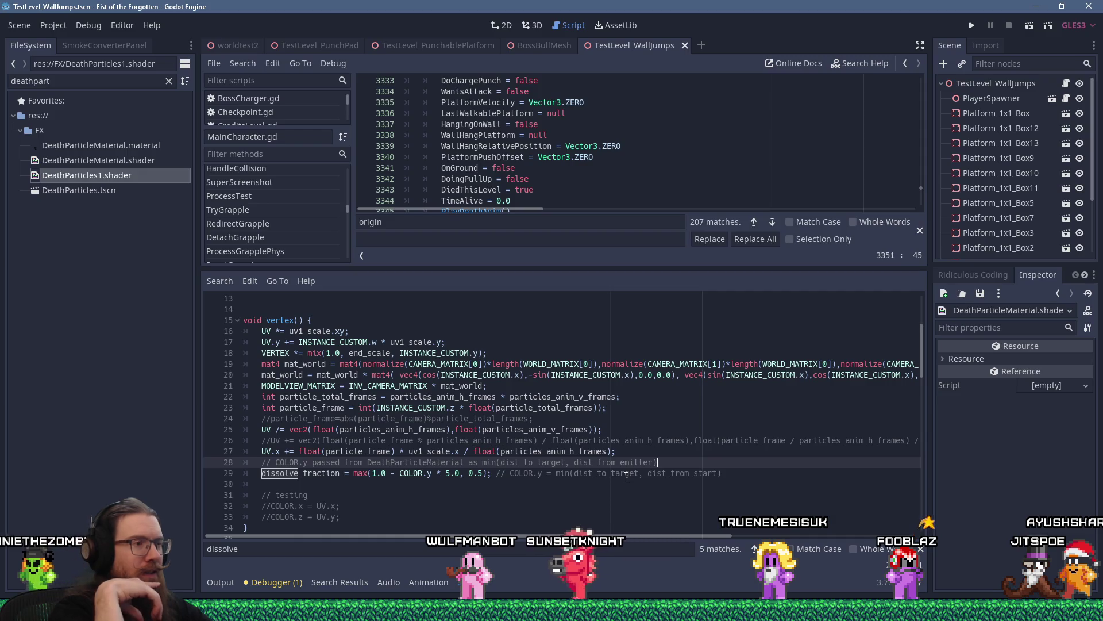
Select and inspect the COLOR.y * 5.0 dissolve multiplier term on line 29.
left_click_drag(437, 477, 445, 472)
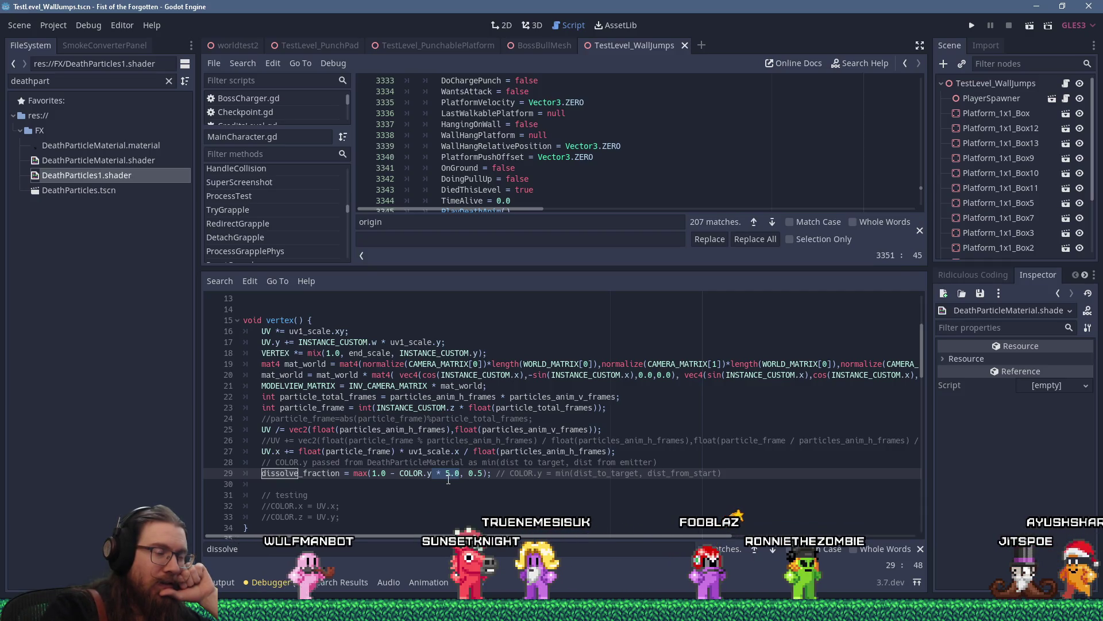
left_click(415, 473)
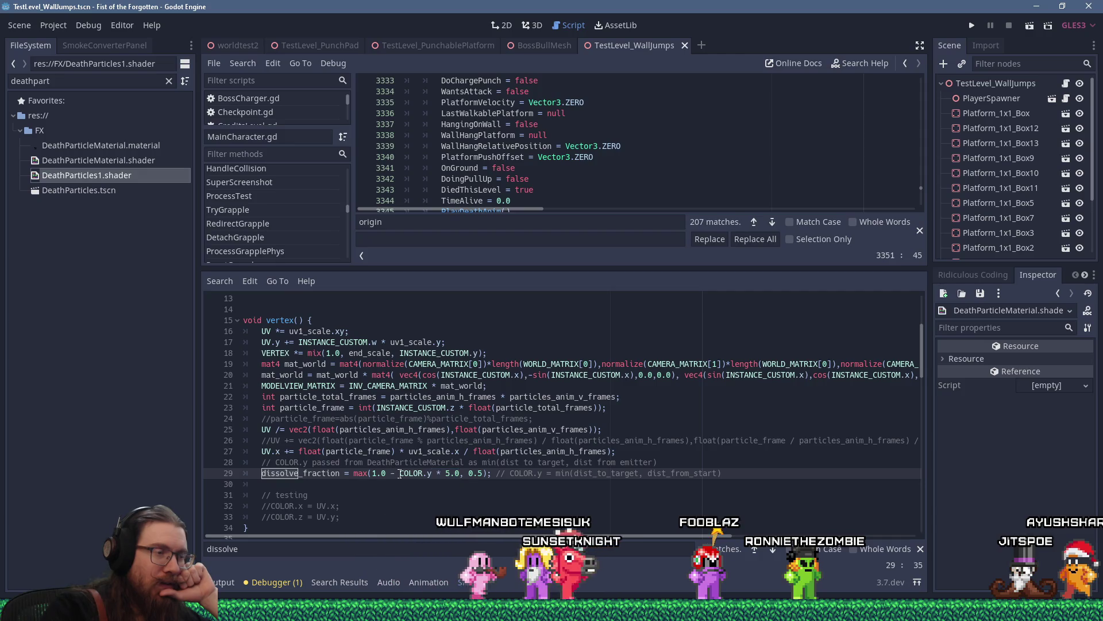
left_click_drag(416, 472, 461, 473)
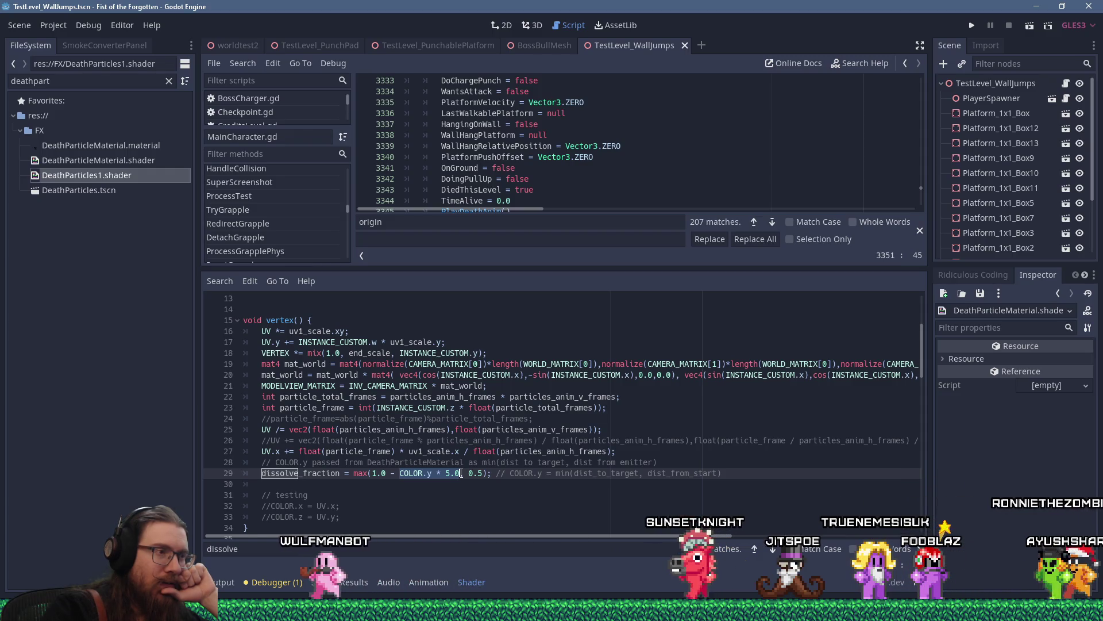
left_click(479, 473)
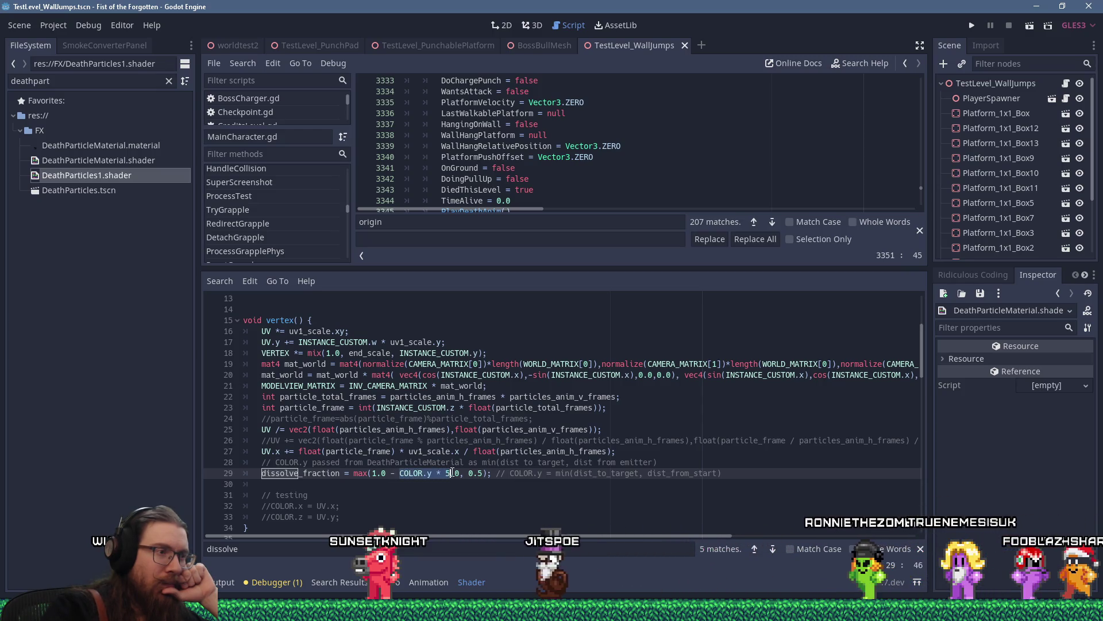
left_click_drag(400, 473, 461, 473)
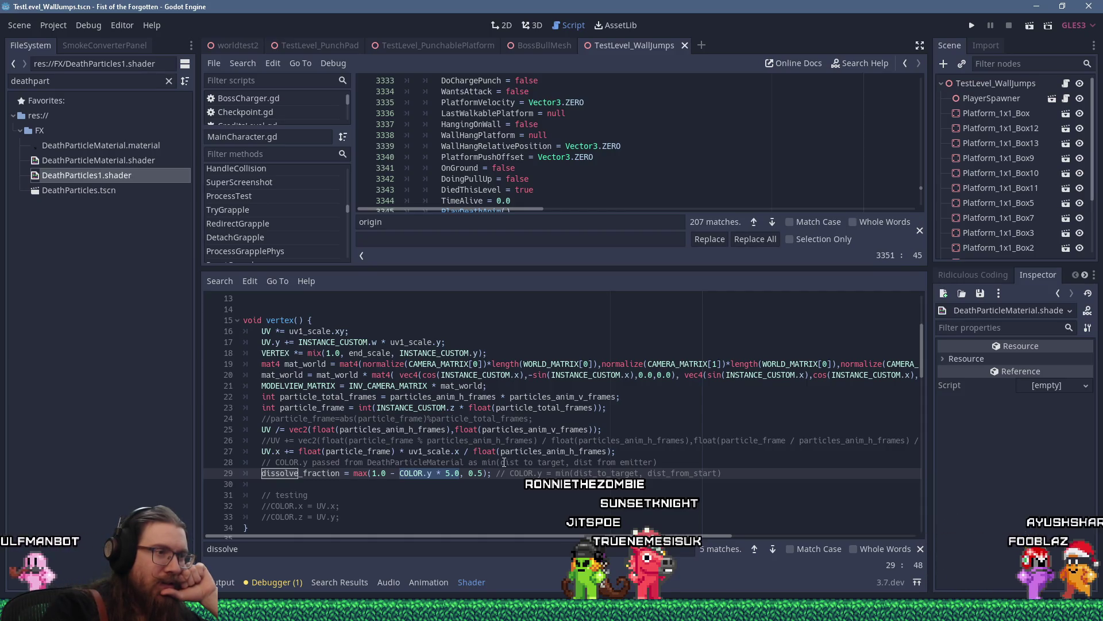
left_click_drag(501, 462, 570, 463)
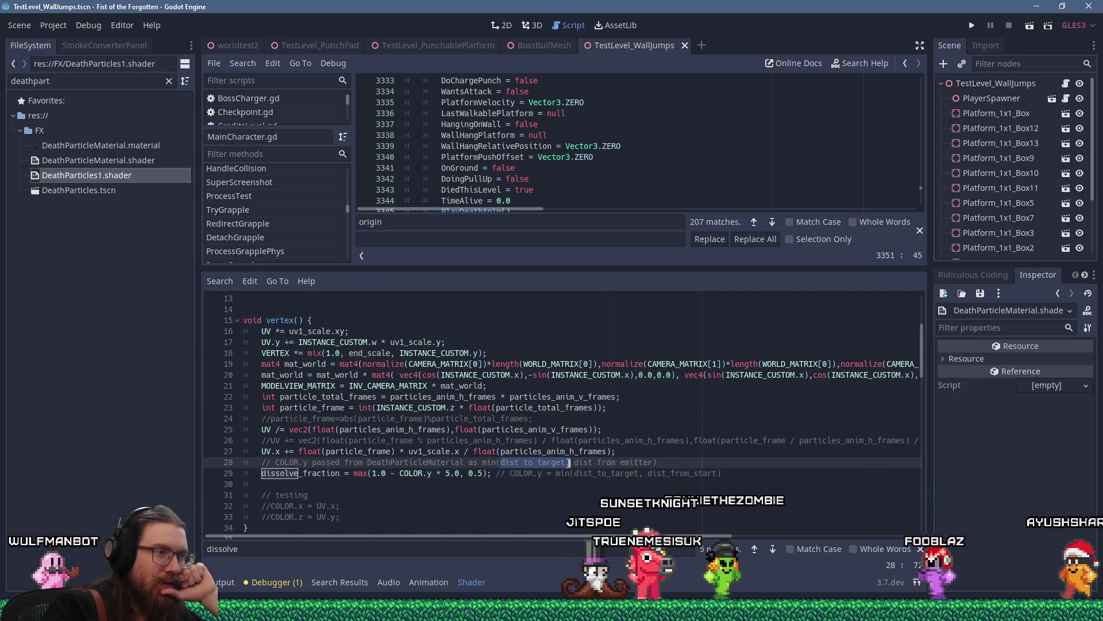
left_click_drag(400, 473, 460, 473)
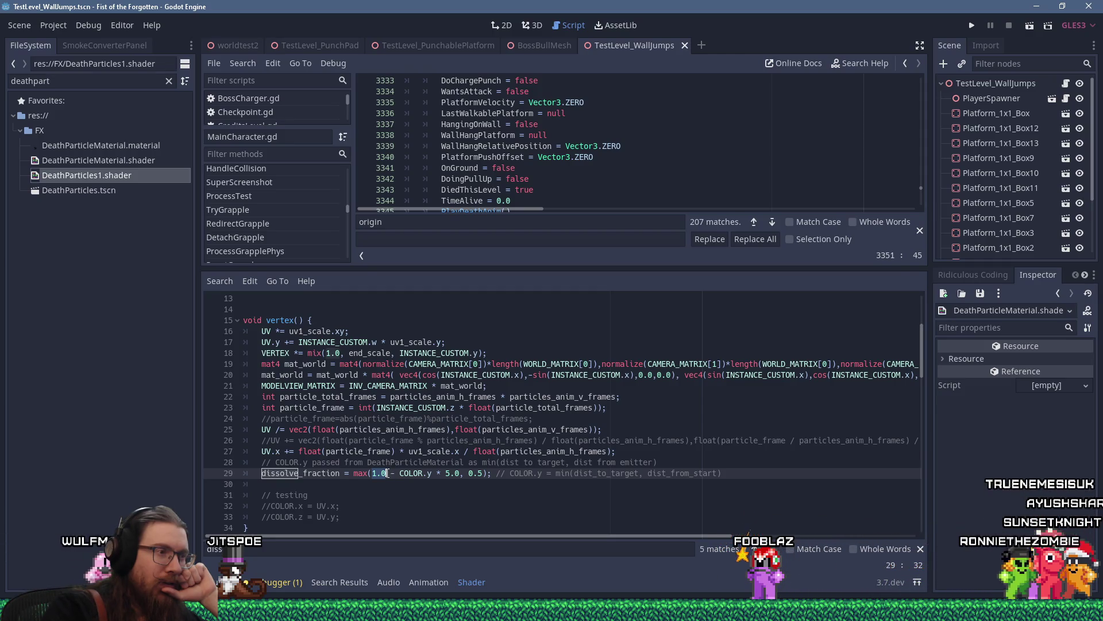
Change the dissolve multiplier from 5.0 to 10.0 and run the game to test it.
left_click(447, 473)
key("Right")
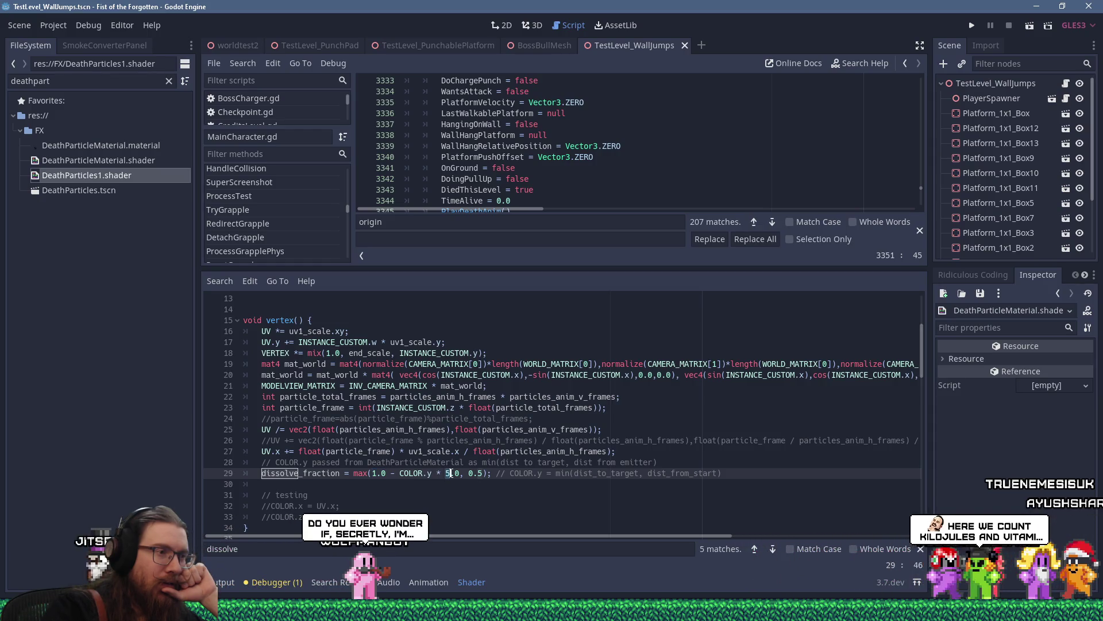
key("BackSpace")
type("10")
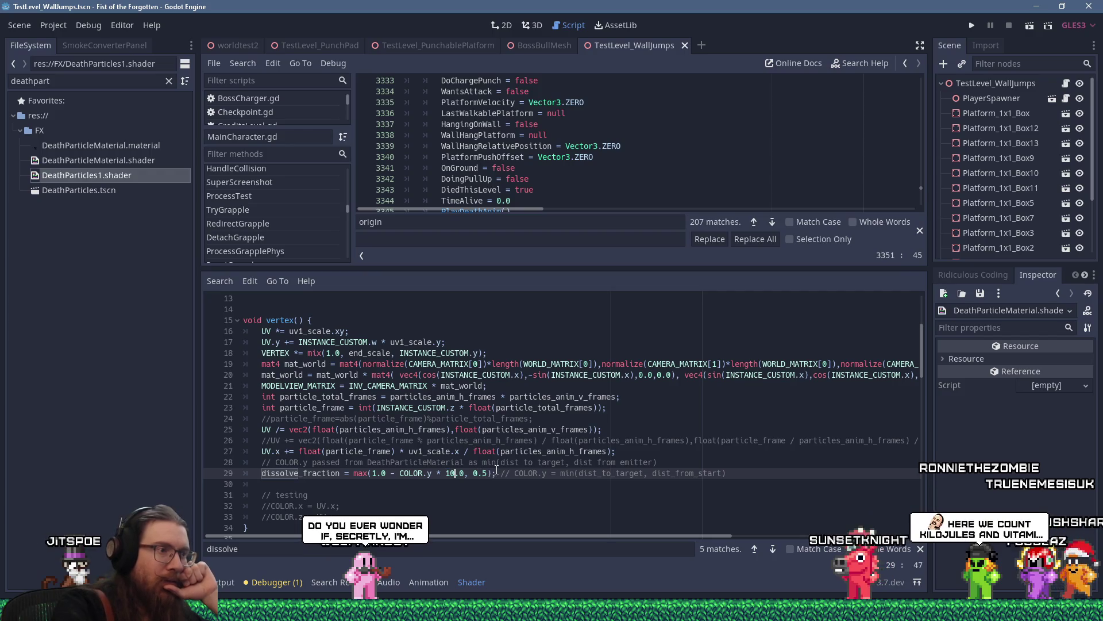
left_click(589, 440)
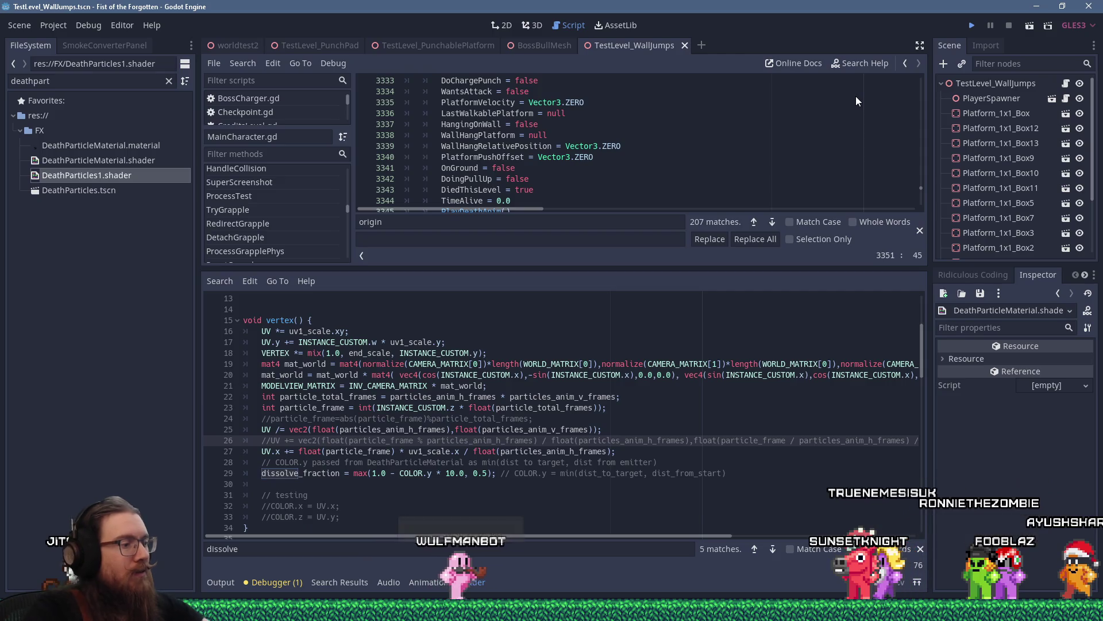
key("F5")
type("00")
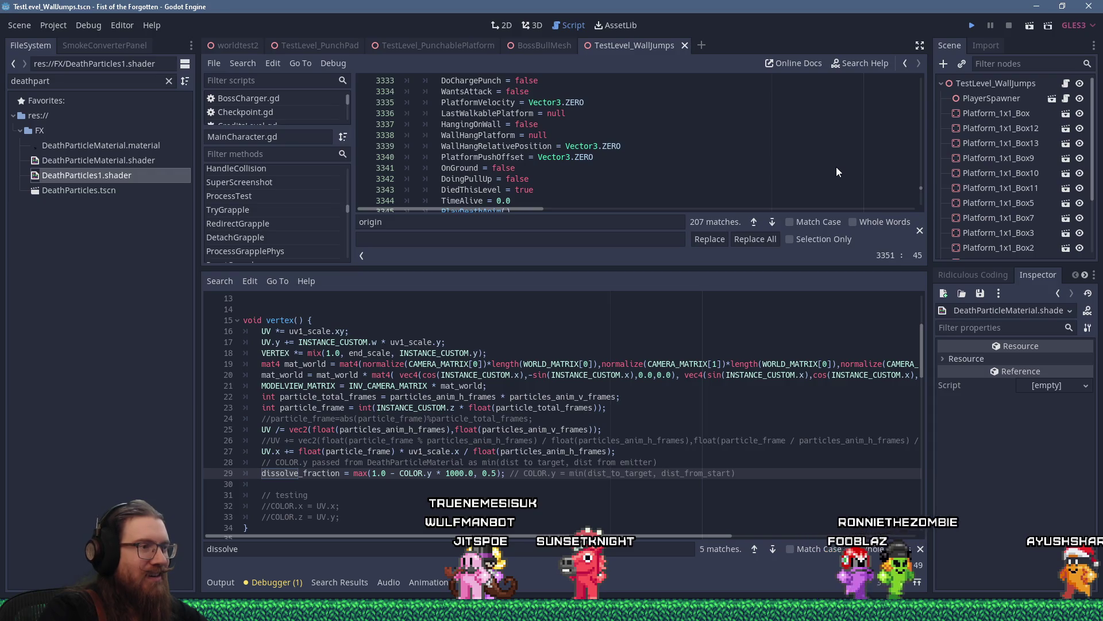
Relaunch with a much larger multiplier, then set it to 1.0.
key("ctrl+s")
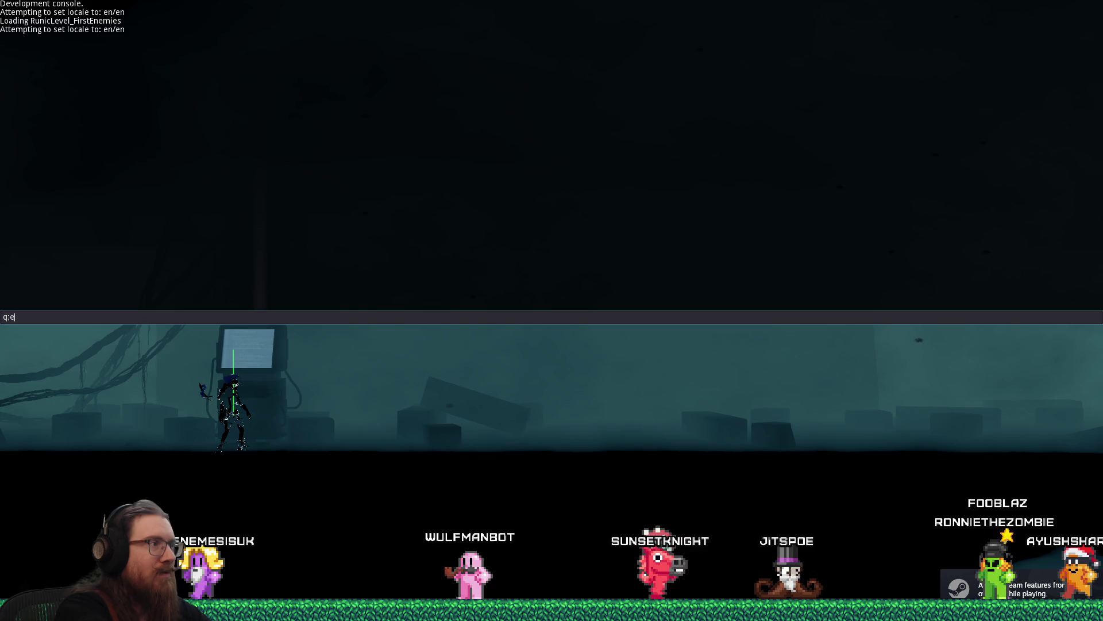
type("q")
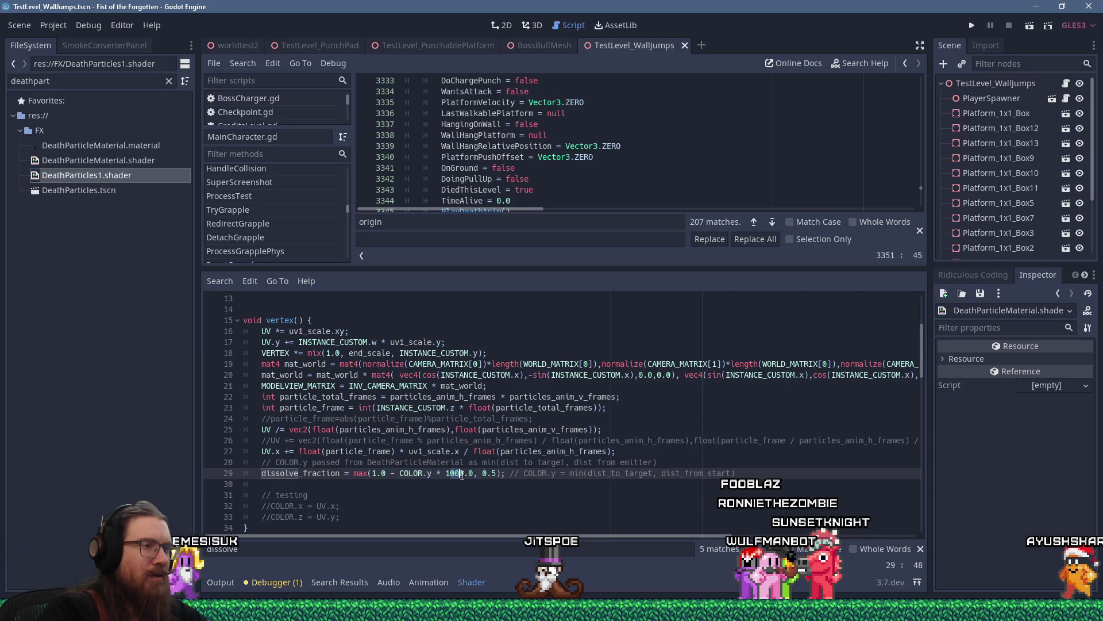
type("1.")
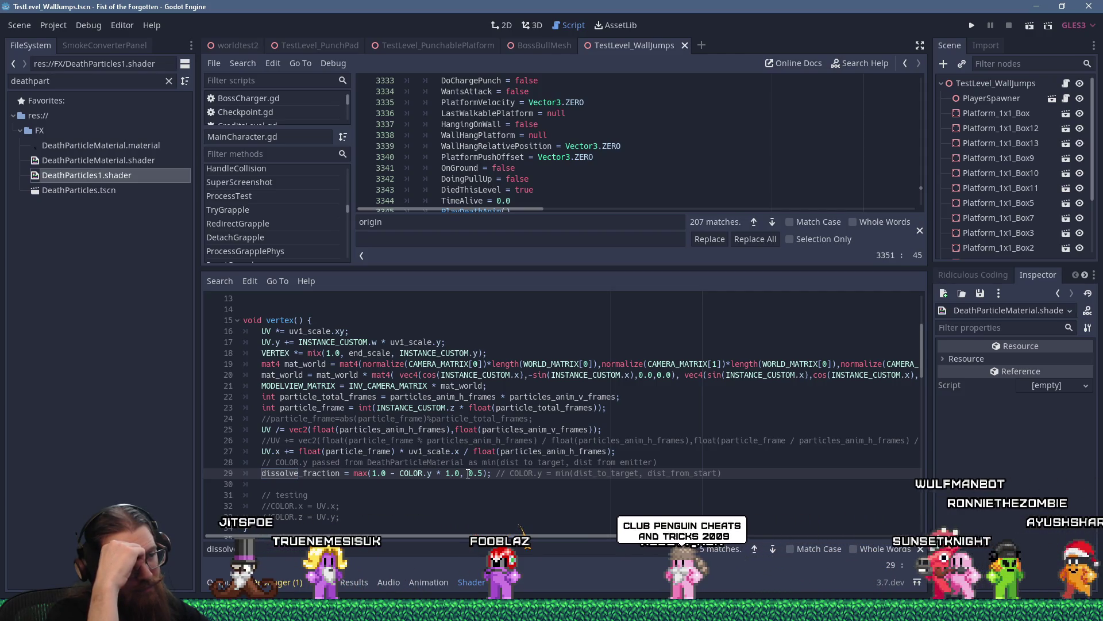
left_click(354, 473)
type("0.0;")
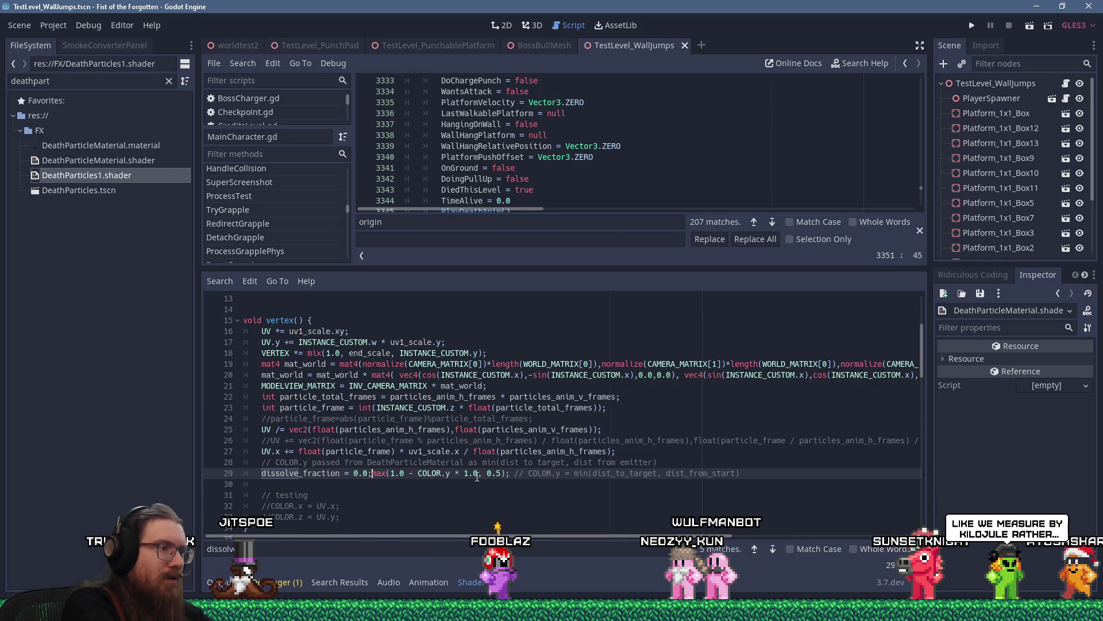
type("//")
key("ctrl+s")
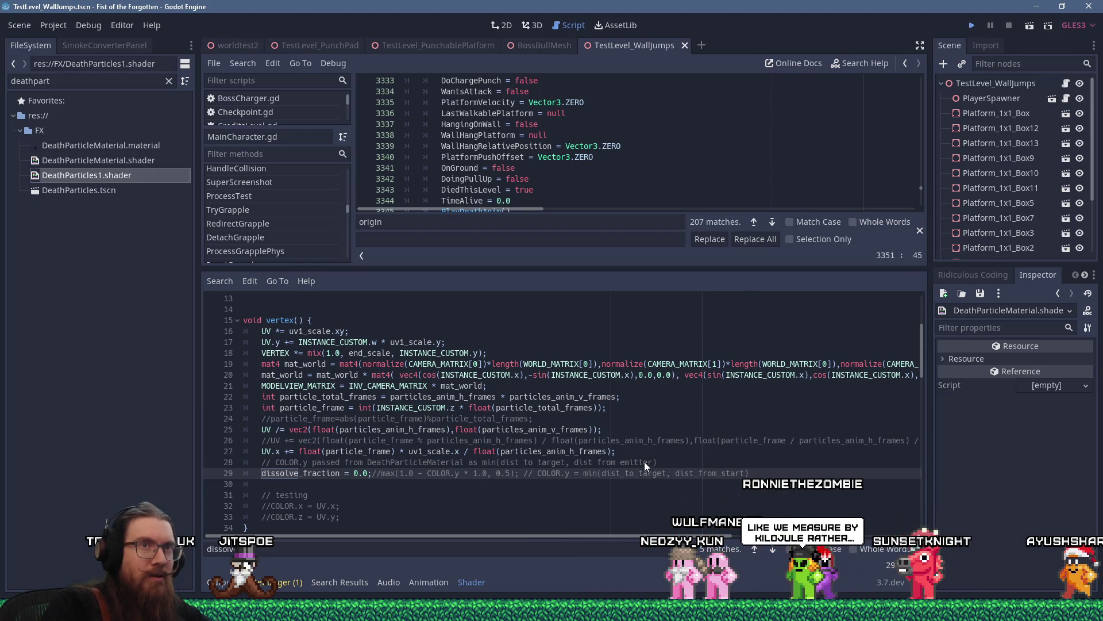
key("ctrl+s")
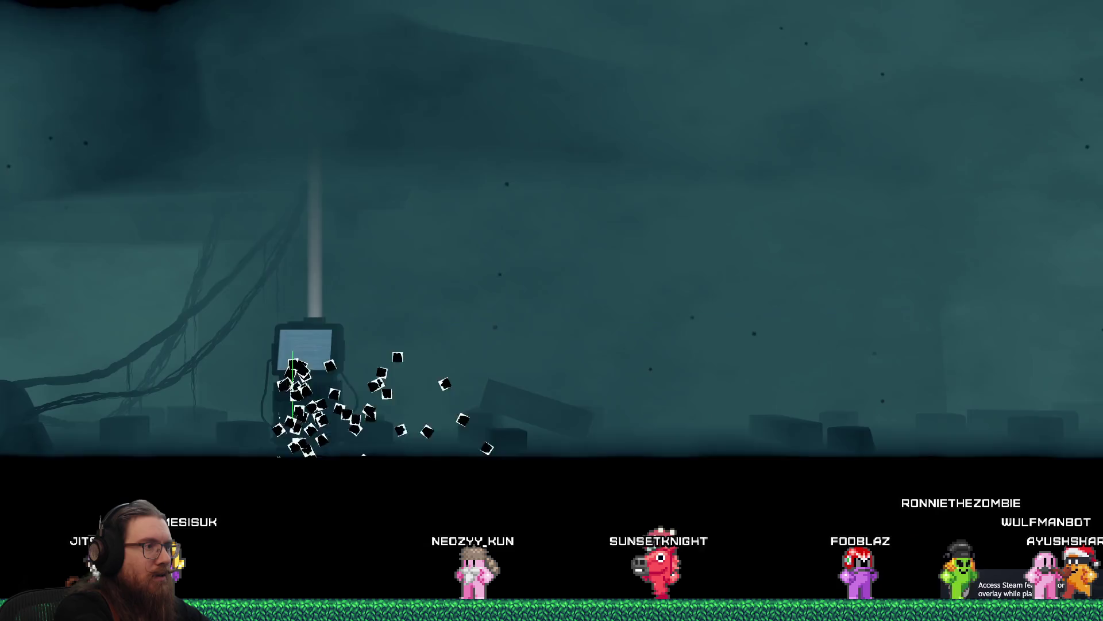
key("grave")
type("quitqu")
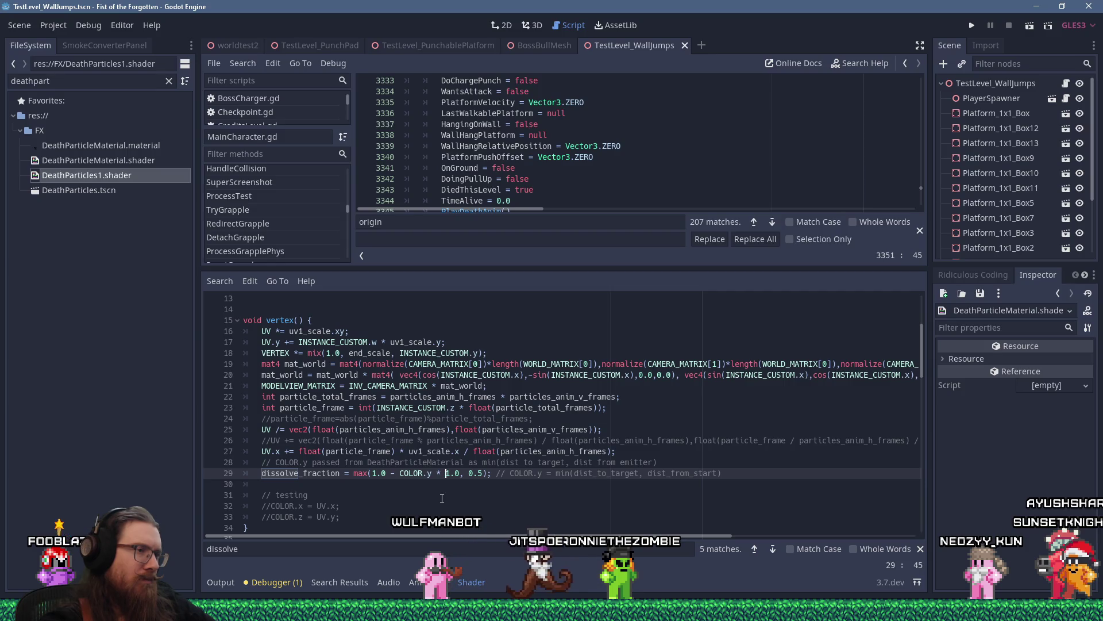
Change the line 29 multiplier from 1.0 to 0.5, save, and run the game to test.
key("Right")
key("Right")
key("Right")
key("Right")
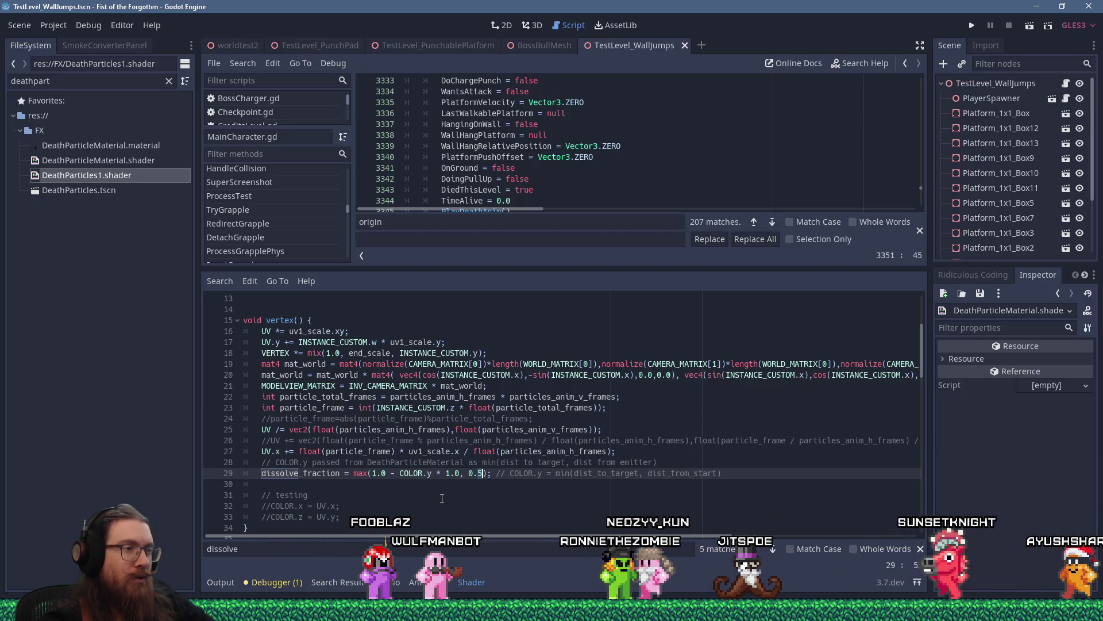
key("Left")
key("Left")
key("Left")
key("Left")
key("Left")
key("Left")
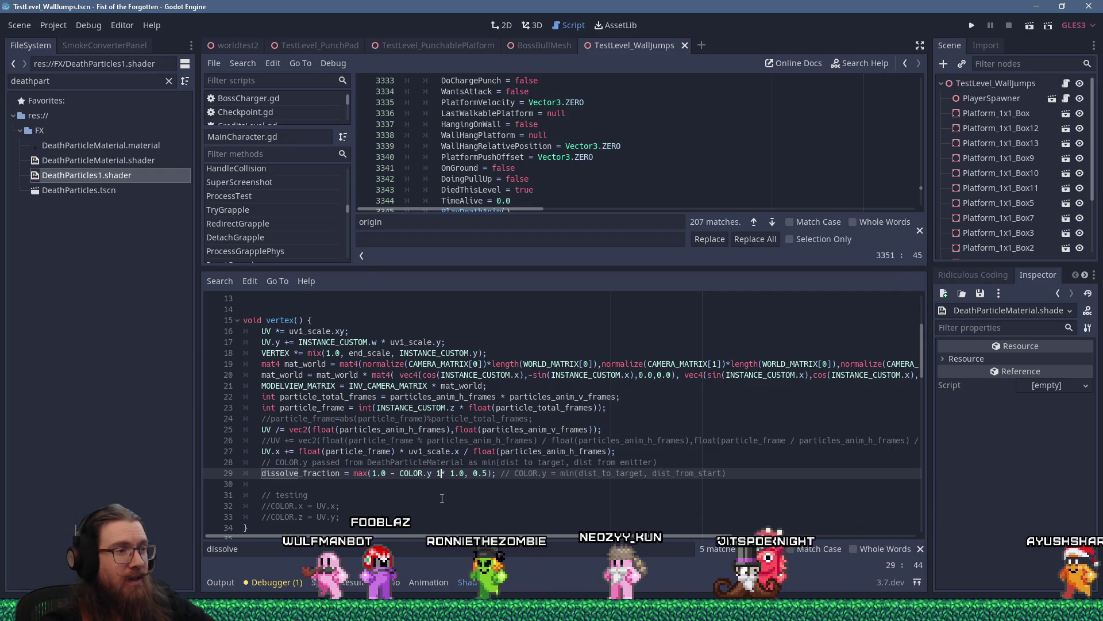
key("Right")
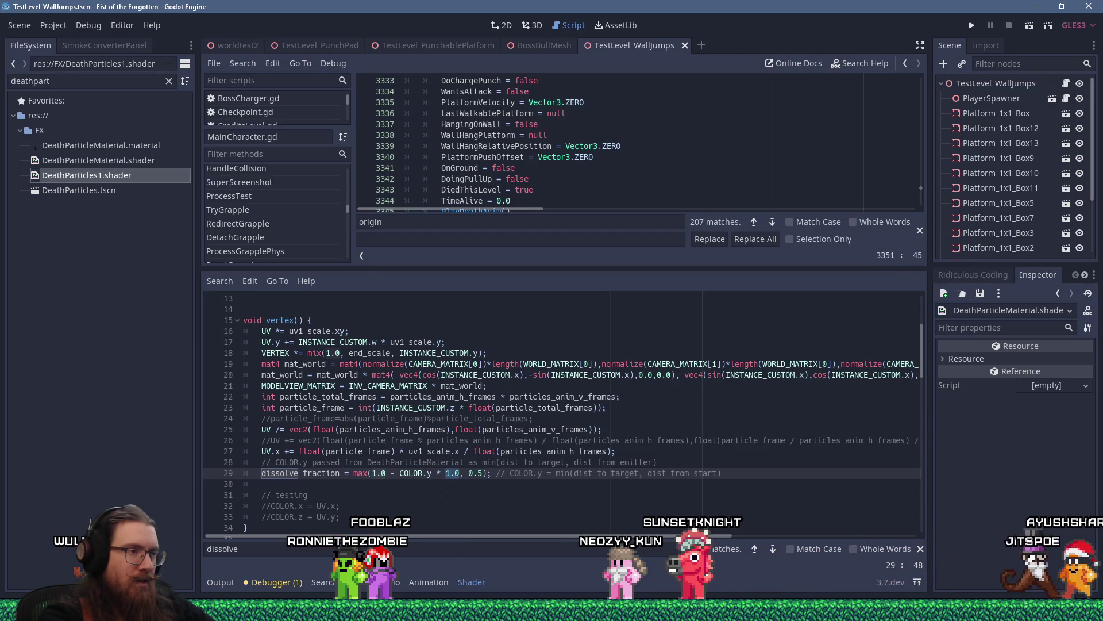
type(".")
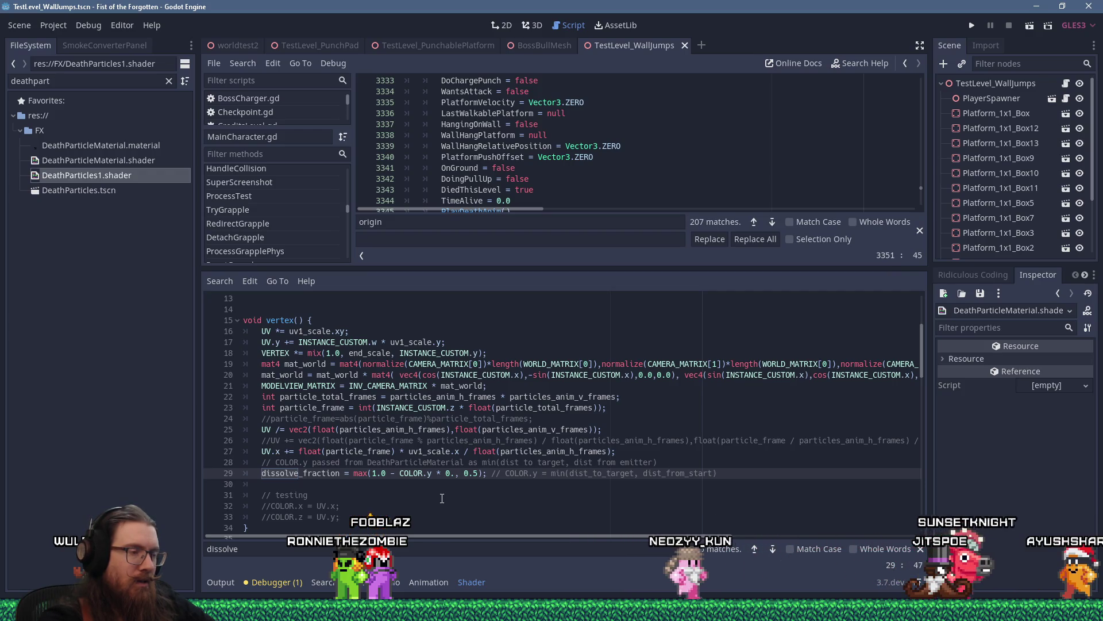
type("5")
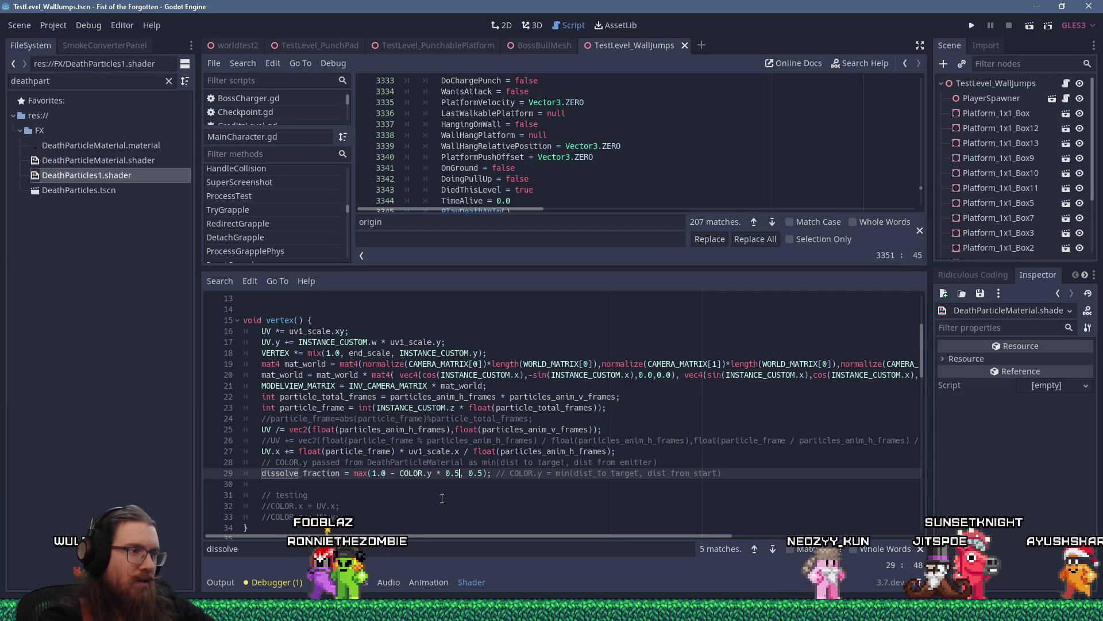
key("Right")
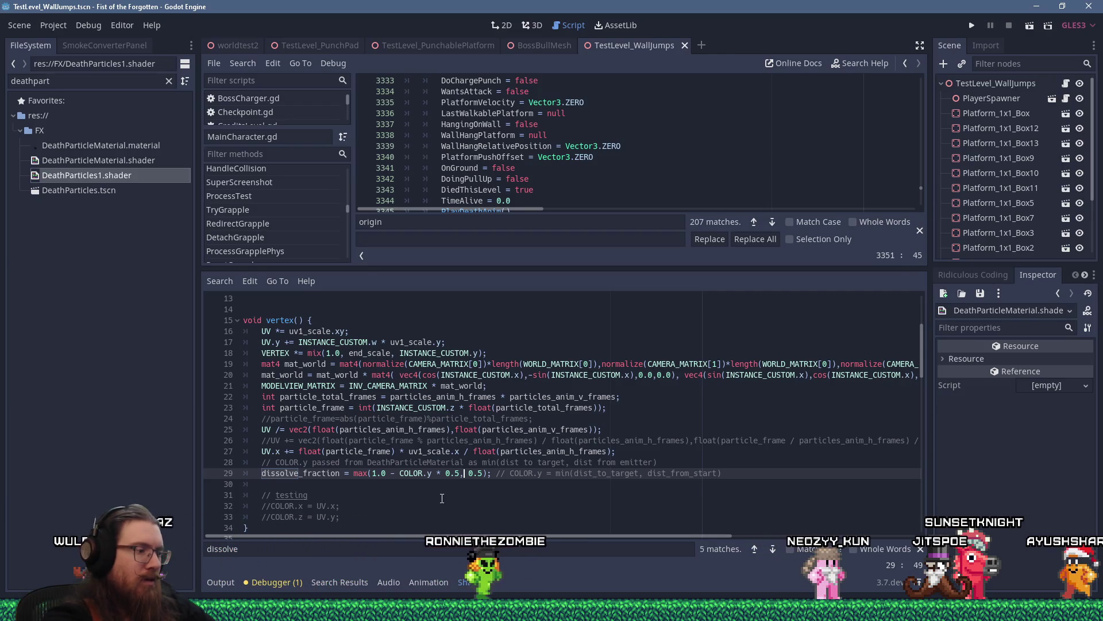
key("ctrl+s")
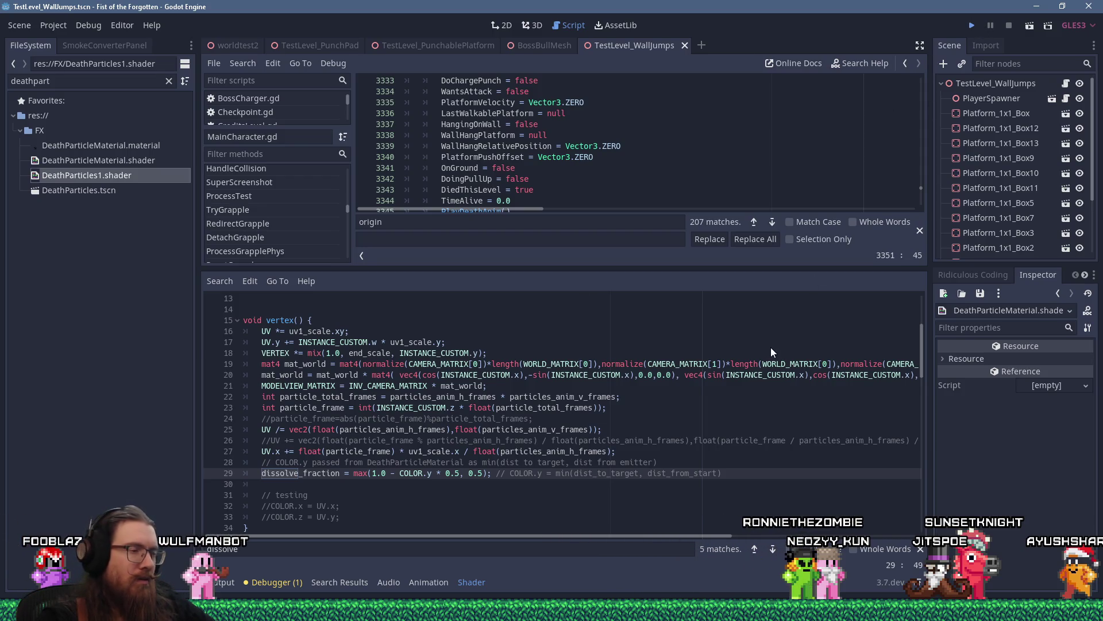
key("F5")
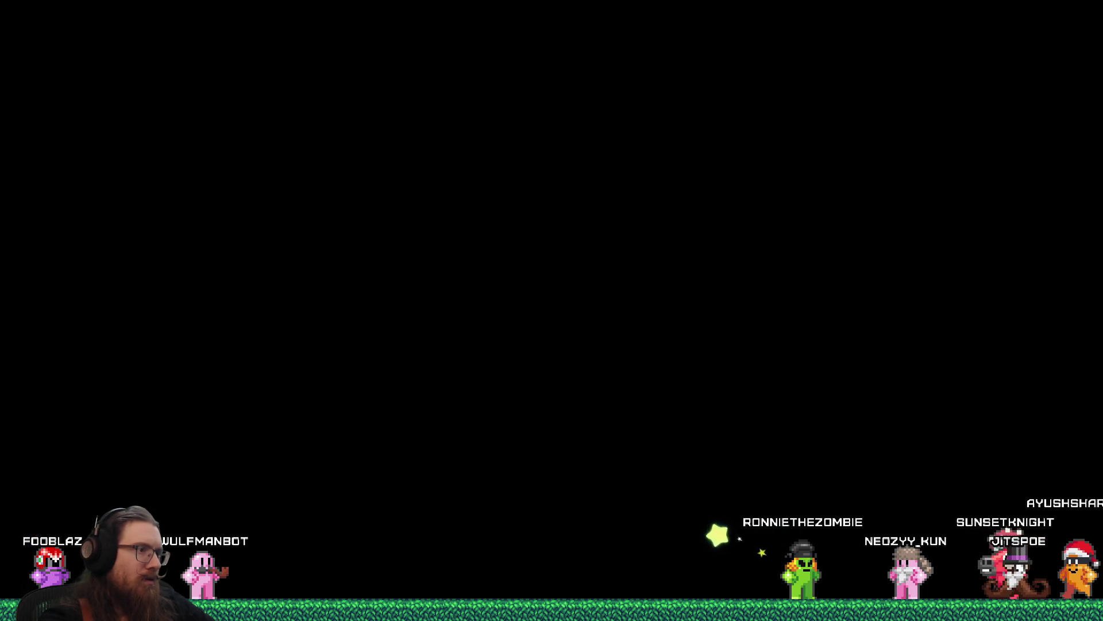
key("grave")
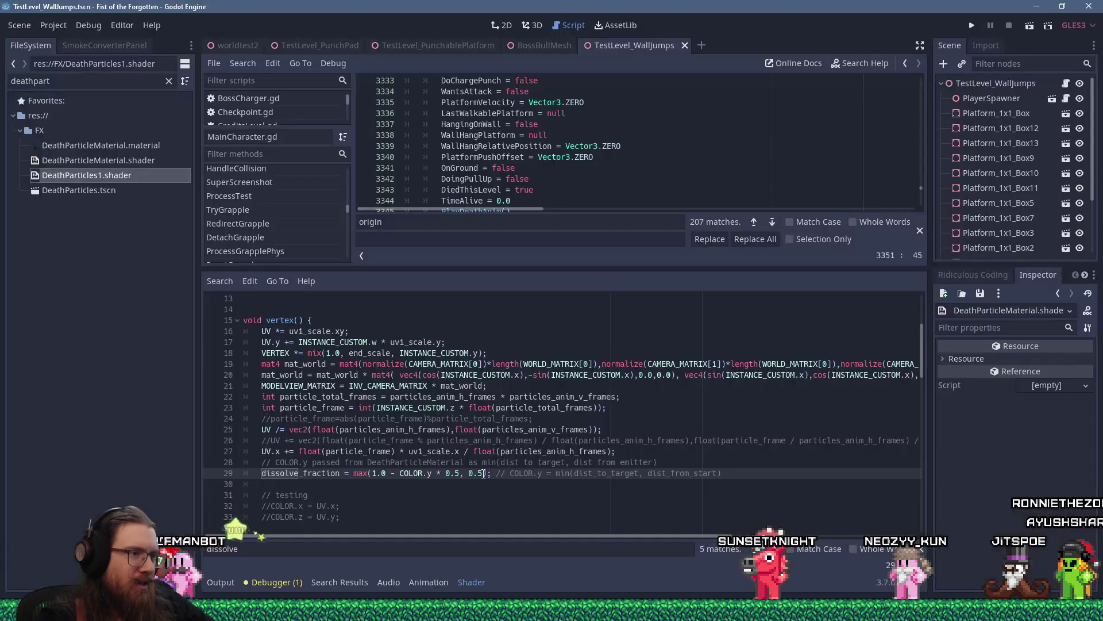
key("BackSpace")
Set the minimum to 0.1 and the multiplier back to 5.0, saving the shader.
type("1")
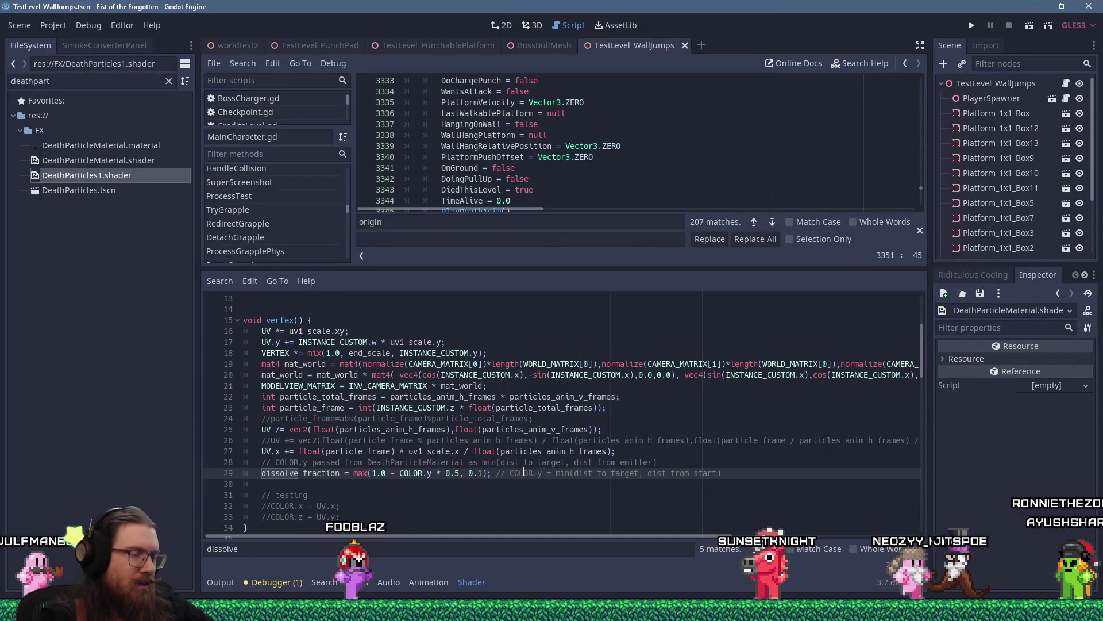
key("ctrl+s")
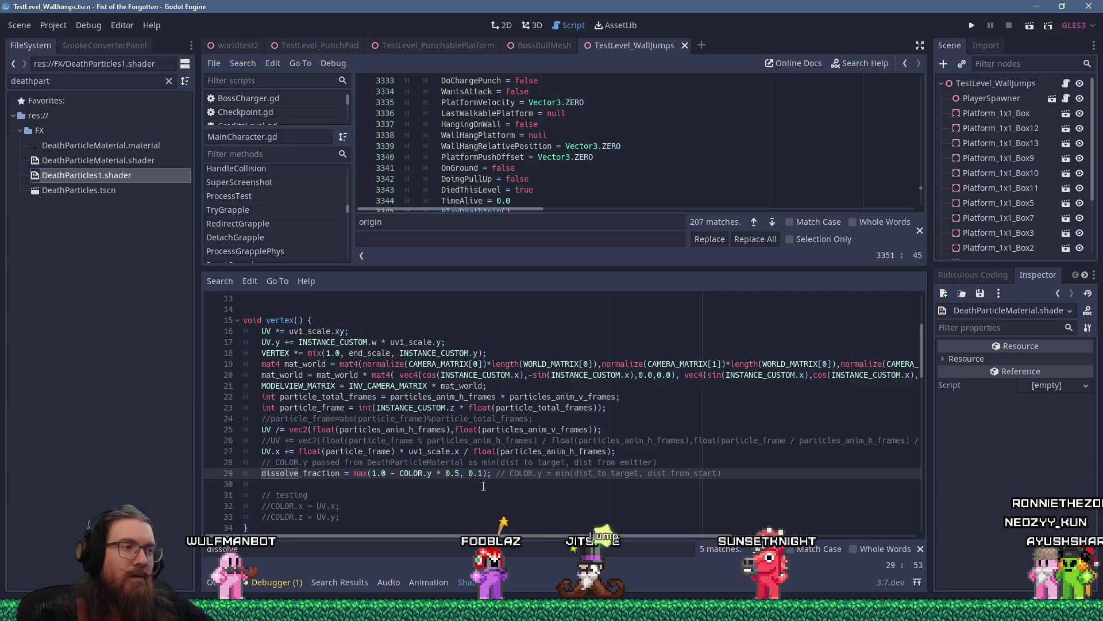
double_click(449, 473)
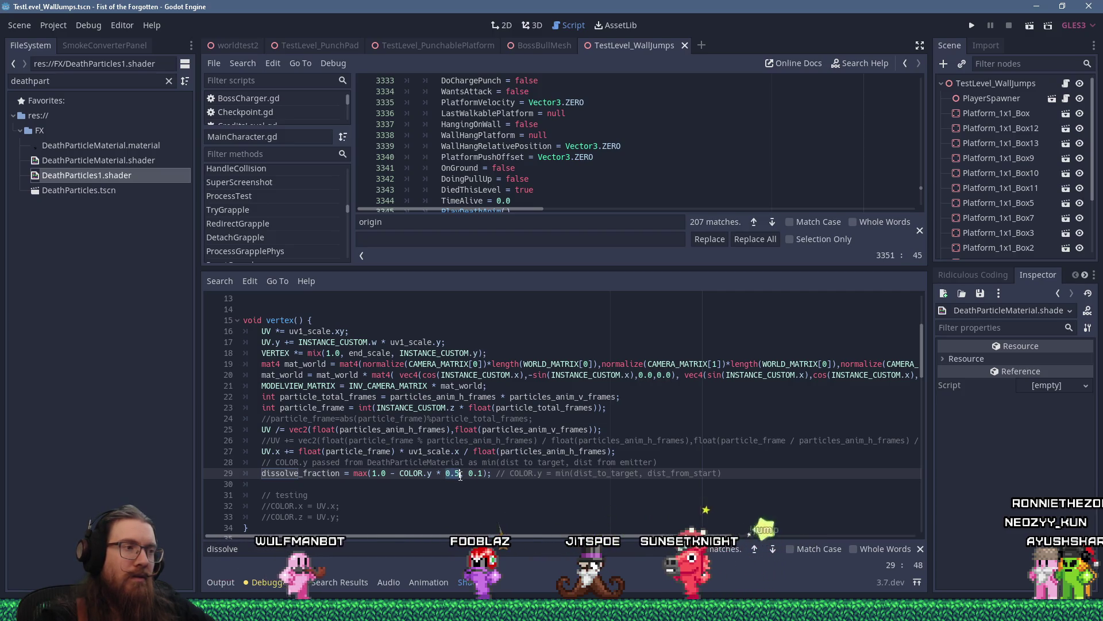
type("5.0")
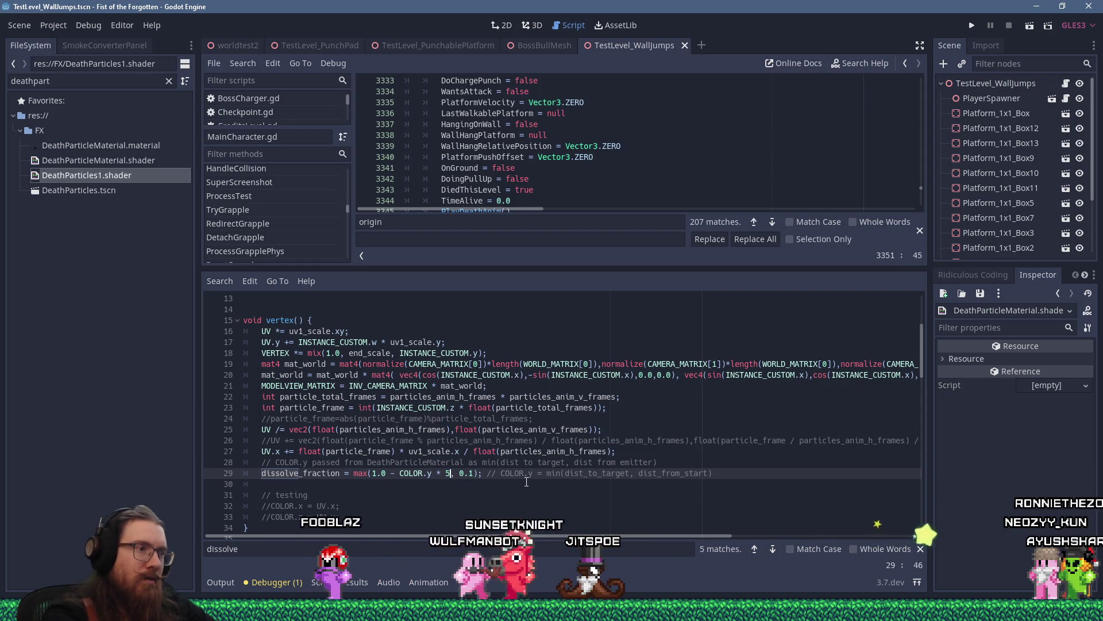
key("ctrl+s")
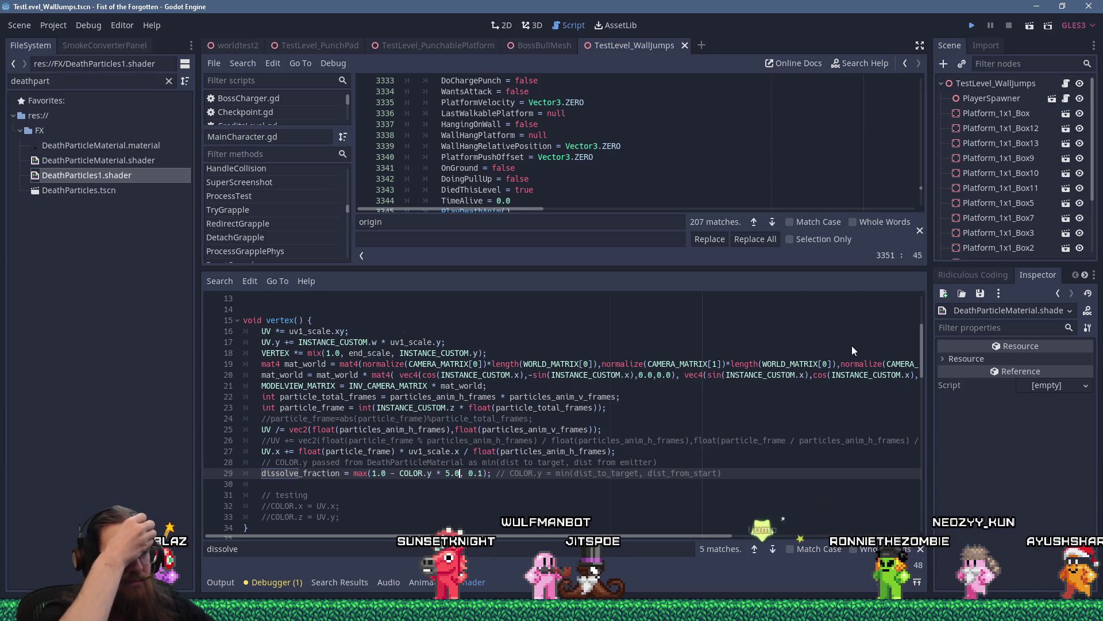
Run the game to check the death particles, then quit it from the console.
key("F6")
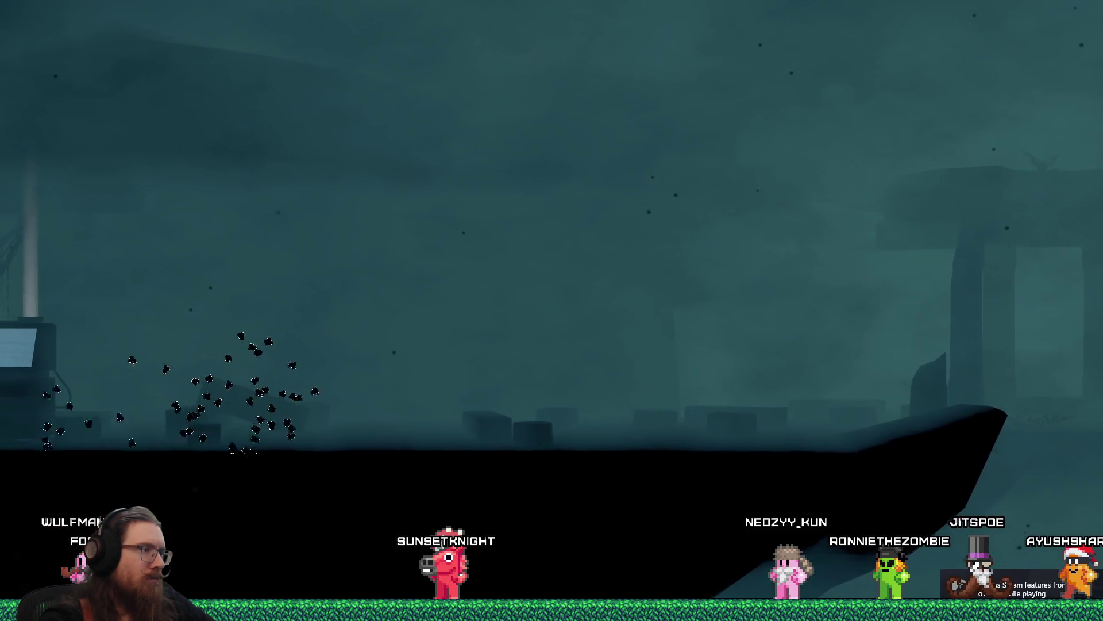
key("grave")
type("qu")
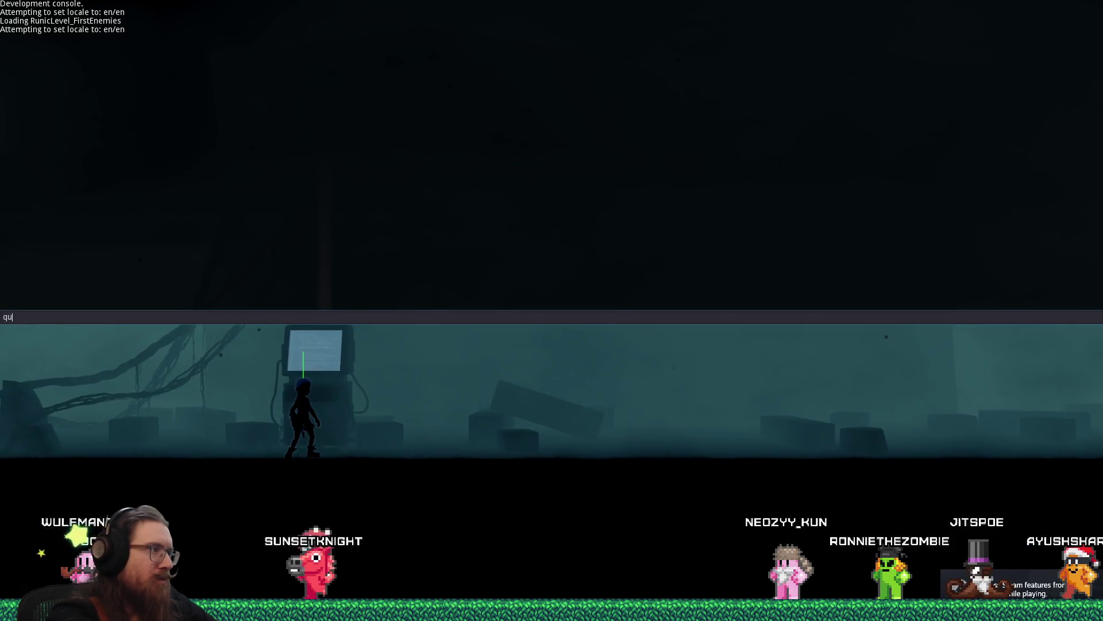
type("it")
key("Return")
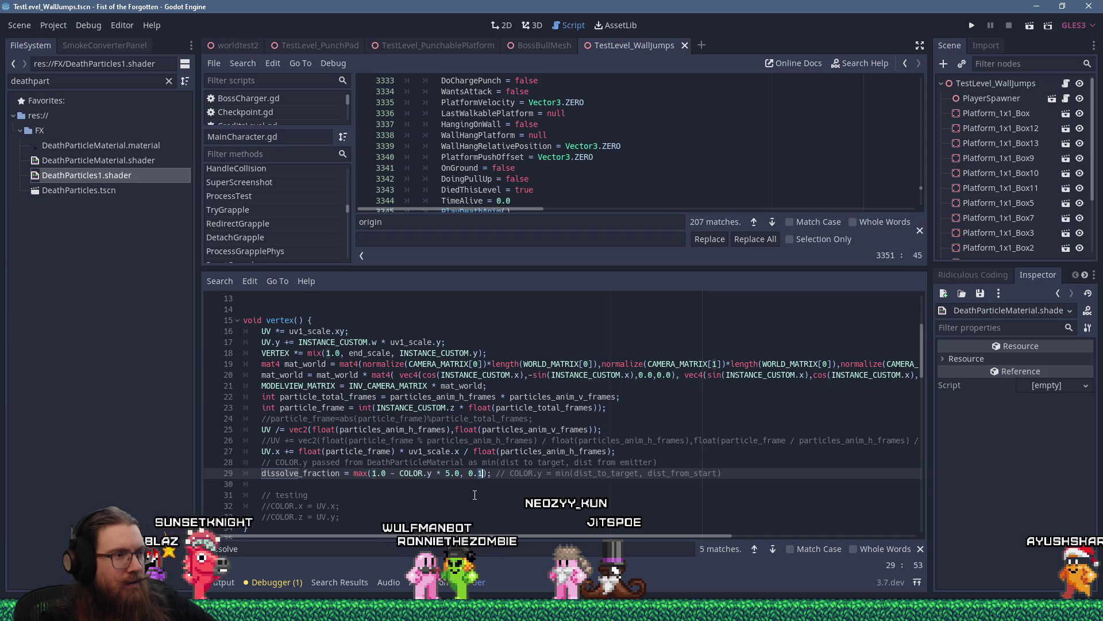
Set the dissolve minimum to 0.25, playtest the game, and quit via the console.
key("BackSpace")
type("25")
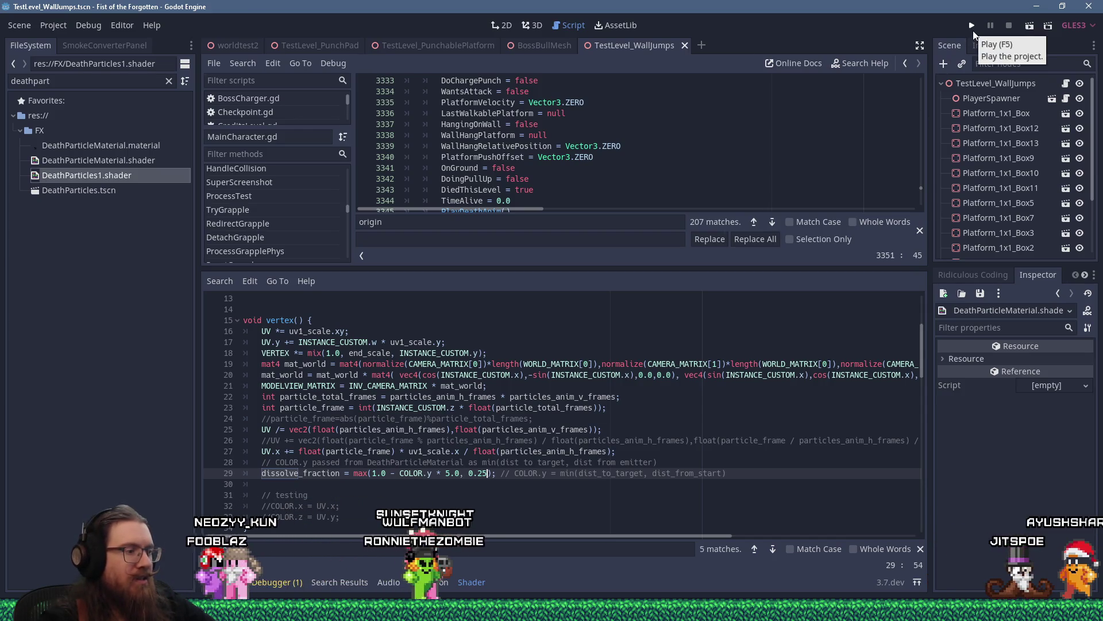
left_click(972, 27)
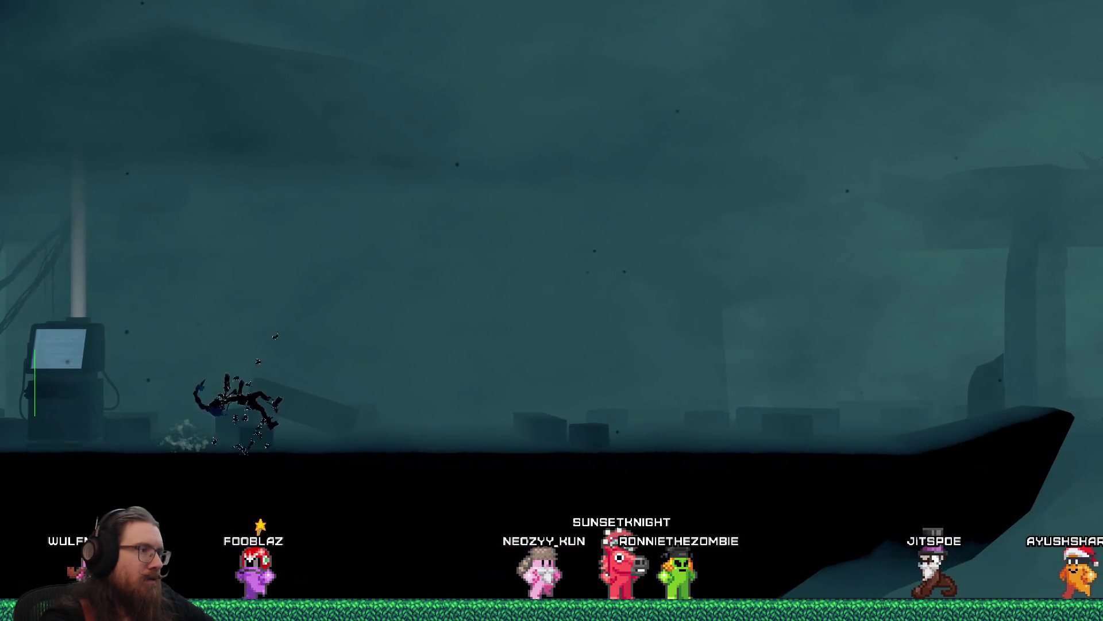
key("grave")
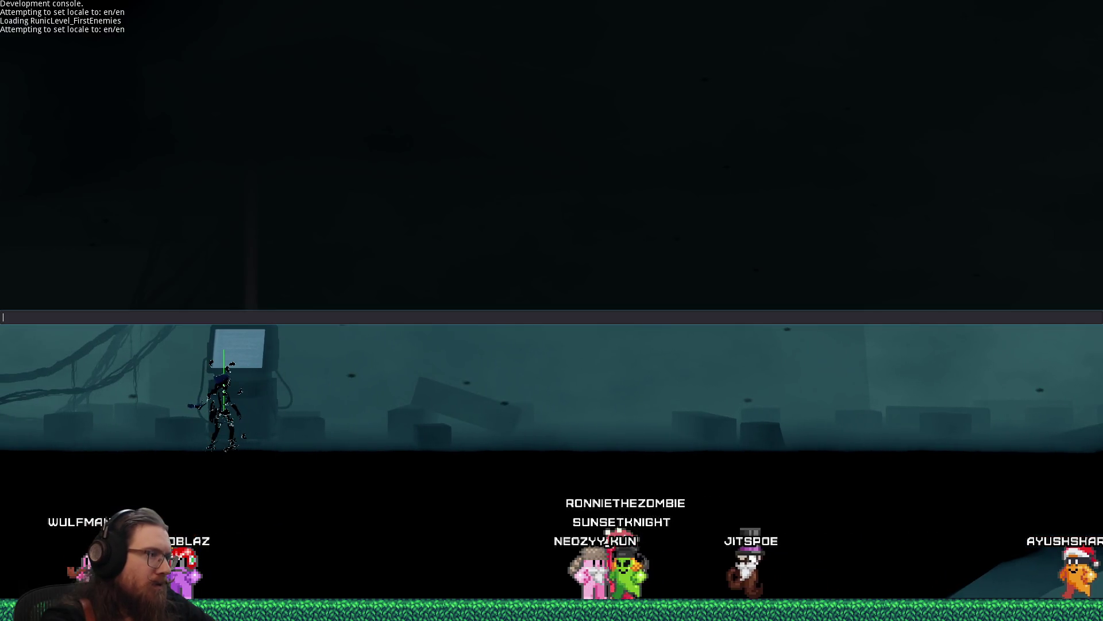
key("grave")
key("grave")
type("quit")
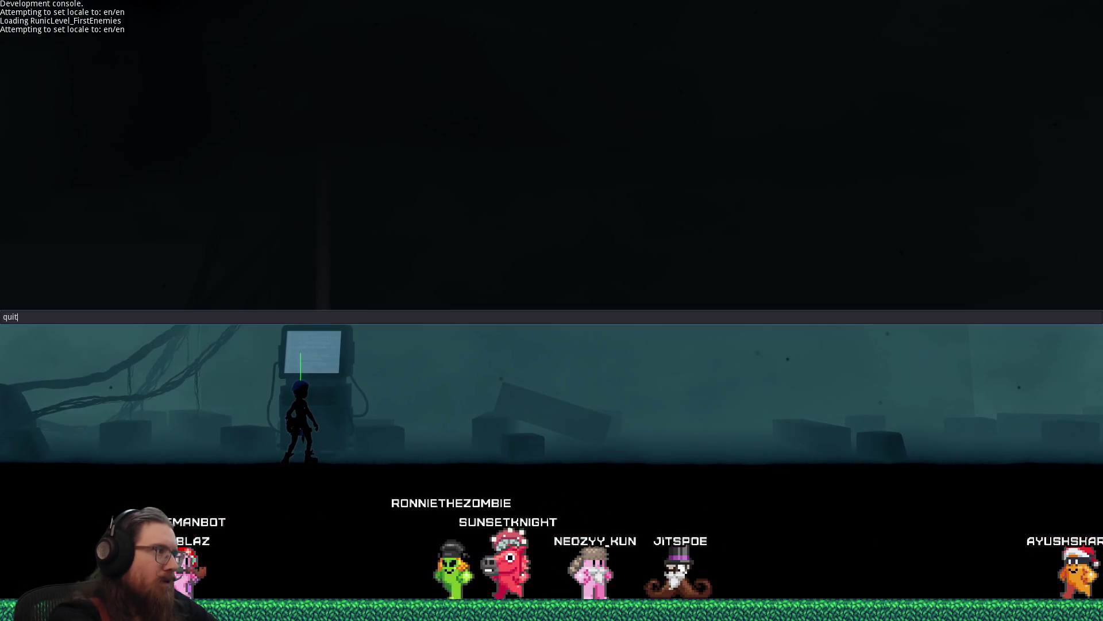
key("Return")
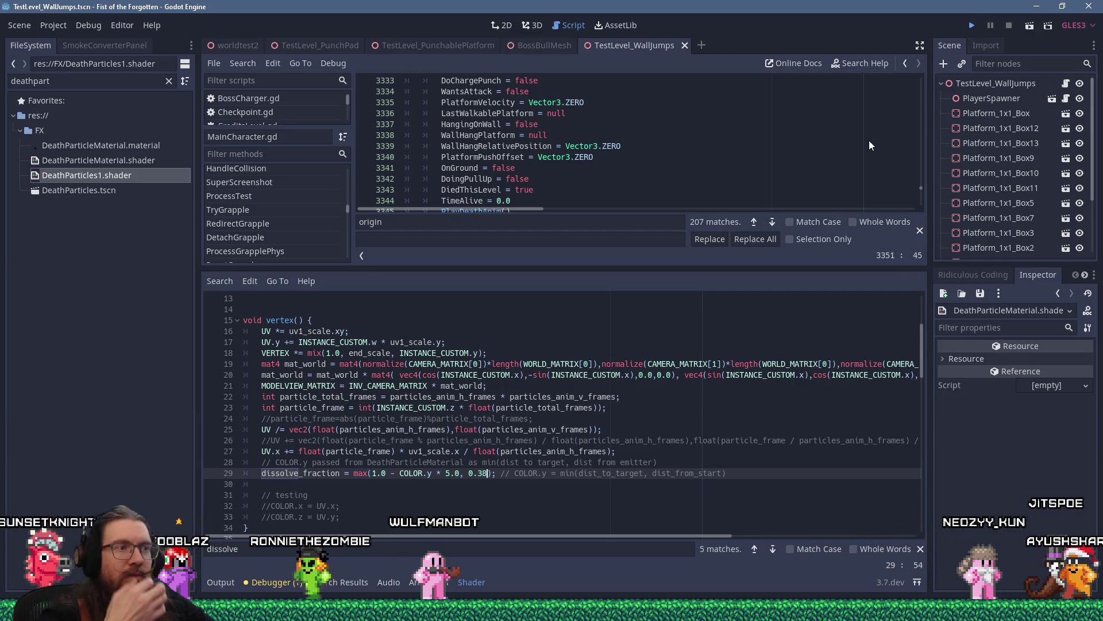
Test the dissolve minimum at 0.38, then change it to 0.35 and run again.
key("F6")
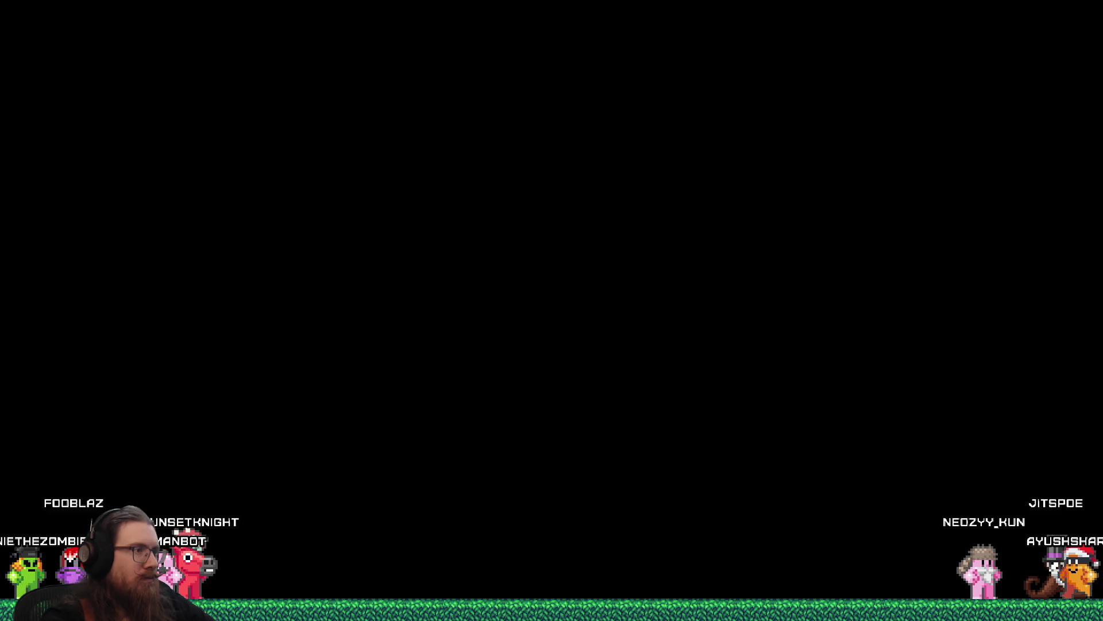
type("q")
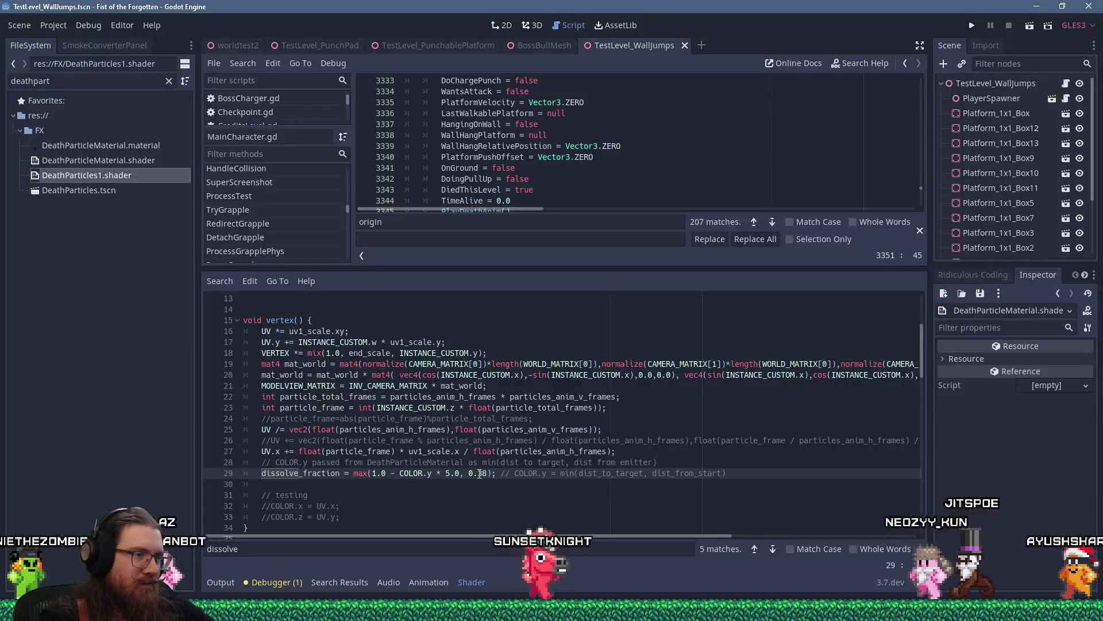
type("8")
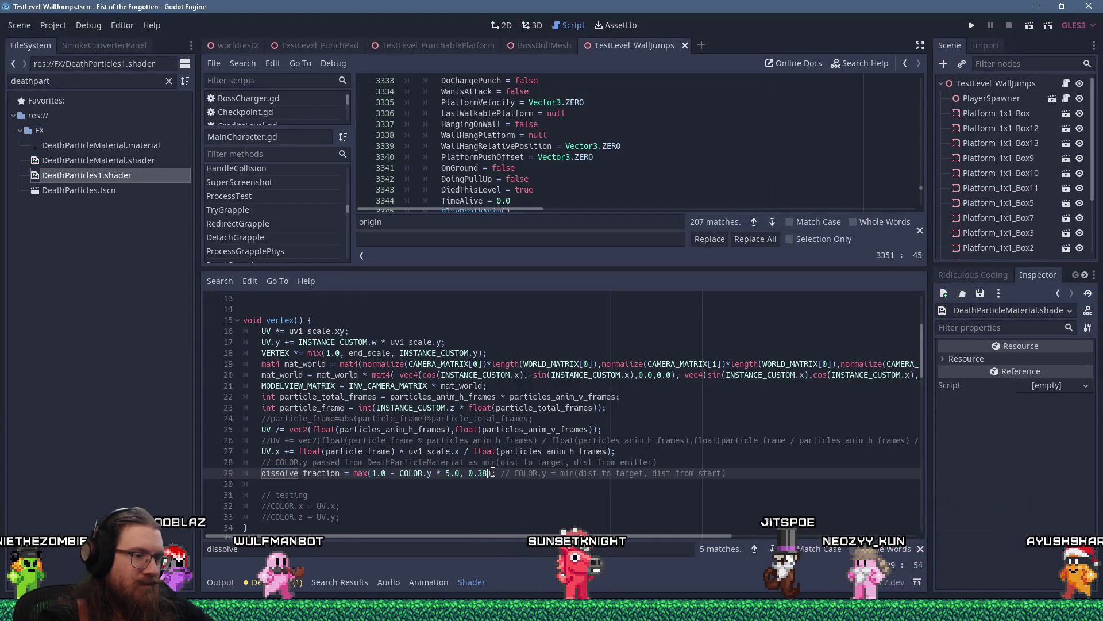
key("Left")
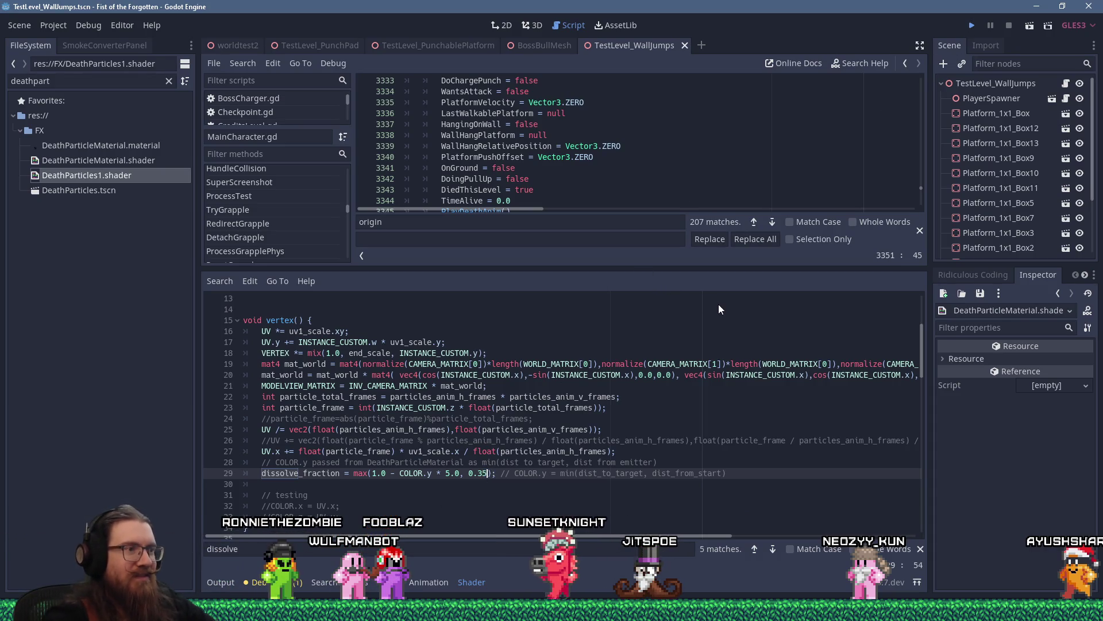
key("F5")
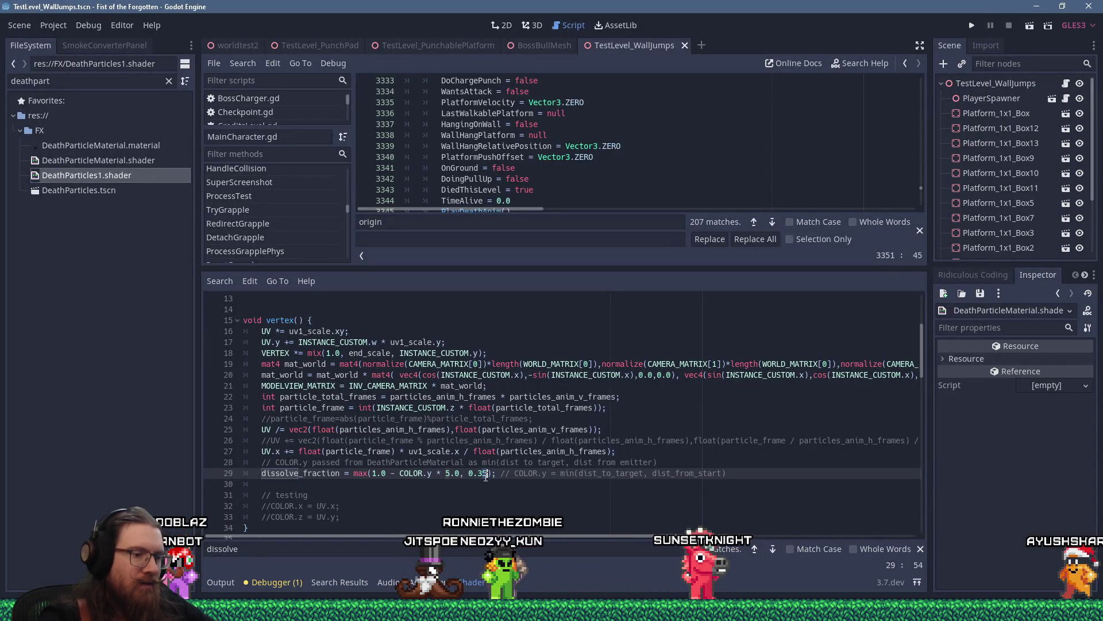
type("2")
Playtest the level, running and jumping until the character dies to show the particles.
left_click(969, 25)
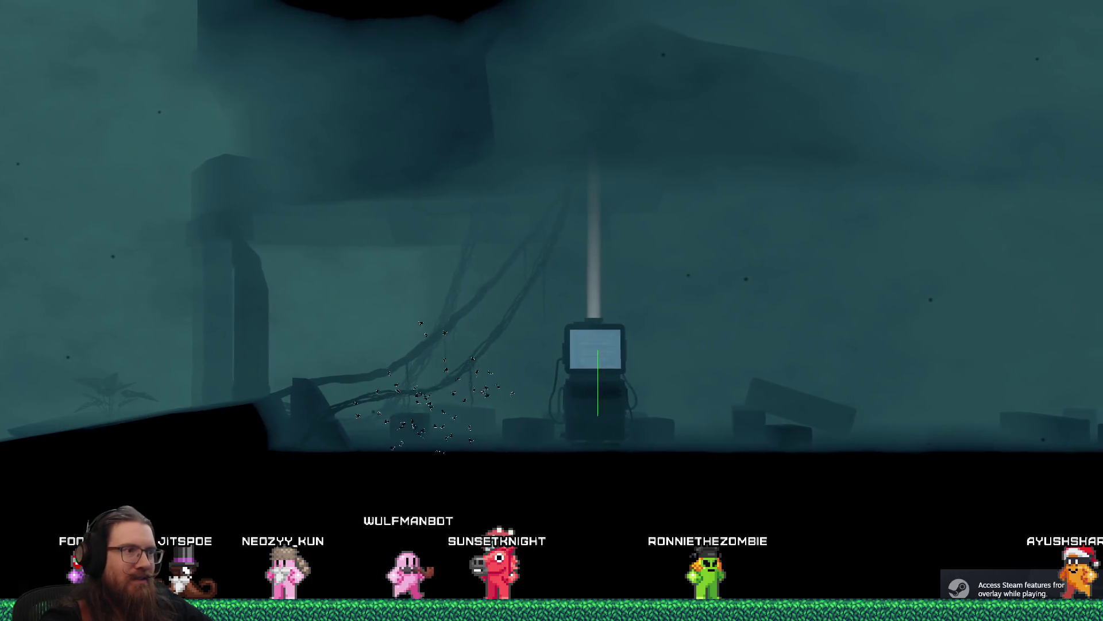
key("Left")
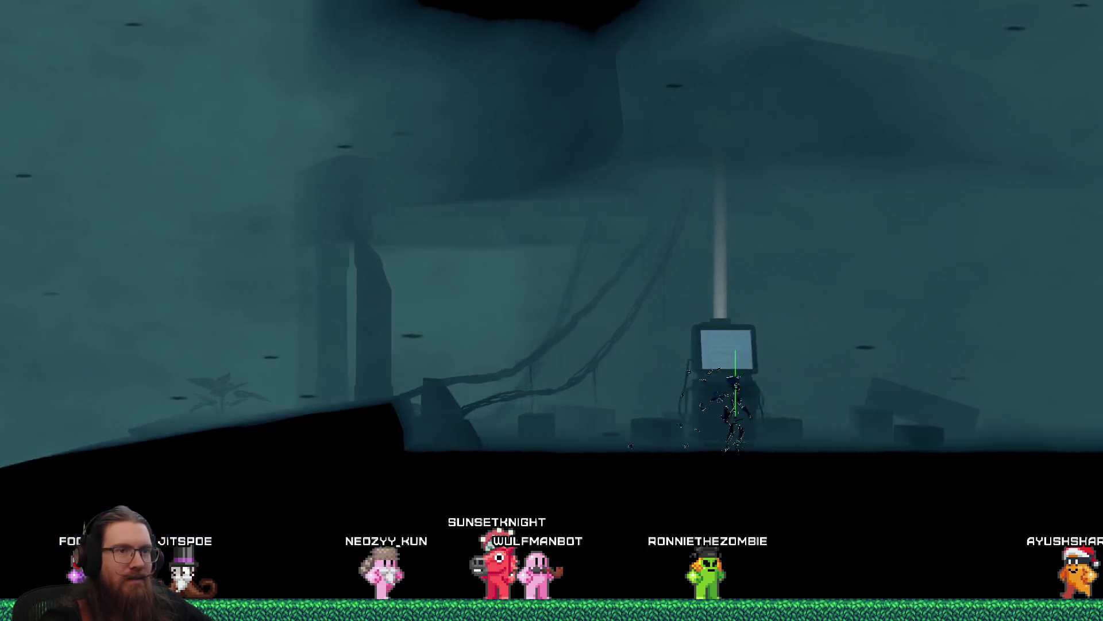
key("Right")
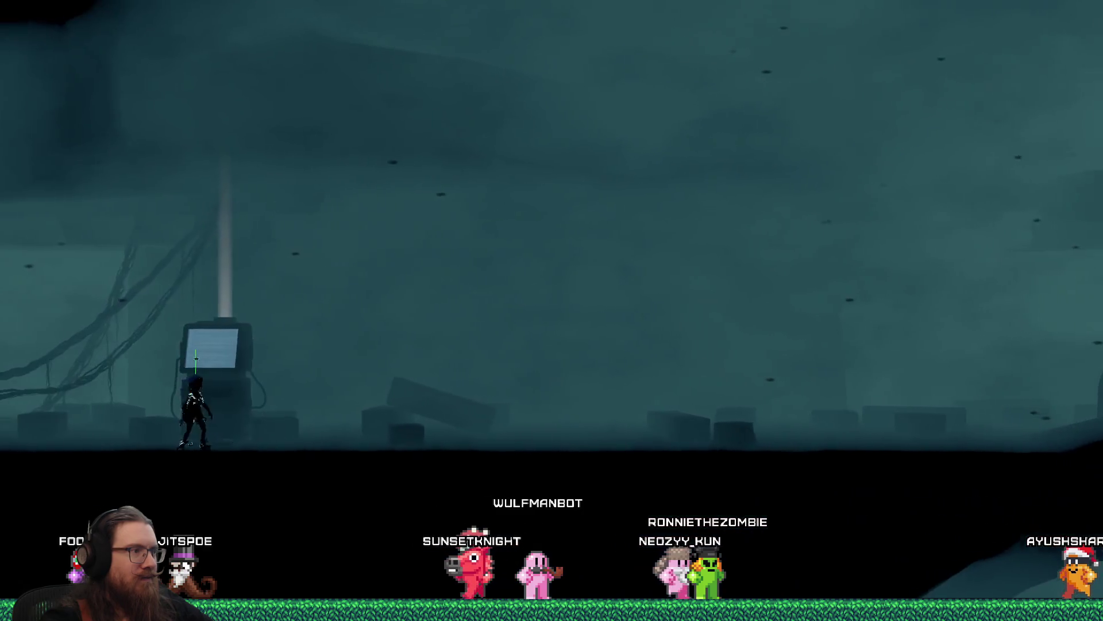
key("Right")
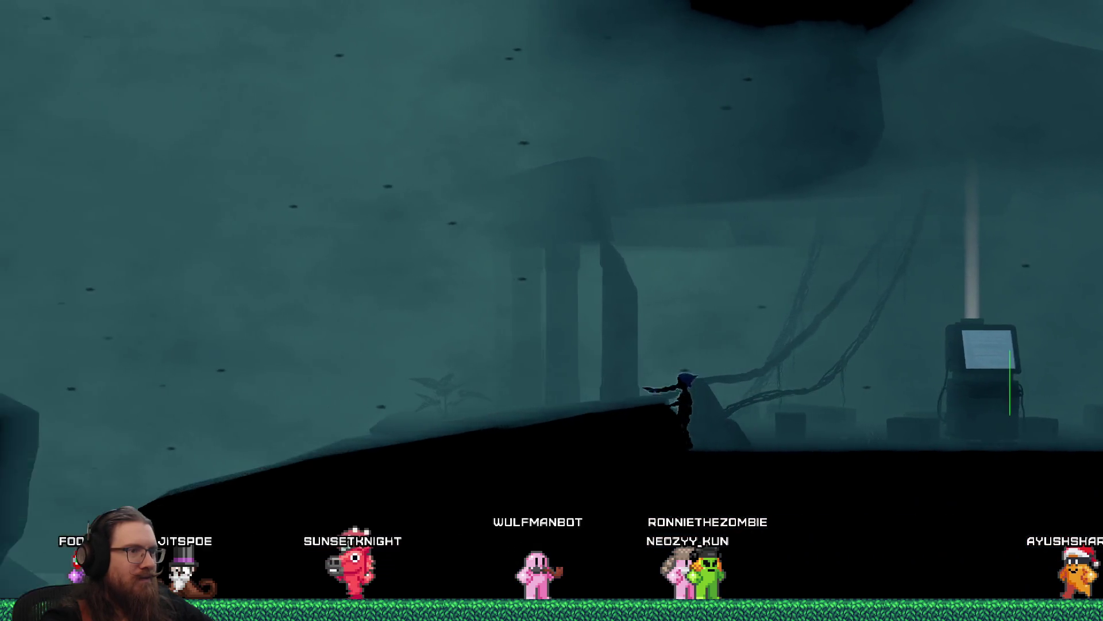
key("space")
key("space")
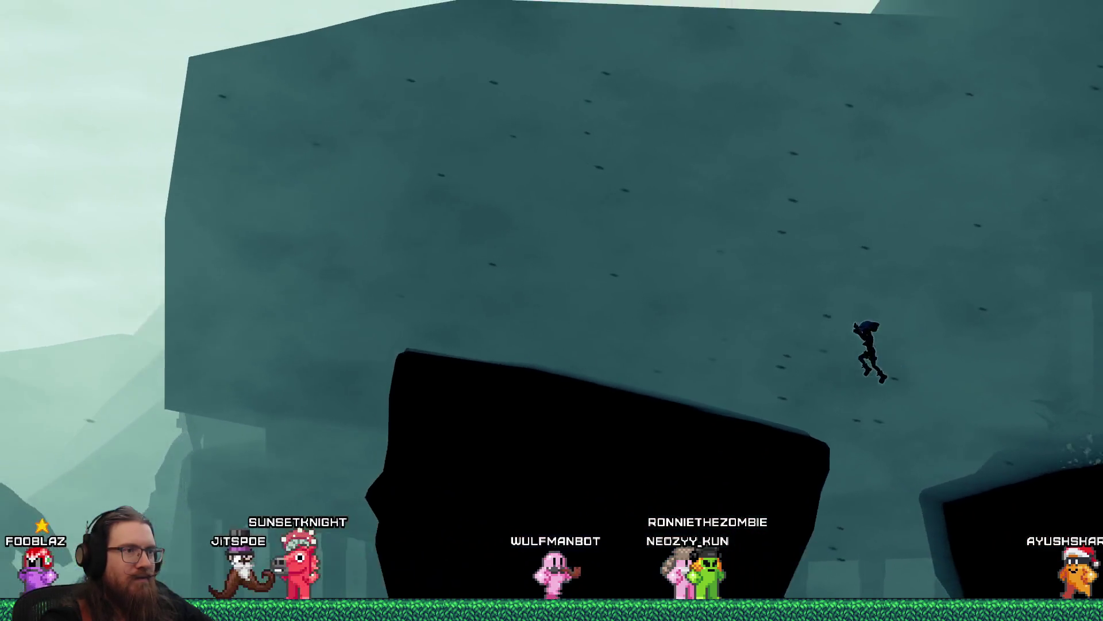
key("space")
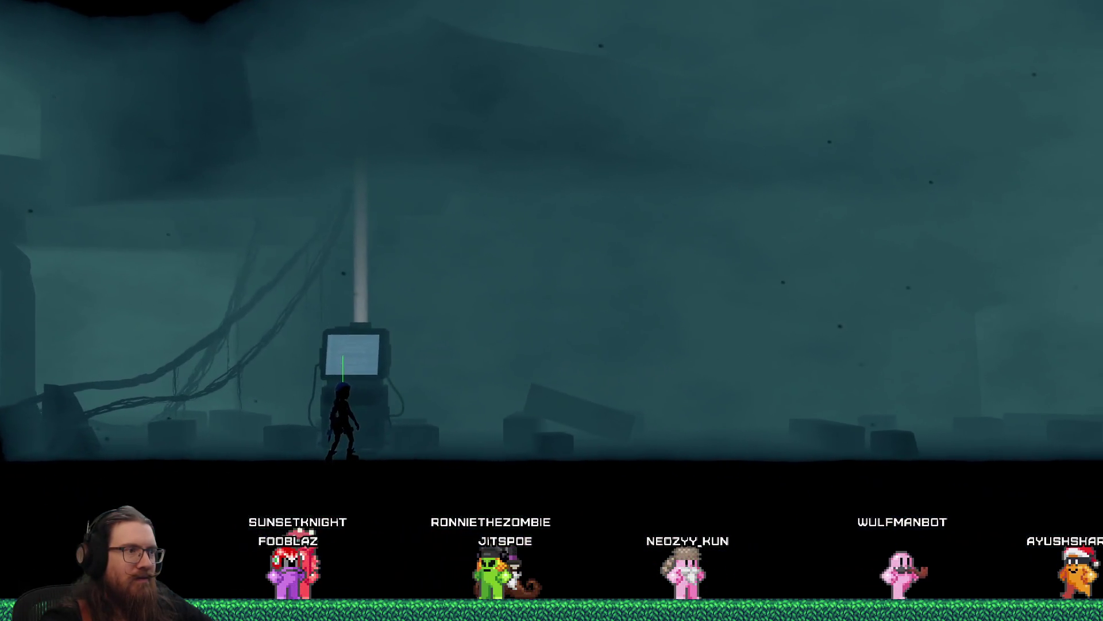
key("Left")
key("space")
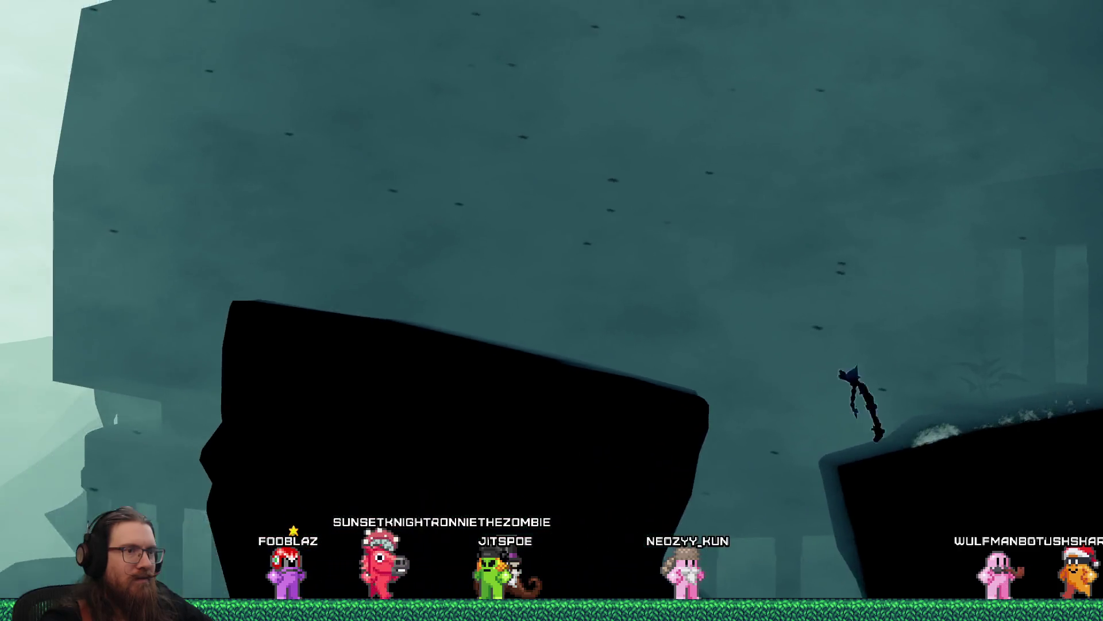
key("space")
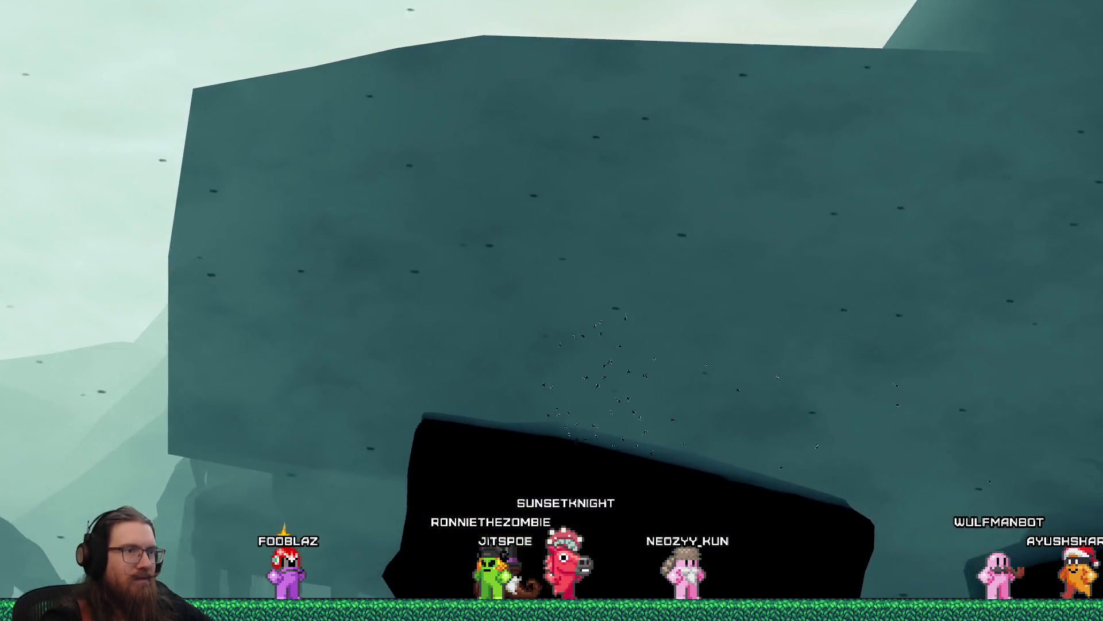
Quit the game with the console quit command and switch to REAPER.
key("grave")
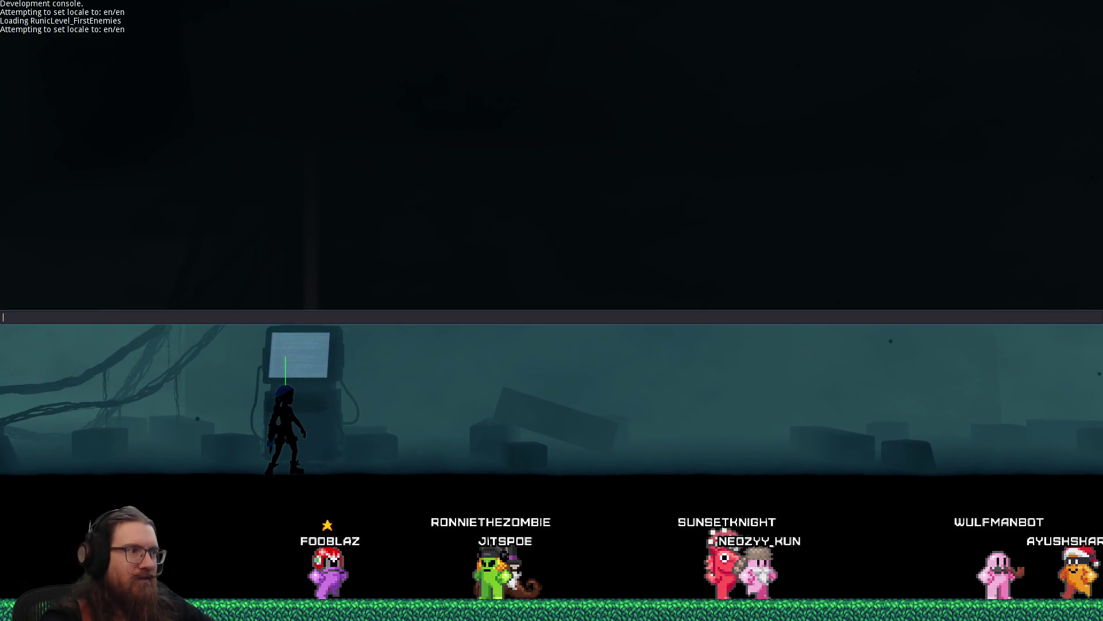
type("quit")
key("Return")
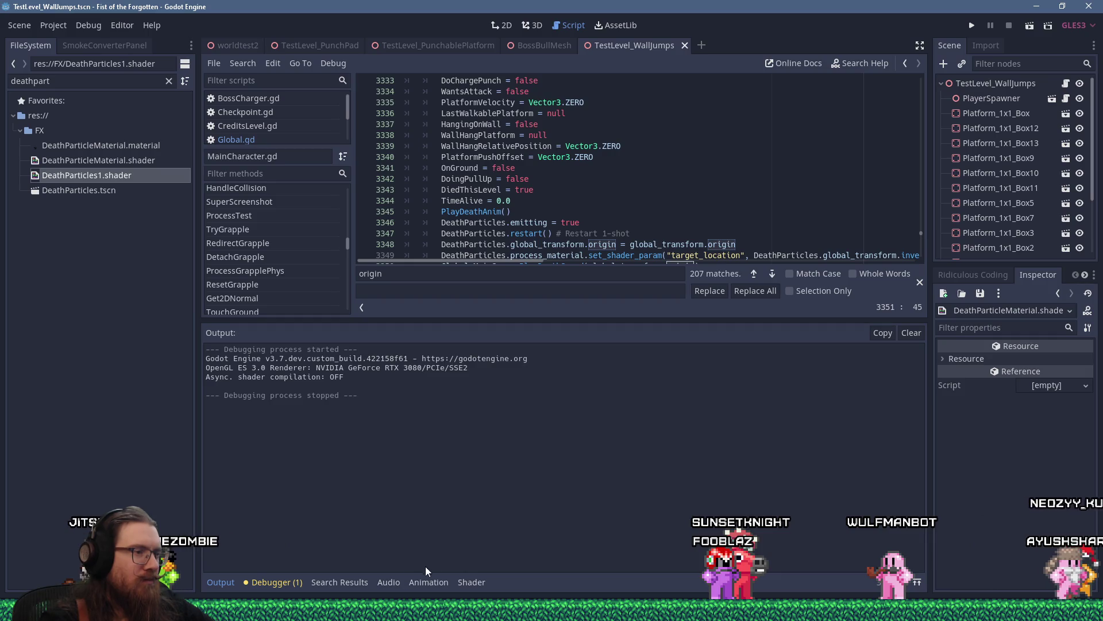
key("alt+Tab")
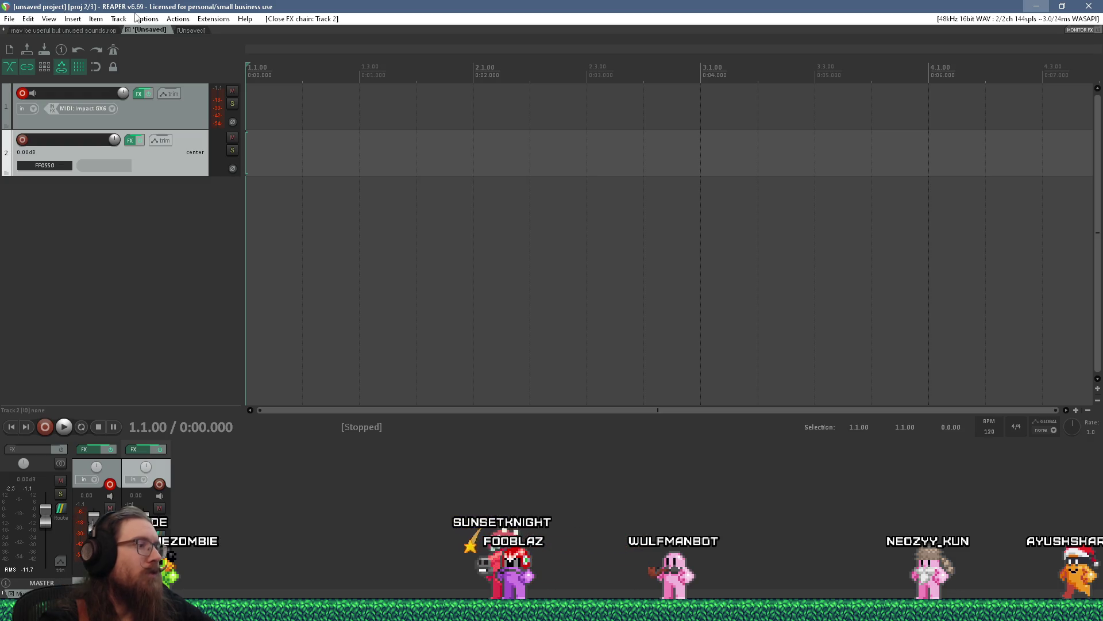
Force-close the frozen REAPER, then dismiss the SWS update notice and close the extra empty project.
mouse_move(280, 610)
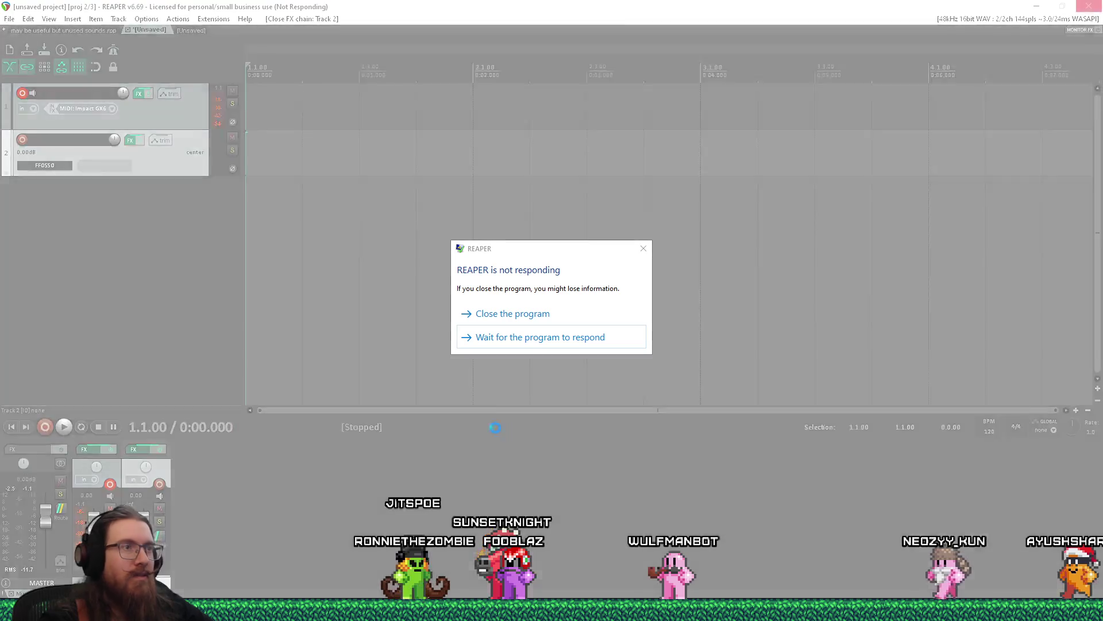
left_click(509, 314)
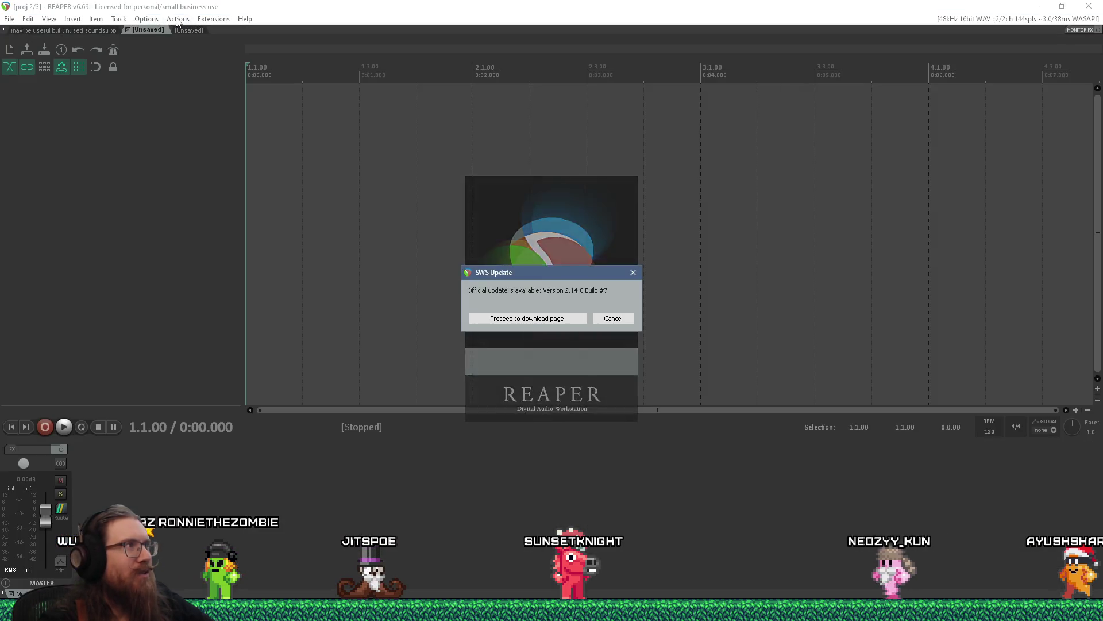
left_click(633, 272)
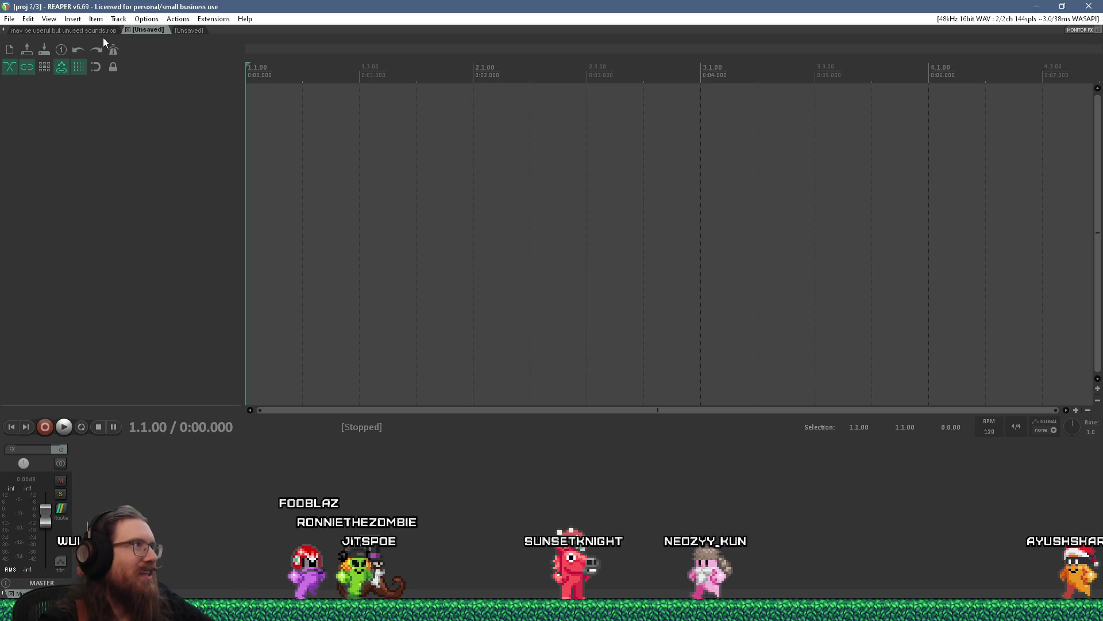
left_click(102, 29)
key("ctrl+F4")
left_click(10, 19)
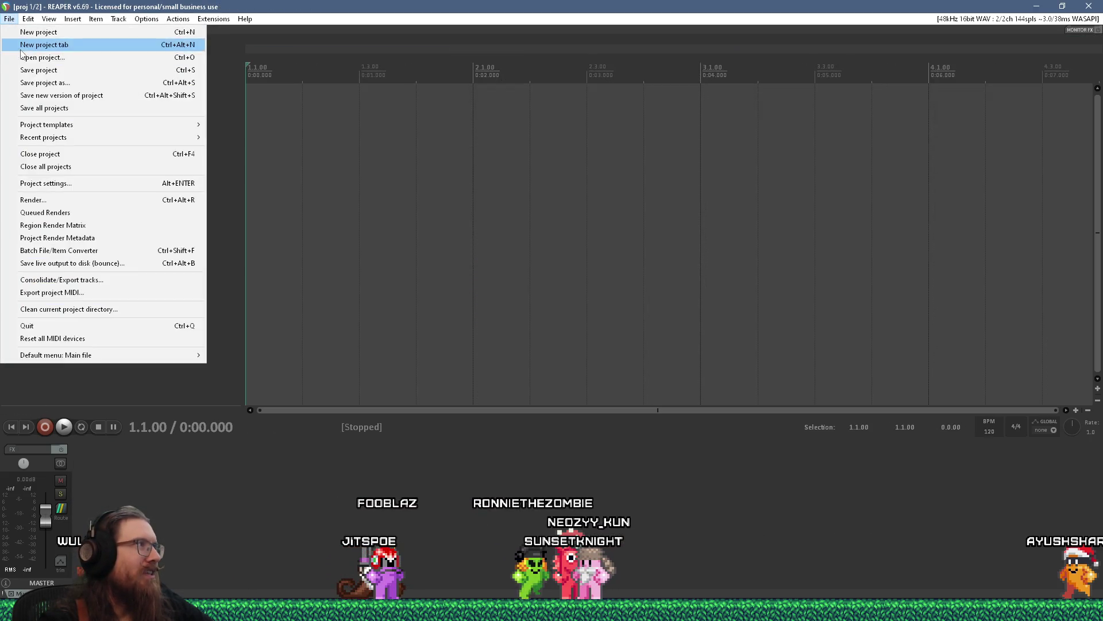
Open character_death.RPP from the art_source sound\character\death folder.
left_click(35, 58)
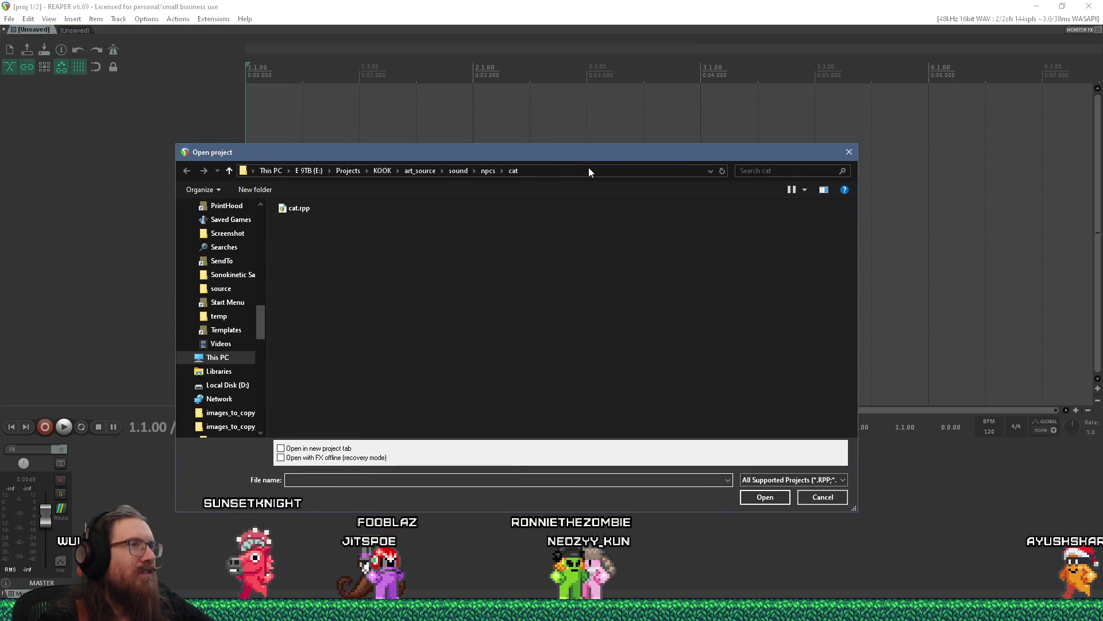
left_click(589, 168)
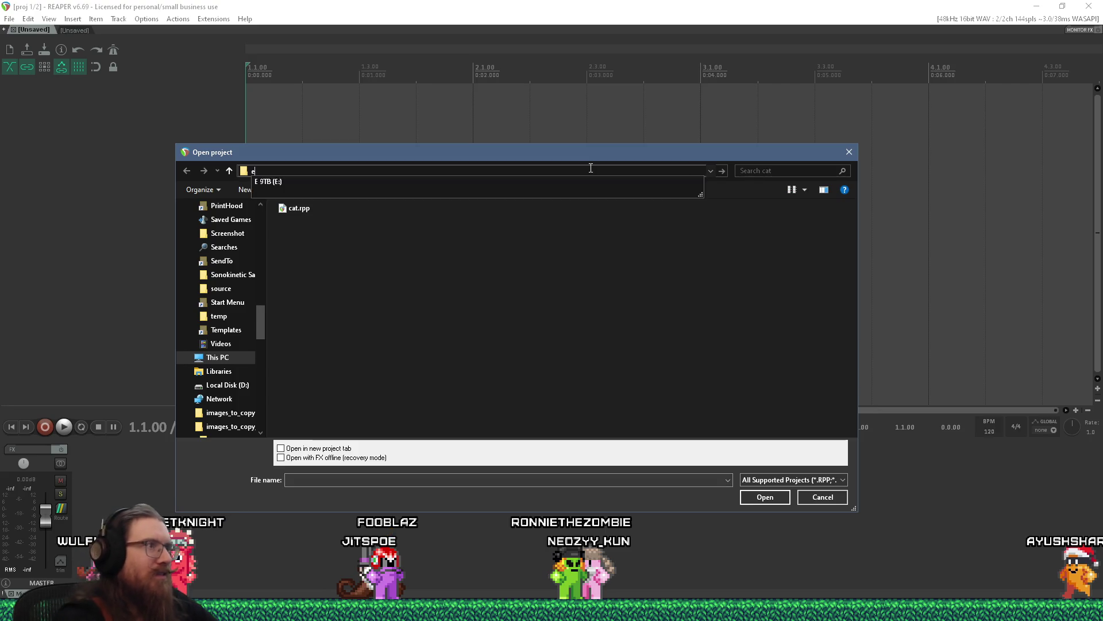
type(":\\projects\fo")
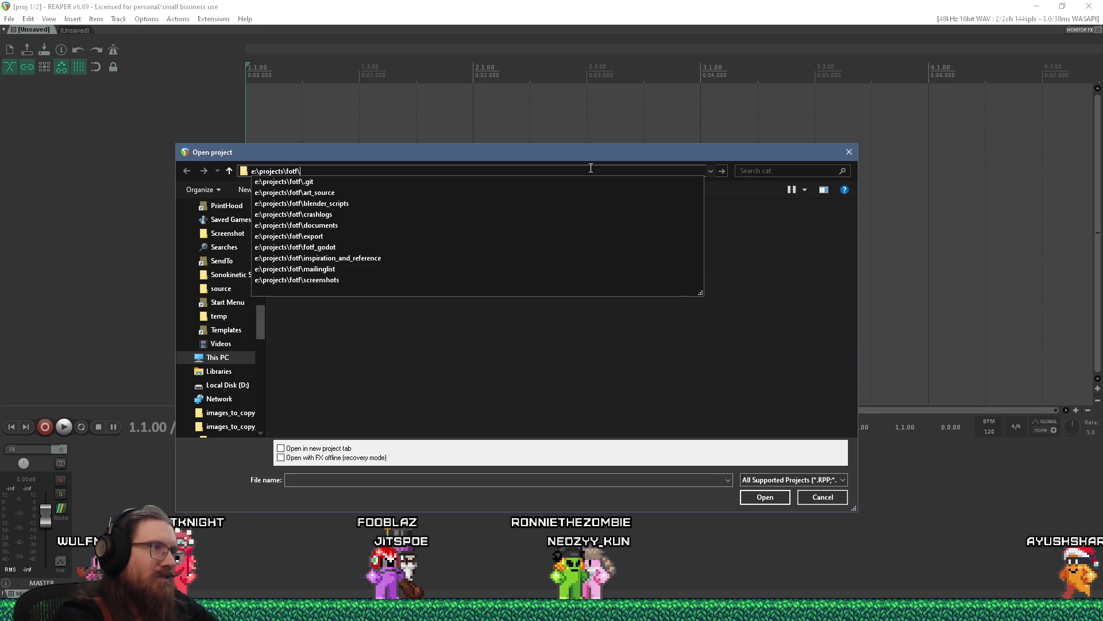
type("art_source\\sound\\")
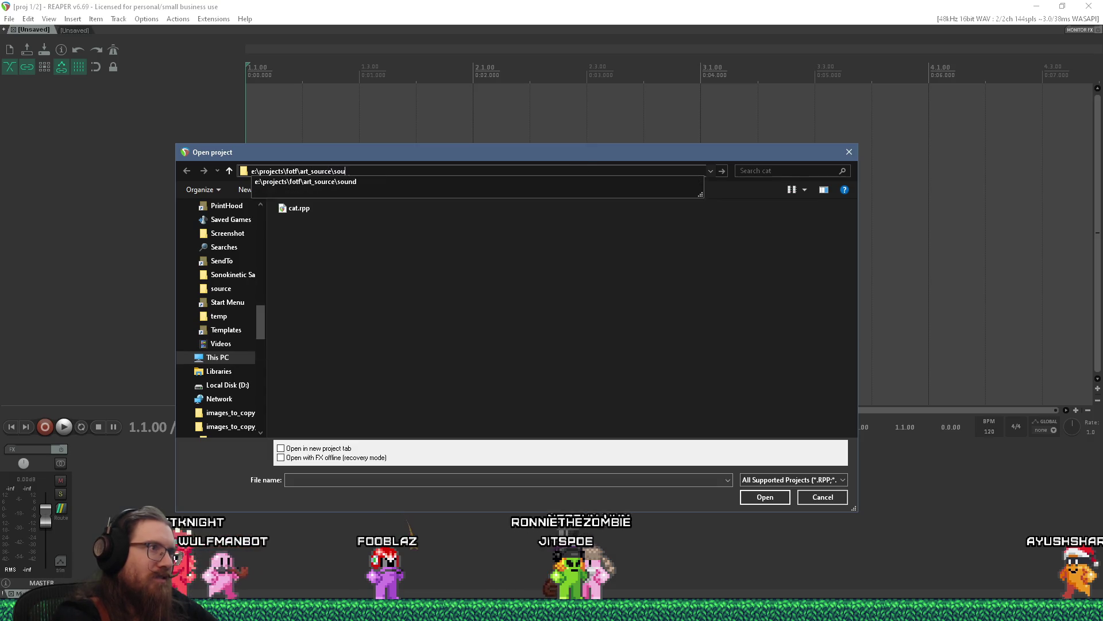
type("character")
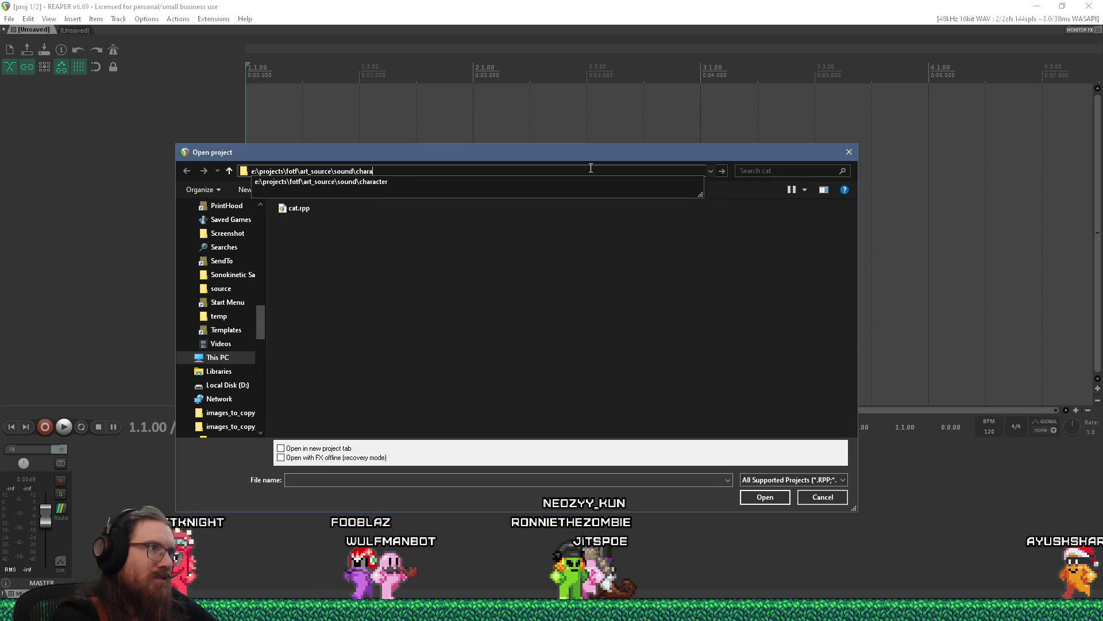
key("Return")
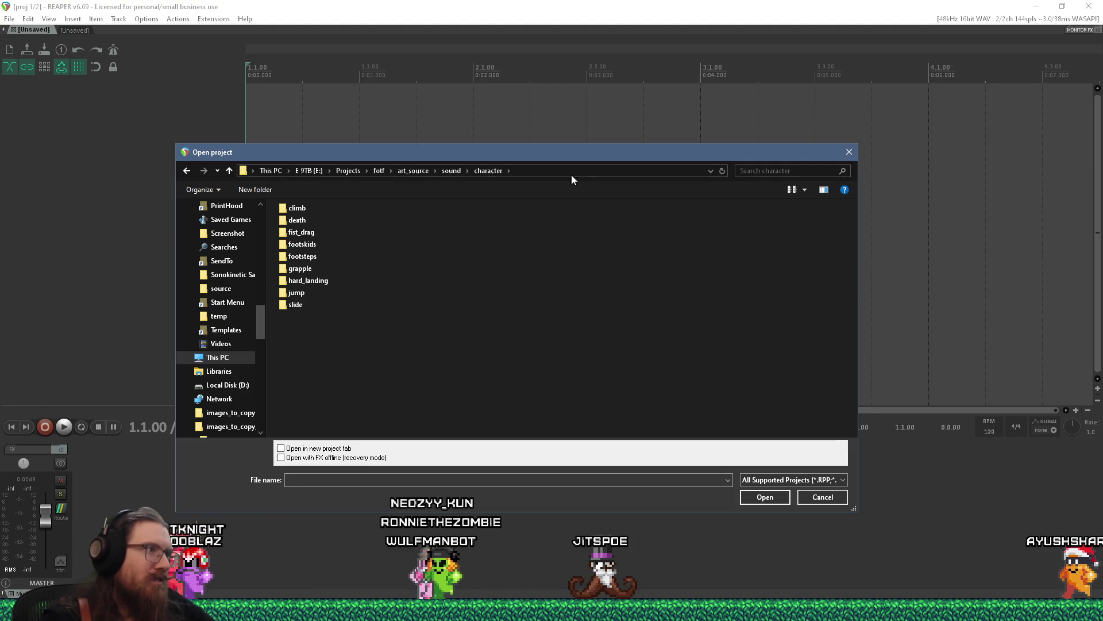
double_click(298, 224)
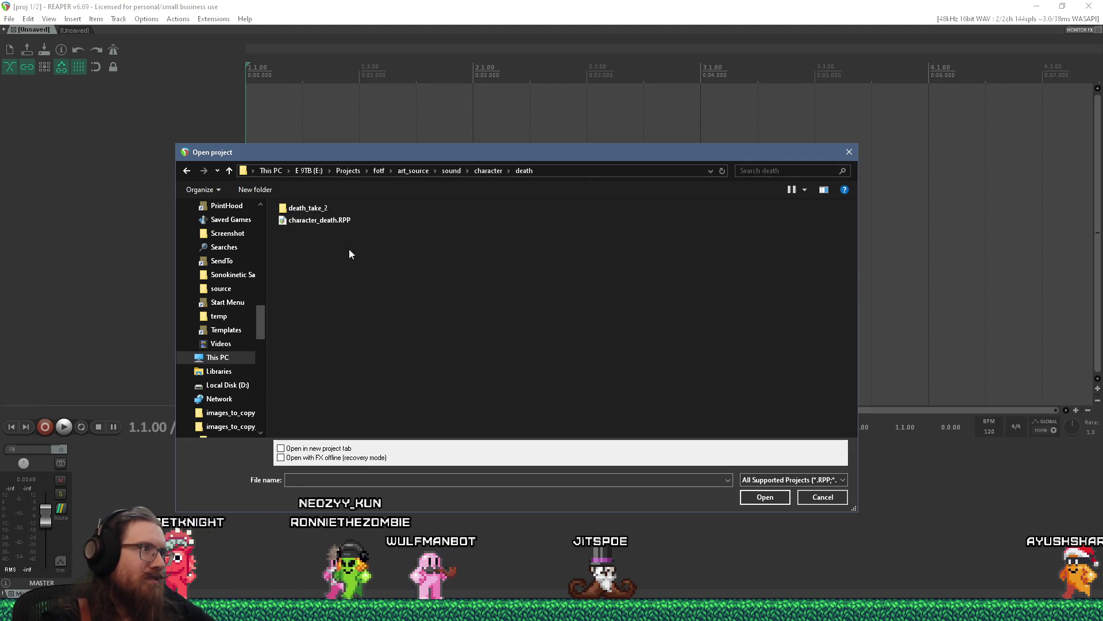
double_click(318, 221)
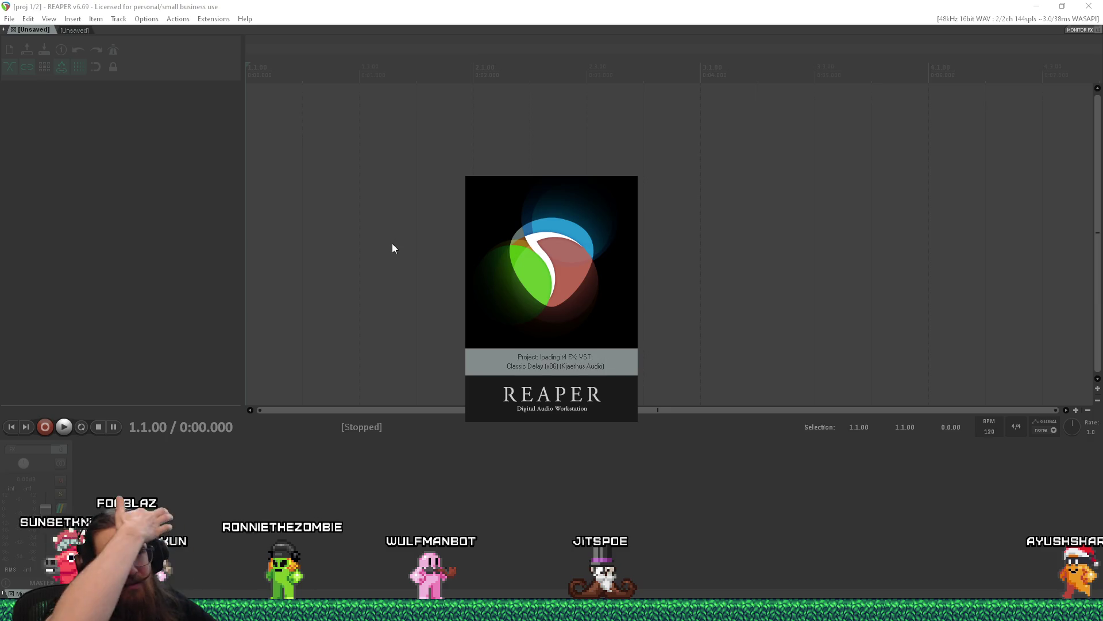
scroll(403, 245, "down", 5)
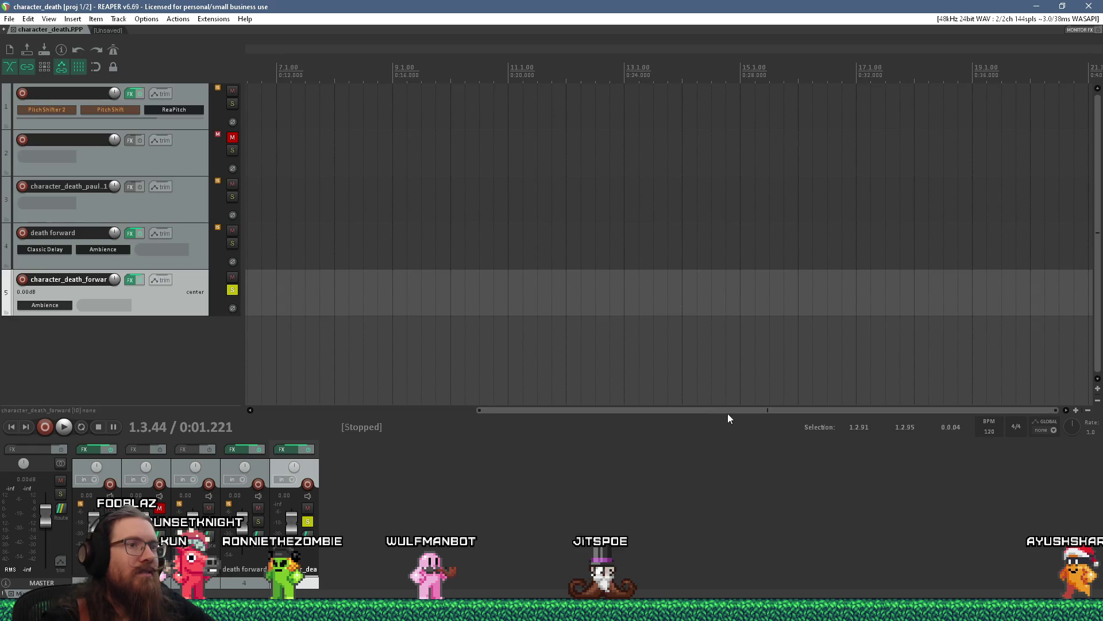
left_click_drag(728, 413, 343, 412)
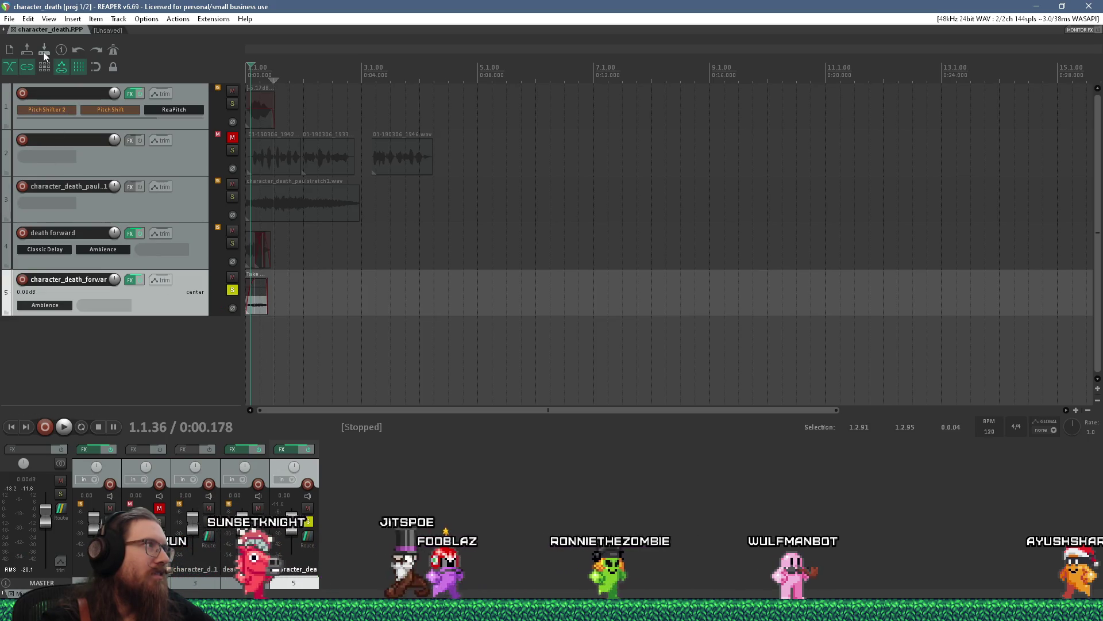
Open death_take_2.RPP and start playback.
left_click(9, 19)
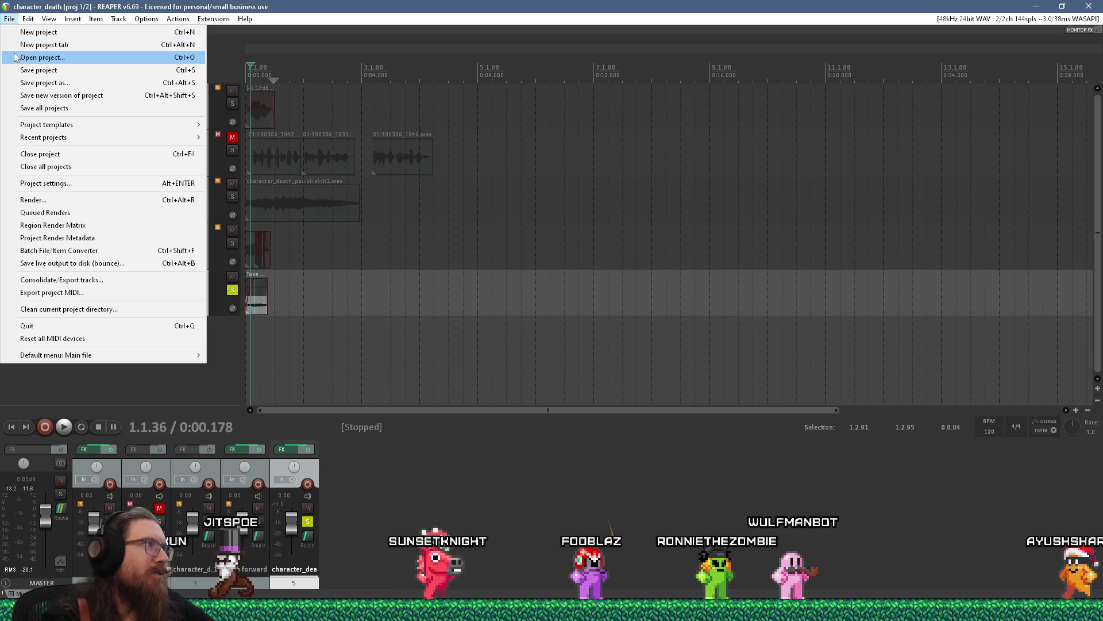
left_click(34, 58)
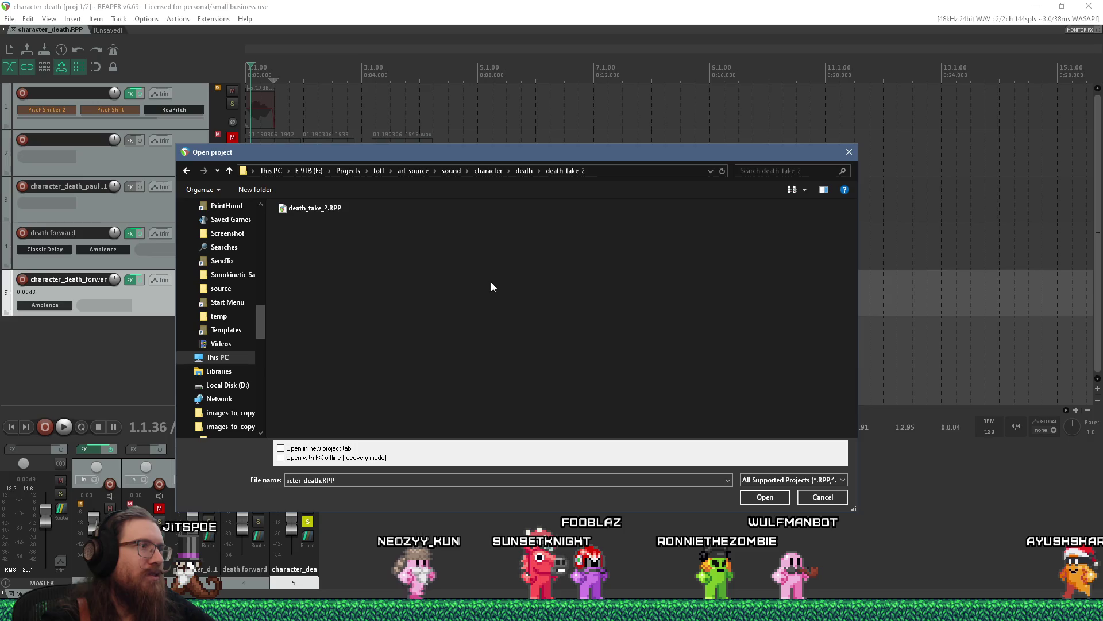
double_click(325, 211)
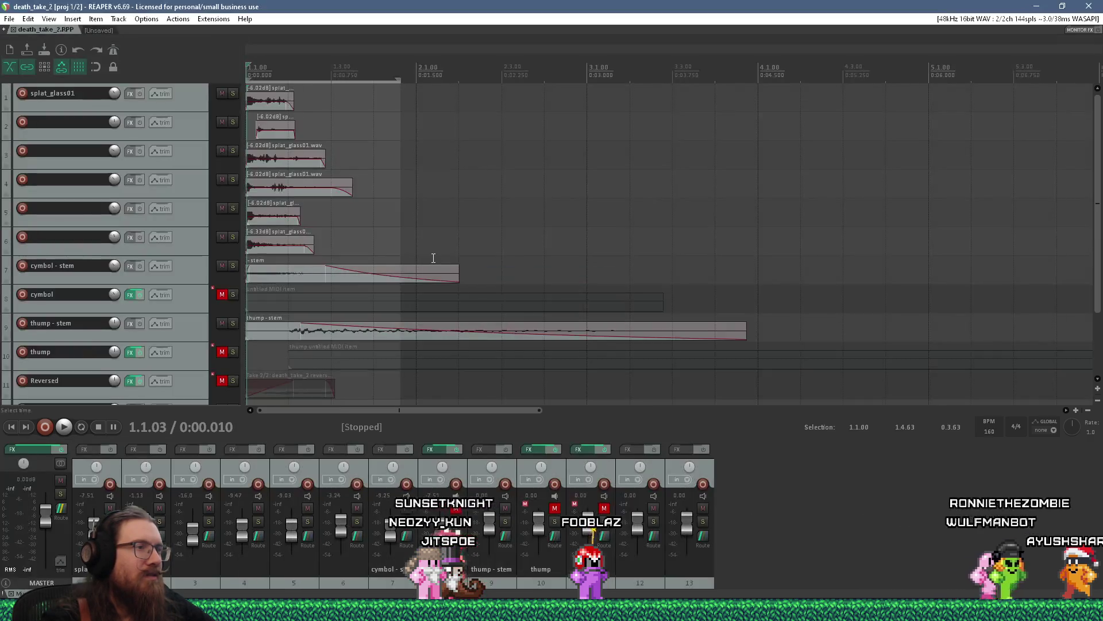
key("space")
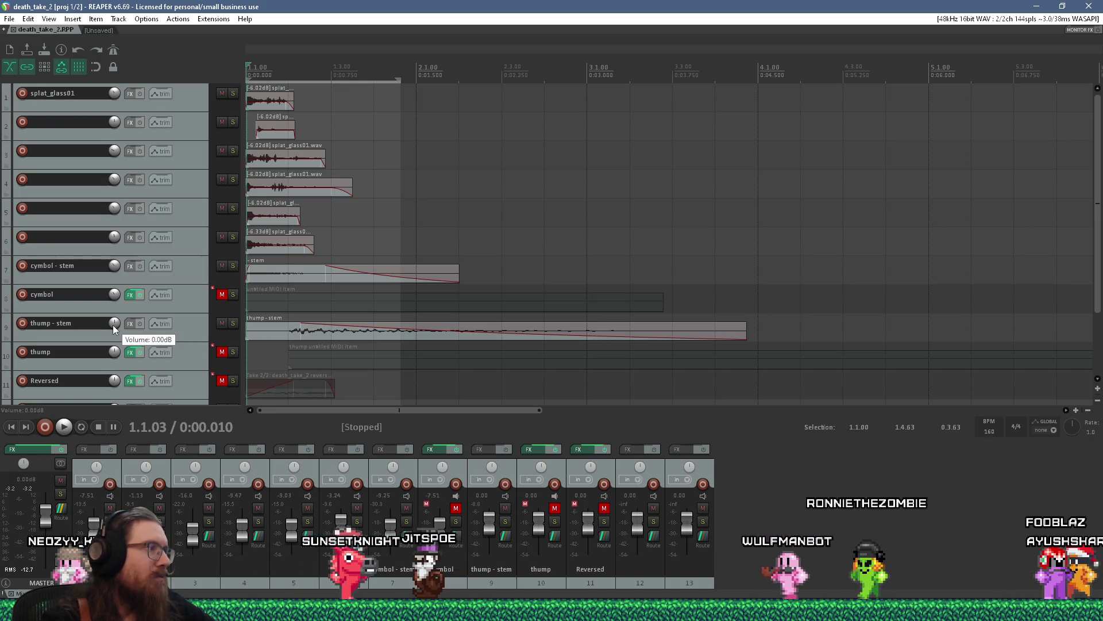
Raise the thump - stem track volume to about +8.97 dB and audition the mix.
left_click_drag(111, 323, 112, 299)
key("space")
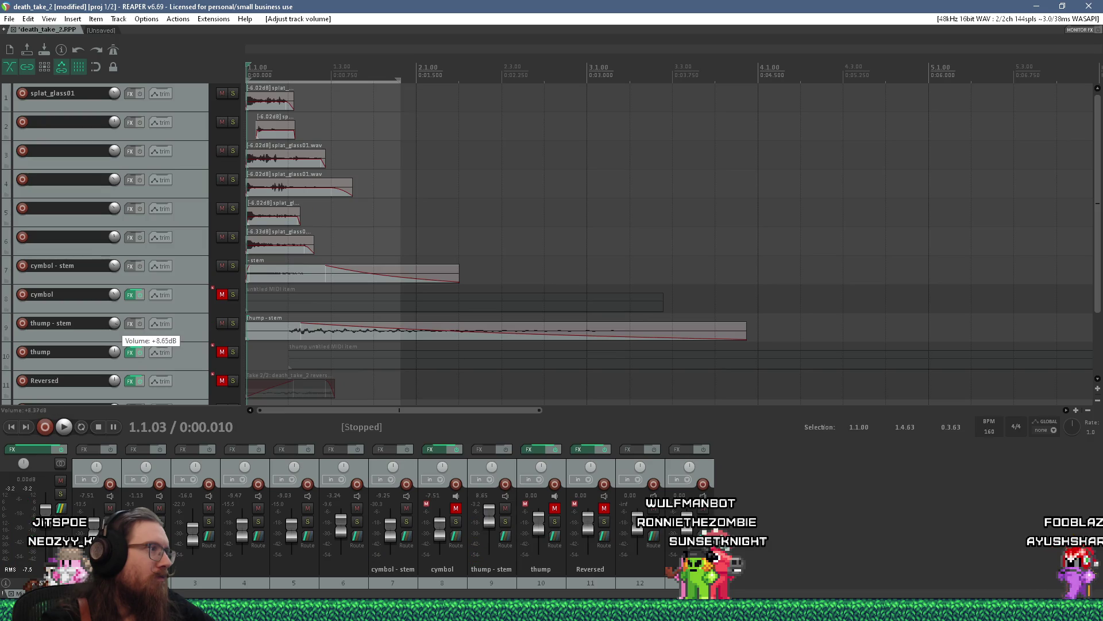
left_click_drag(112, 327, 112, 325)
key("space")
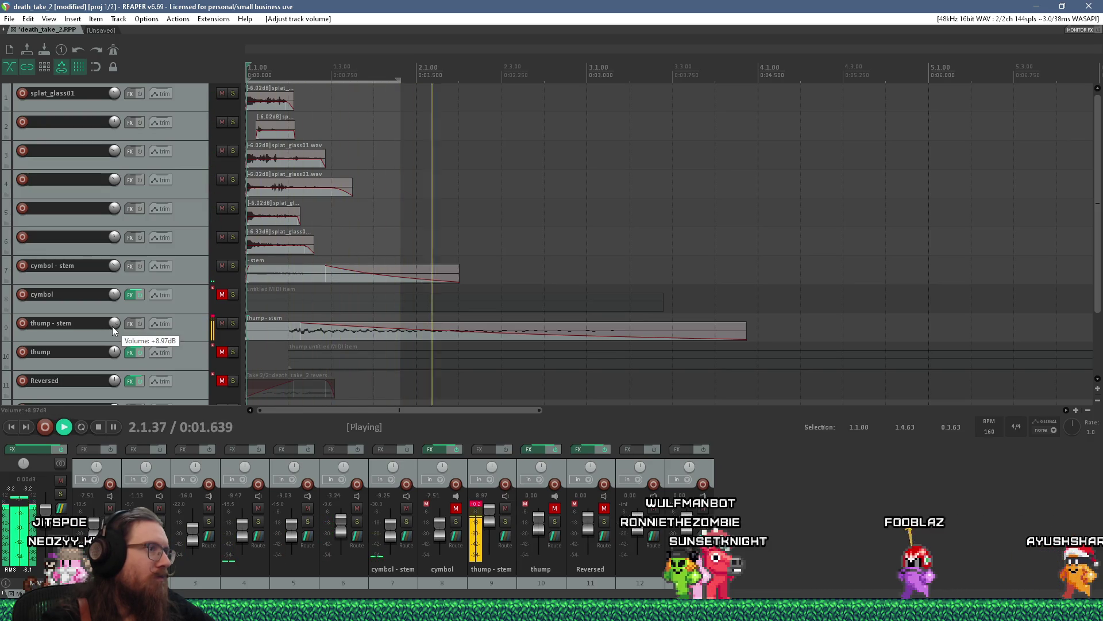
key("space")
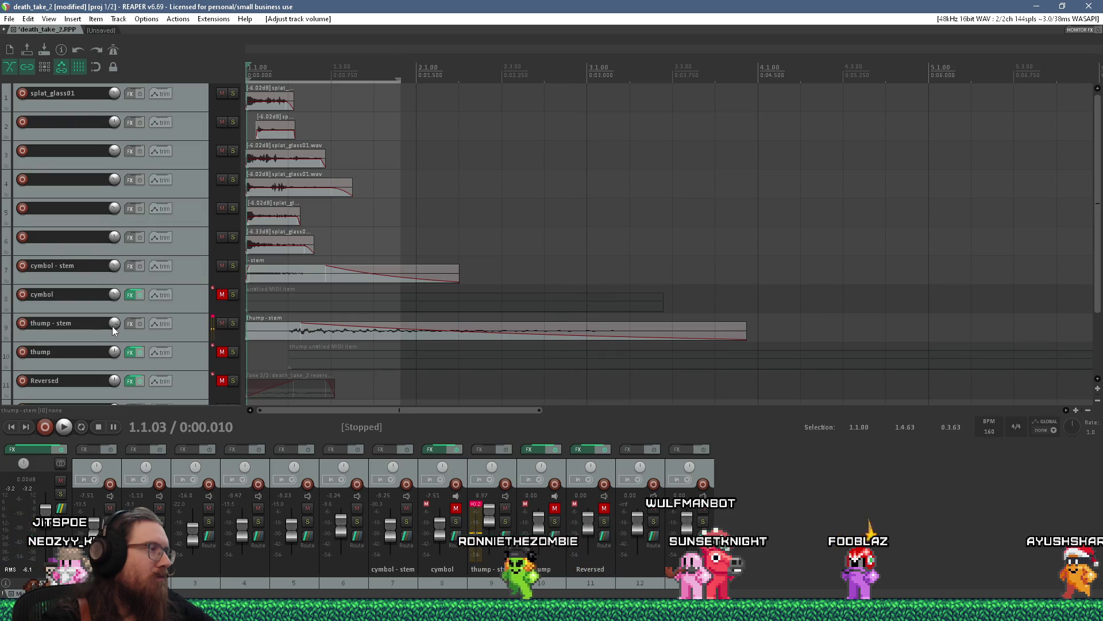
mouse_move(112, 326)
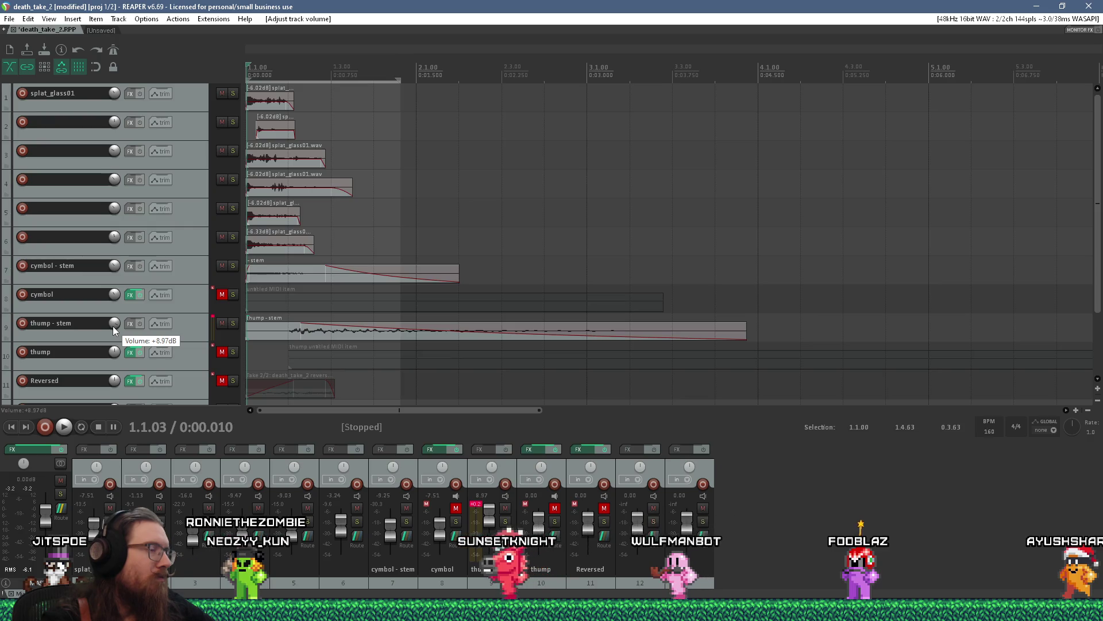
scroll(419, 316, "down", 10)
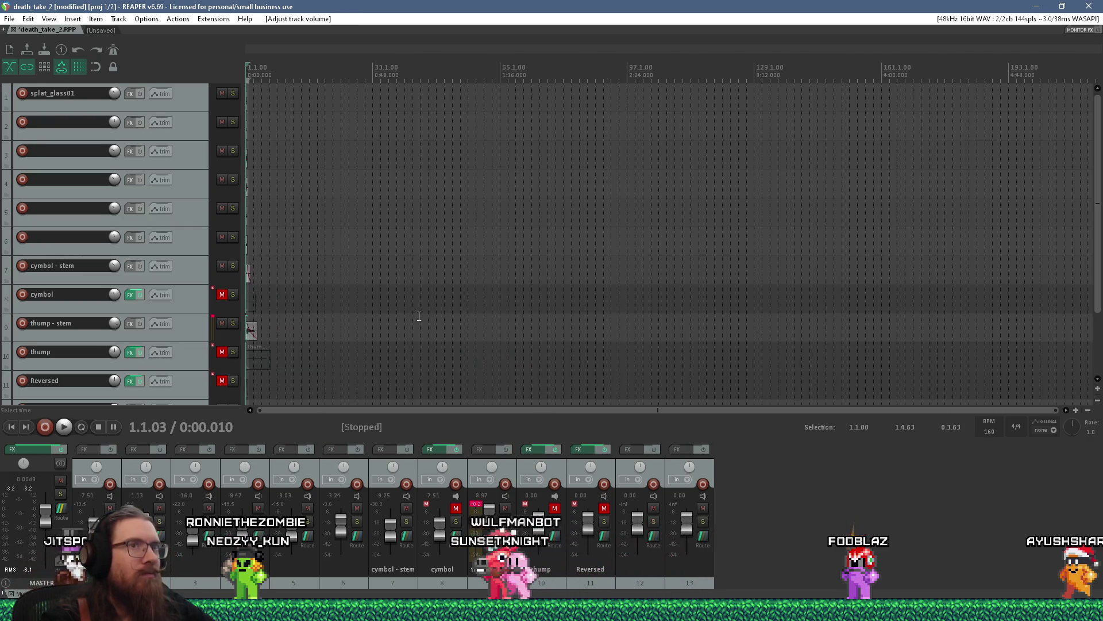
scroll(496, 412, "up", 7)
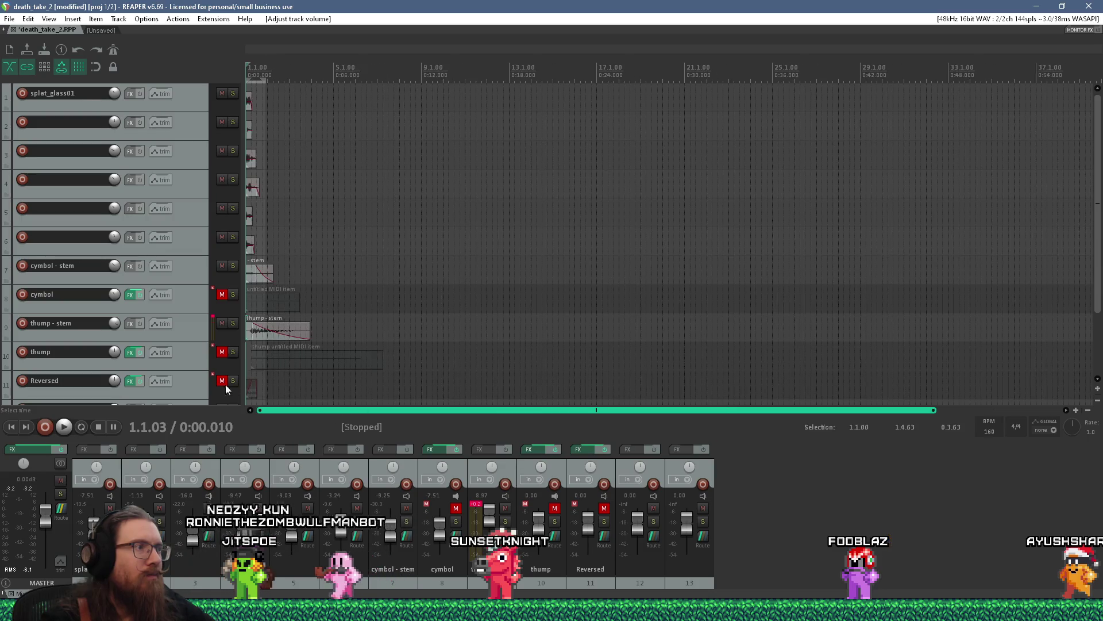
scroll(282, 356, "up", 6)
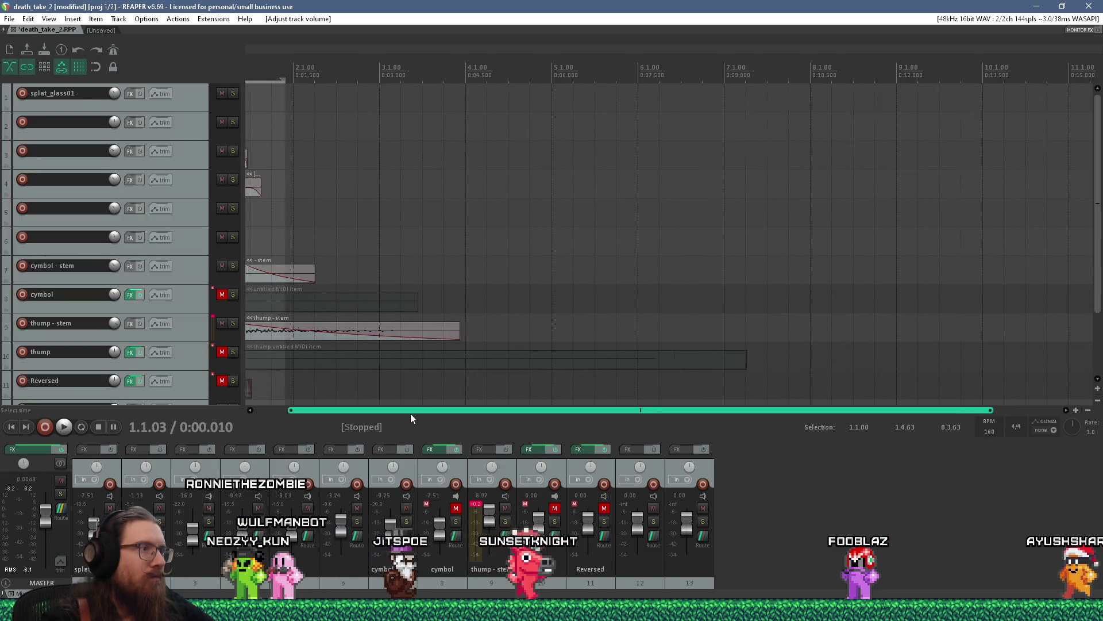
scroll(252, 381, "up", 4)
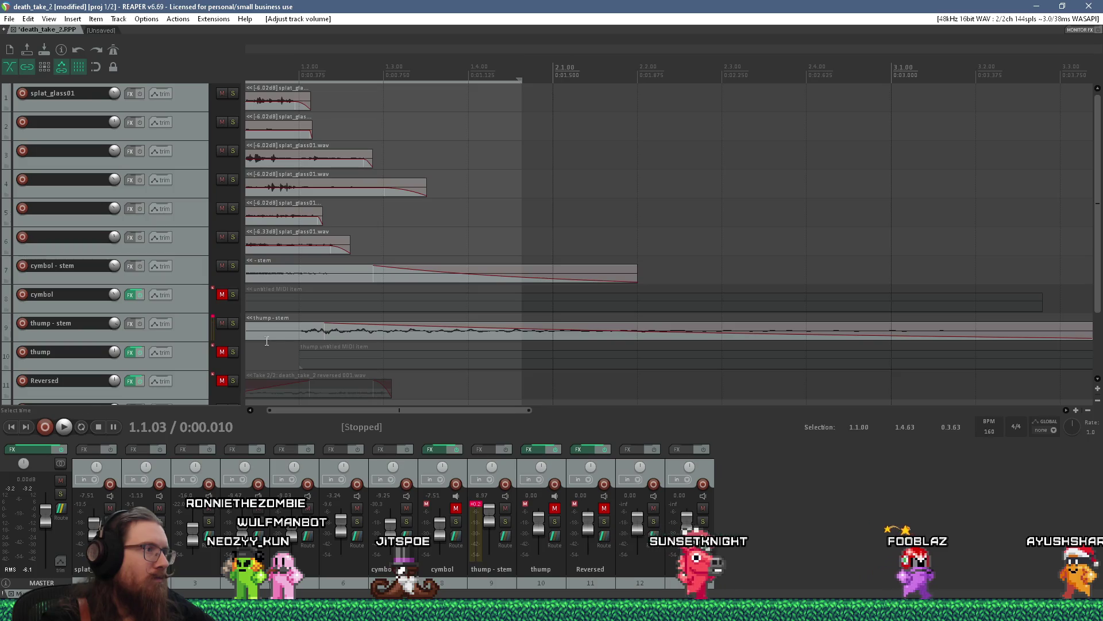
left_click(266, 335)
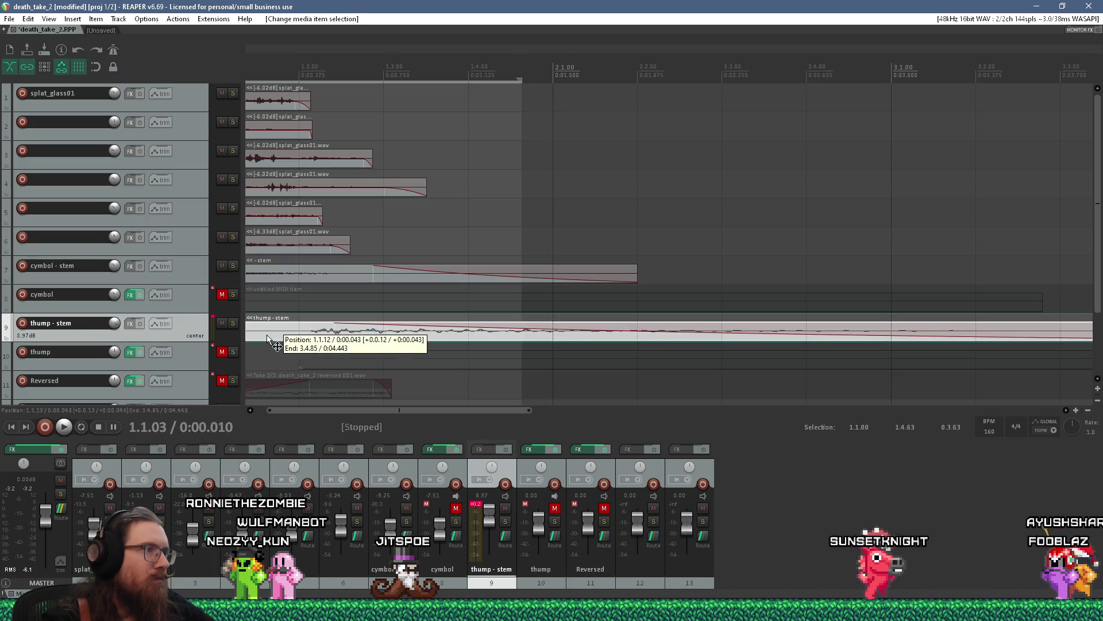
Move the thump - stem clip to the project start and play the mix to check it.
mouse_move(266, 336)
left_mouse_down()
mouse_move(286, 335)
mouse_move(285, 344)
left_mouse_up()
scroll(258, 338, "down", 5)
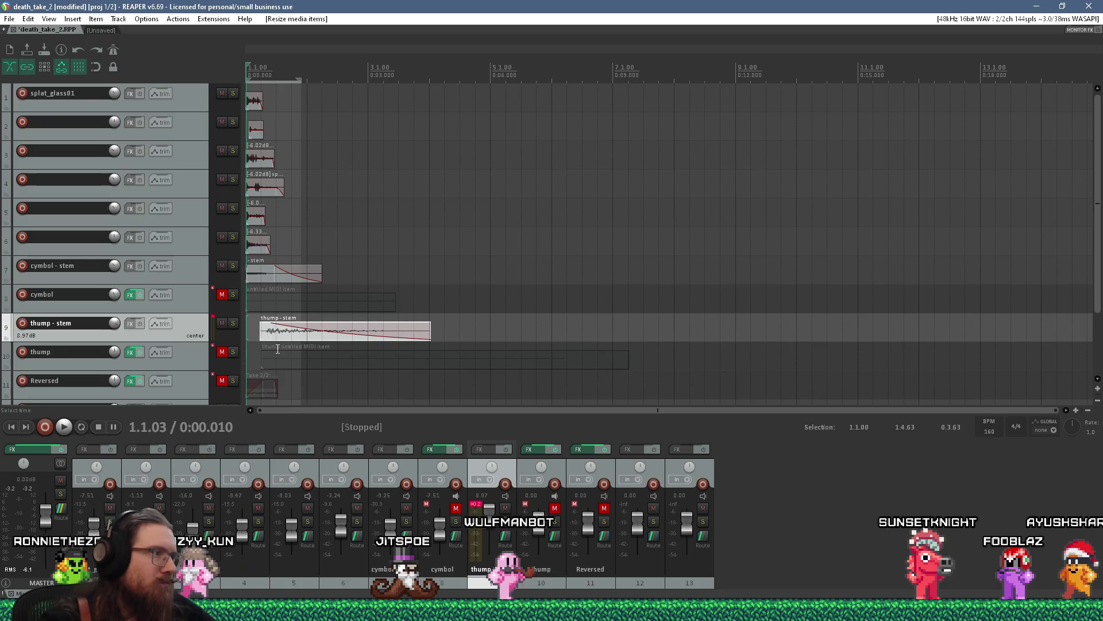
left_click(264, 328)
left_click_drag(284, 336, 272, 336)
key("space")
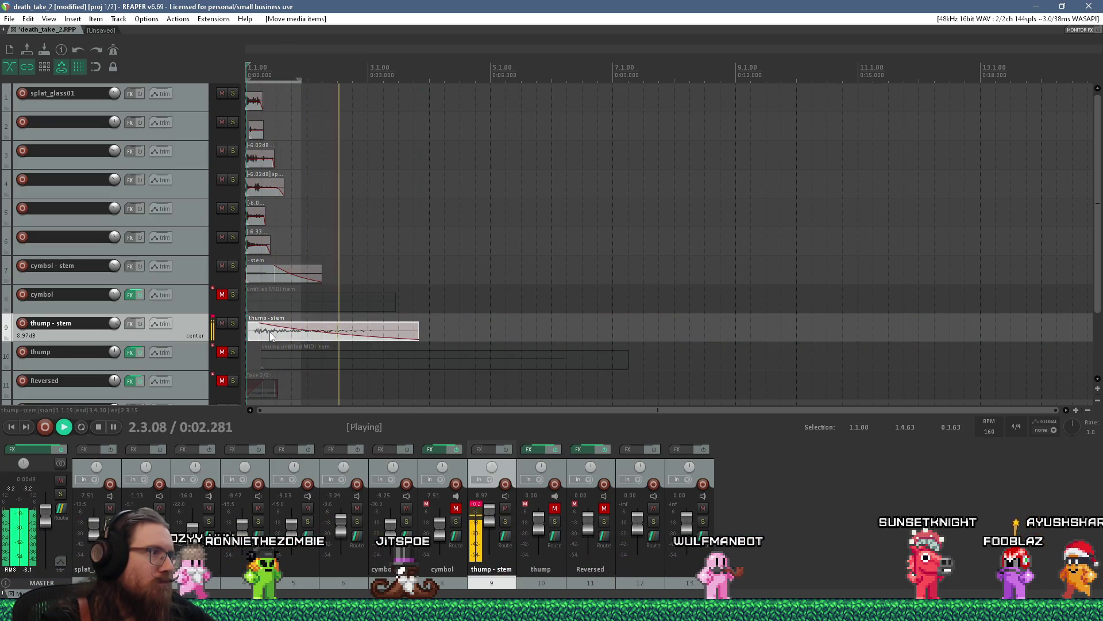
key("space")
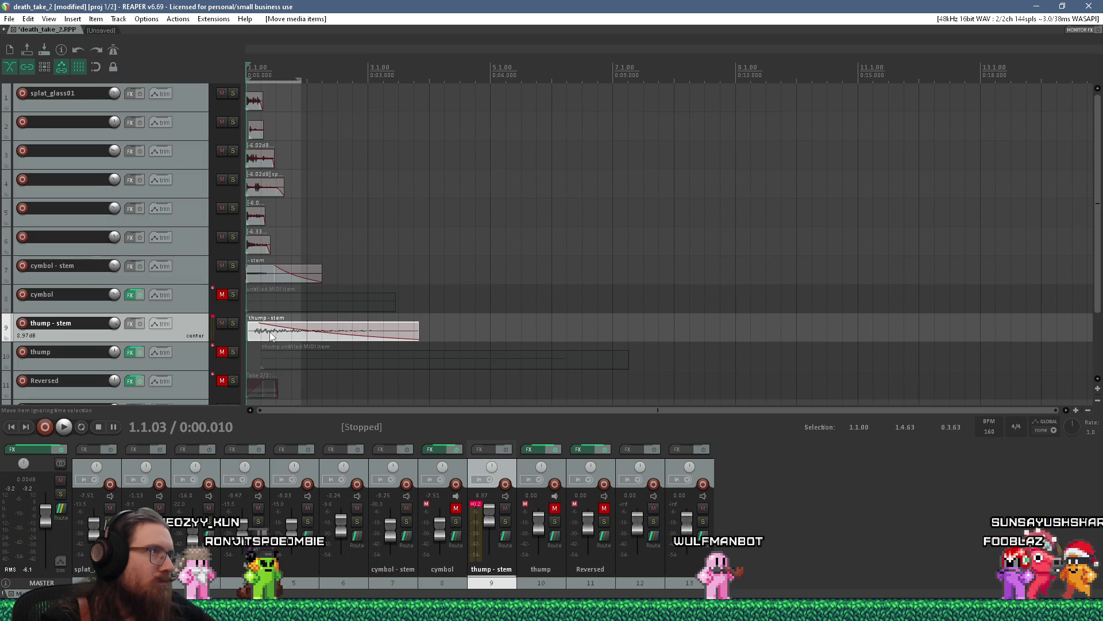
Nudge the thump - stem clip slightly later, to about 0.112 s, and audition the timing.
left_click_drag(270, 332, 271, 338)
key("space")
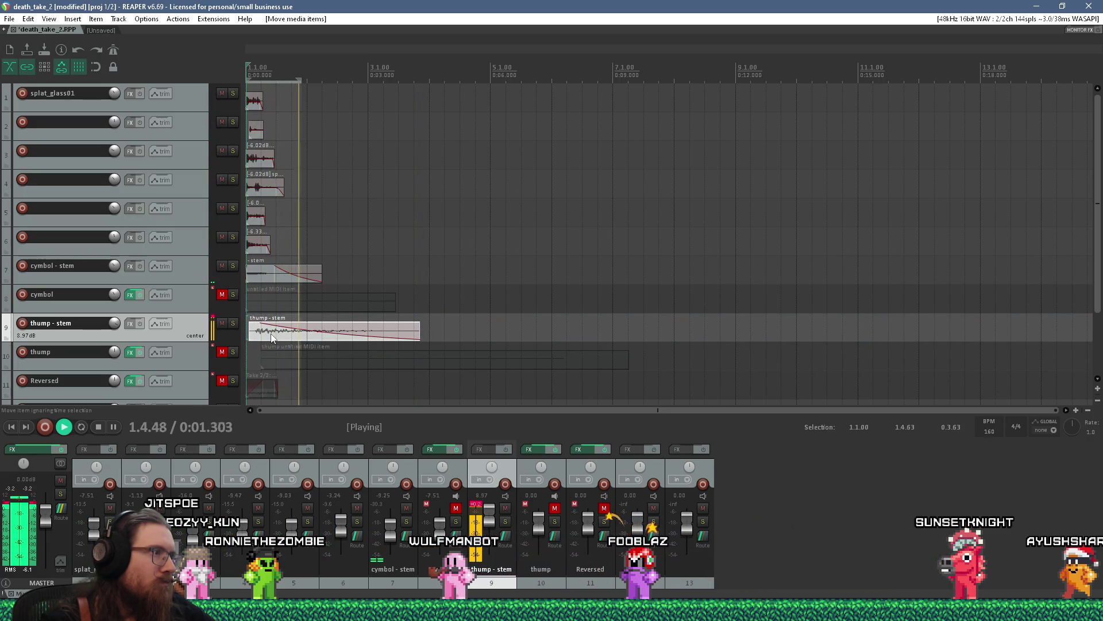
key("space")
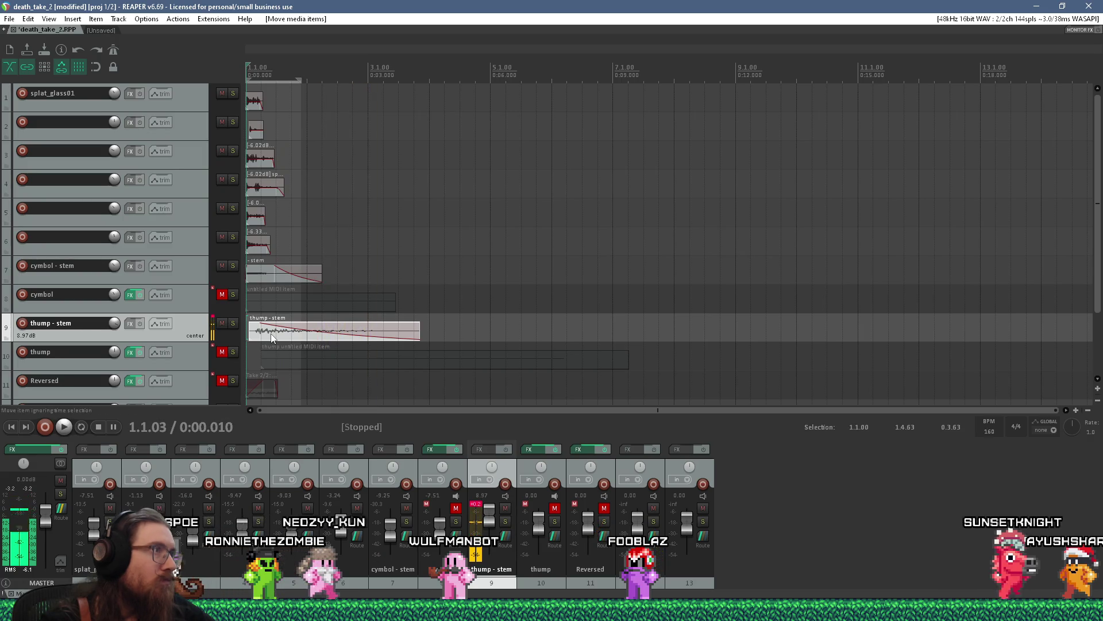
Save the project and render death_take_2_rev.wav (16-bit 48 kHz mono), overwriting the earlier file.
left_click(12, 19)
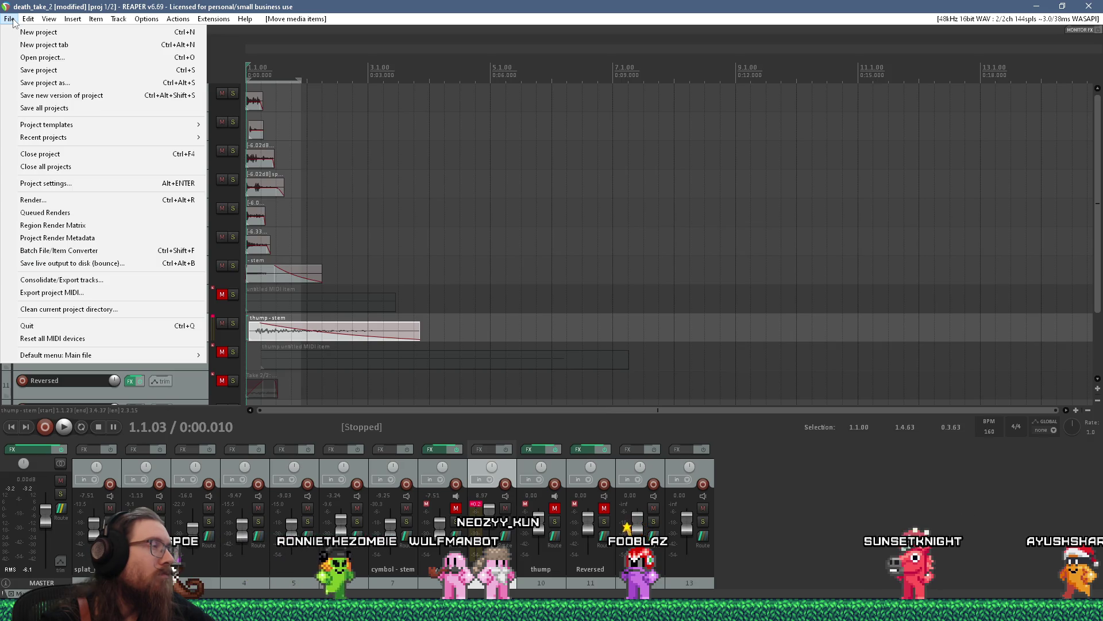
left_click(38, 69)
left_click(9, 20)
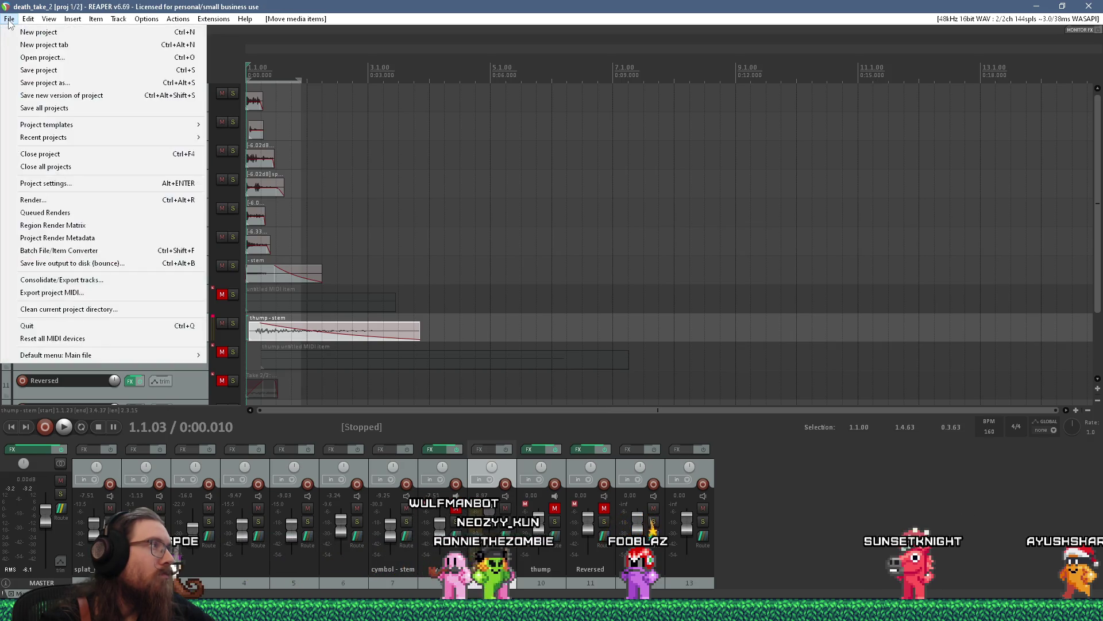
left_click(50, 208)
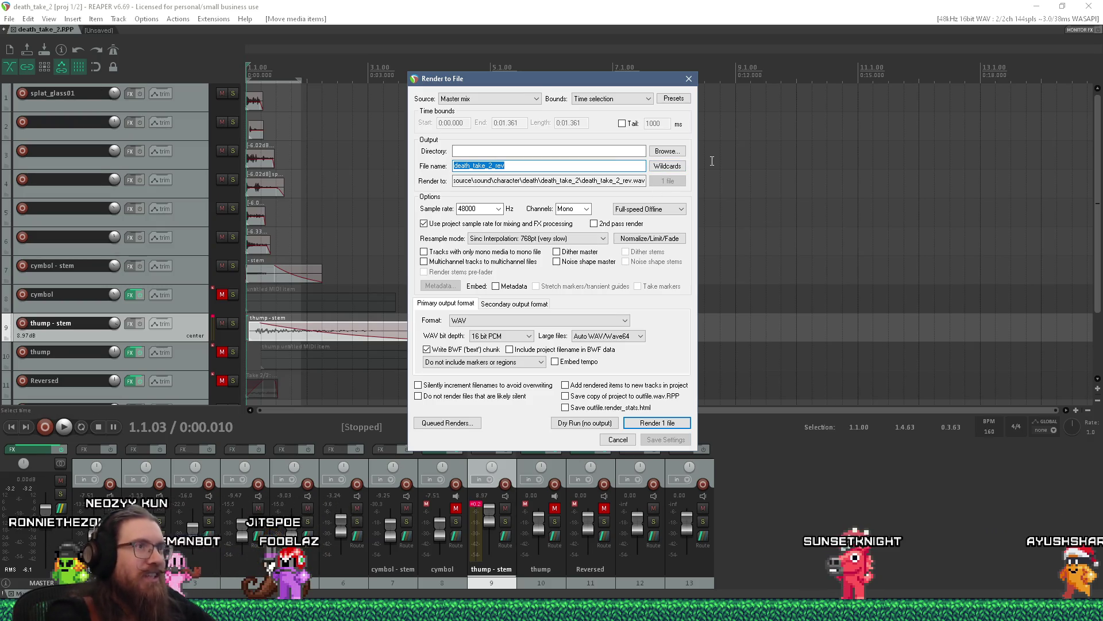
left_click(940, 610)
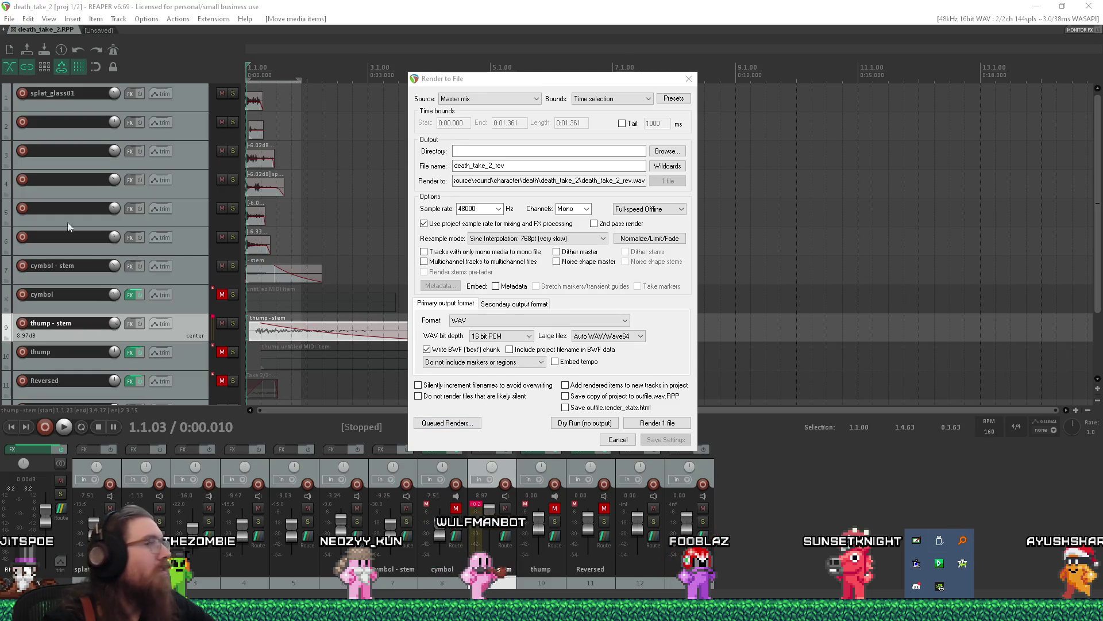
left_click(656, 422)
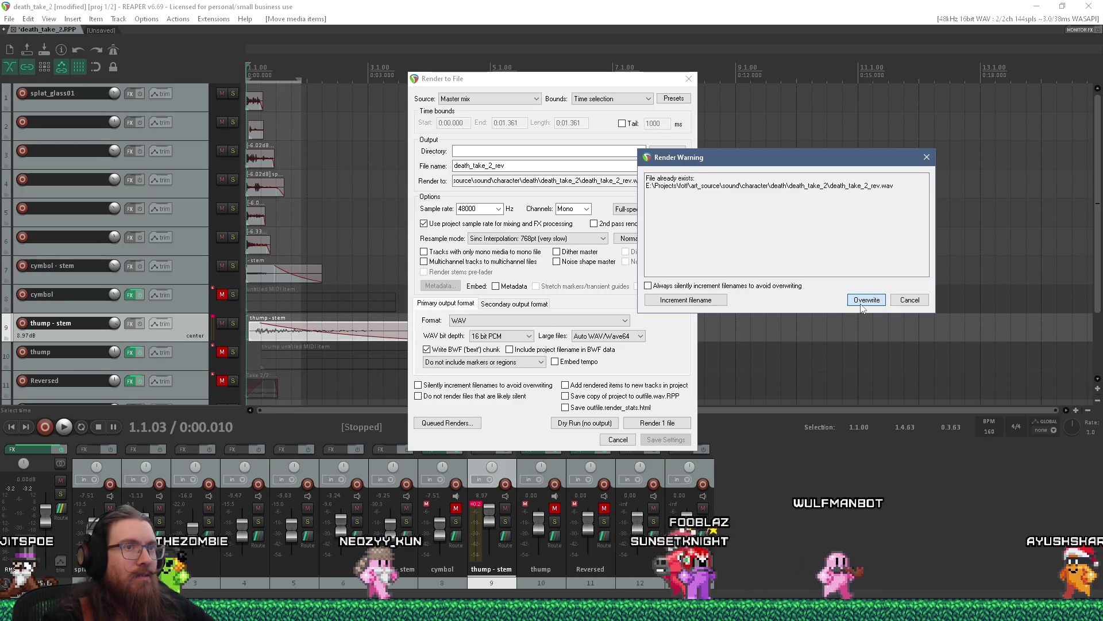
left_click(862, 305)
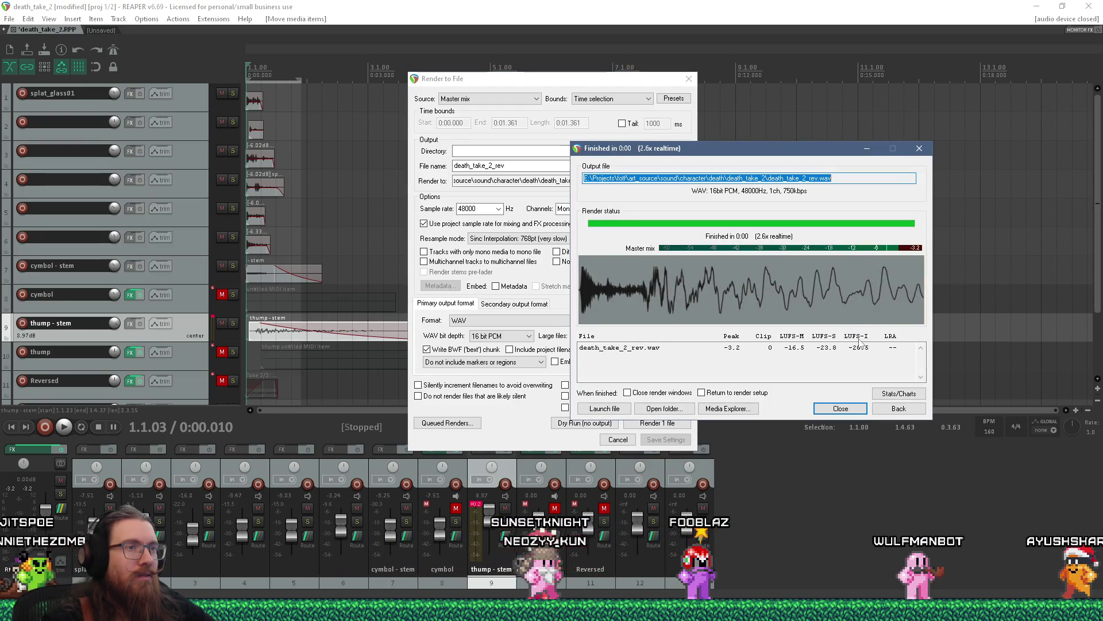
left_click(842, 408)
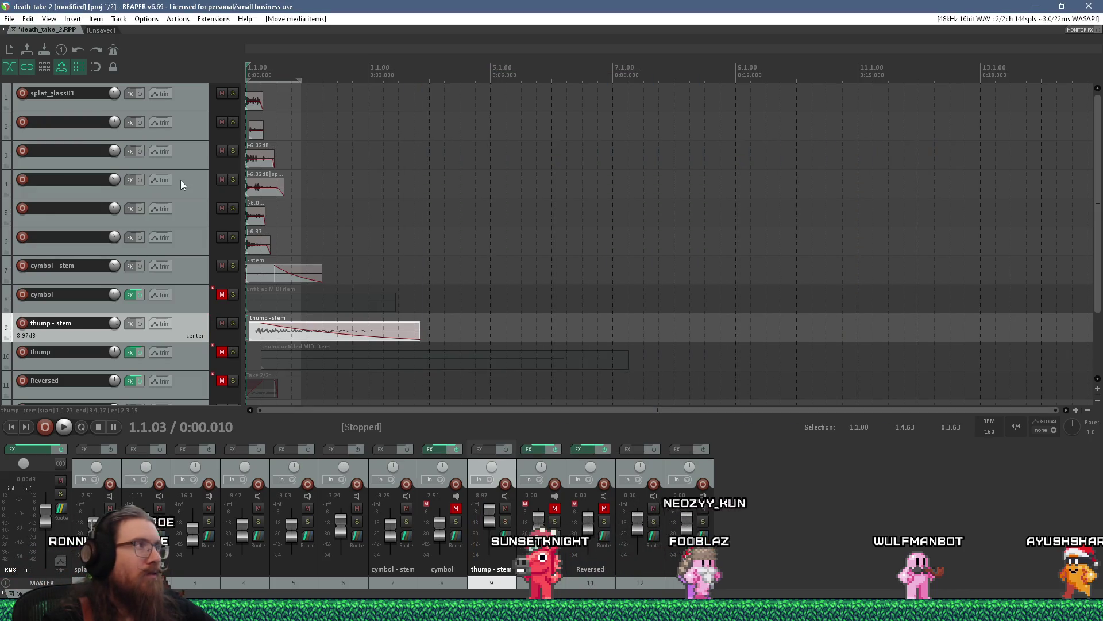
left_click(10, 18)
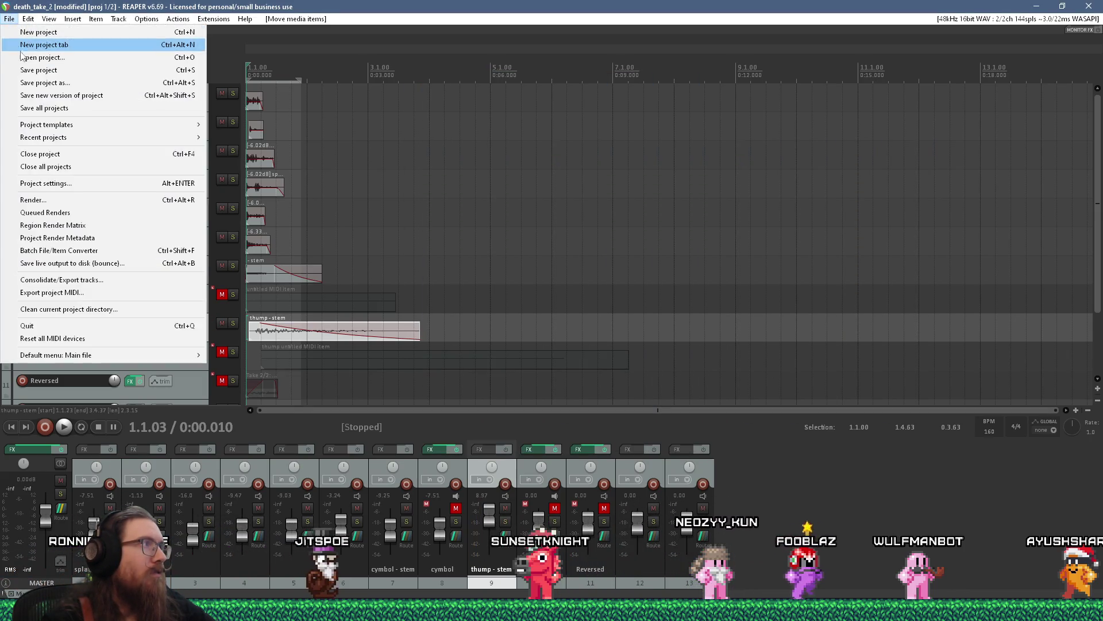
Save the death_take_2 project and close it, leaving a new empty project.
left_click(27, 70)
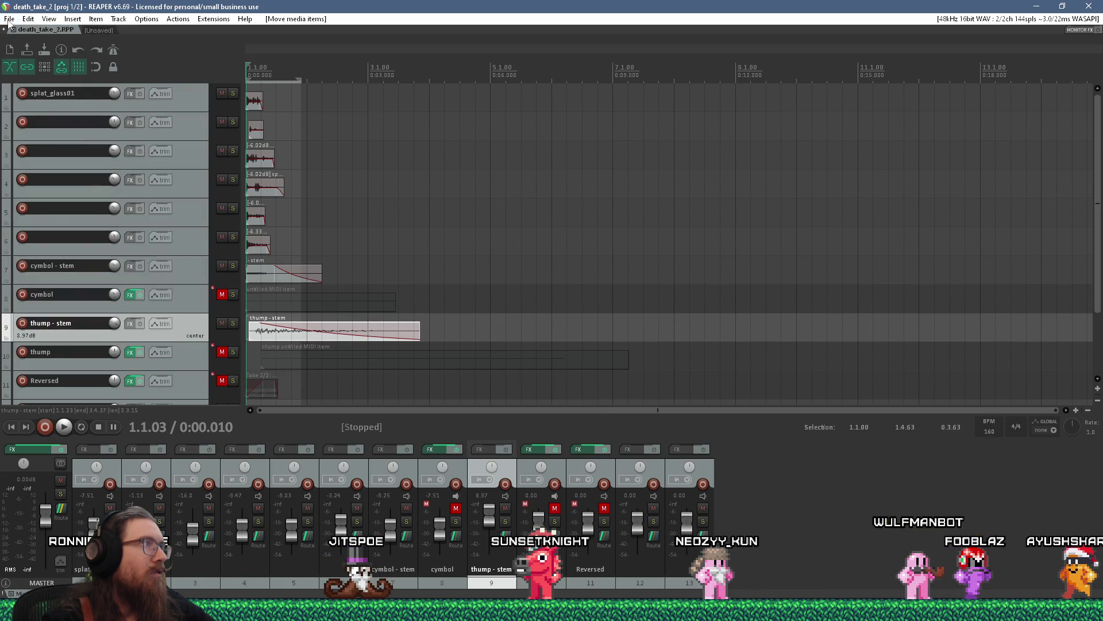
left_click(9, 20)
left_click(15, 33)
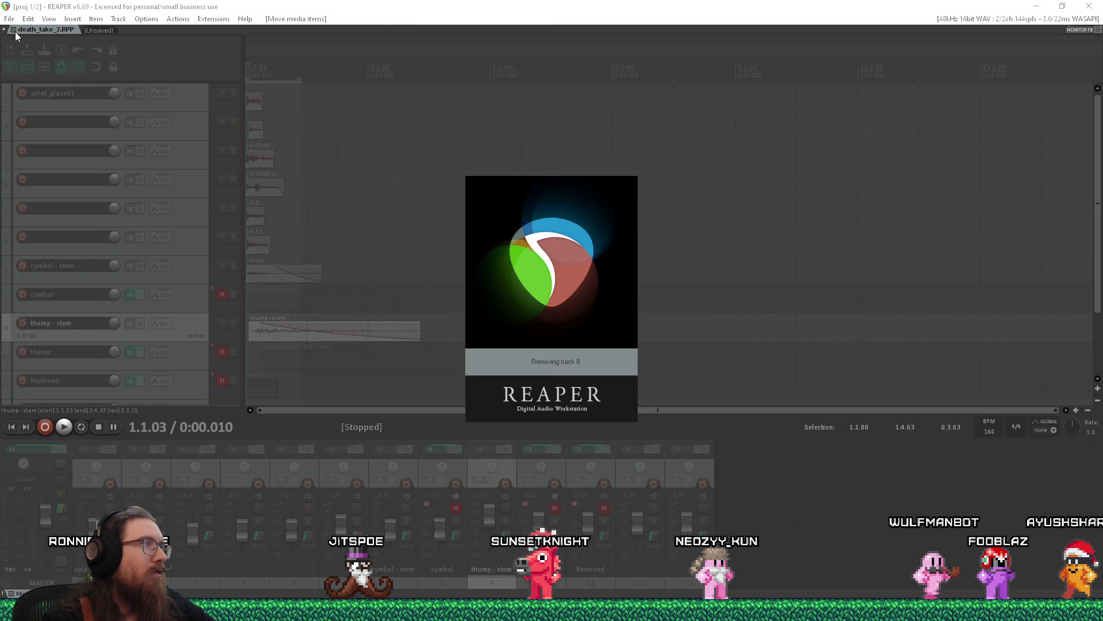
left_click(10, 19)
left_click(133, 74)
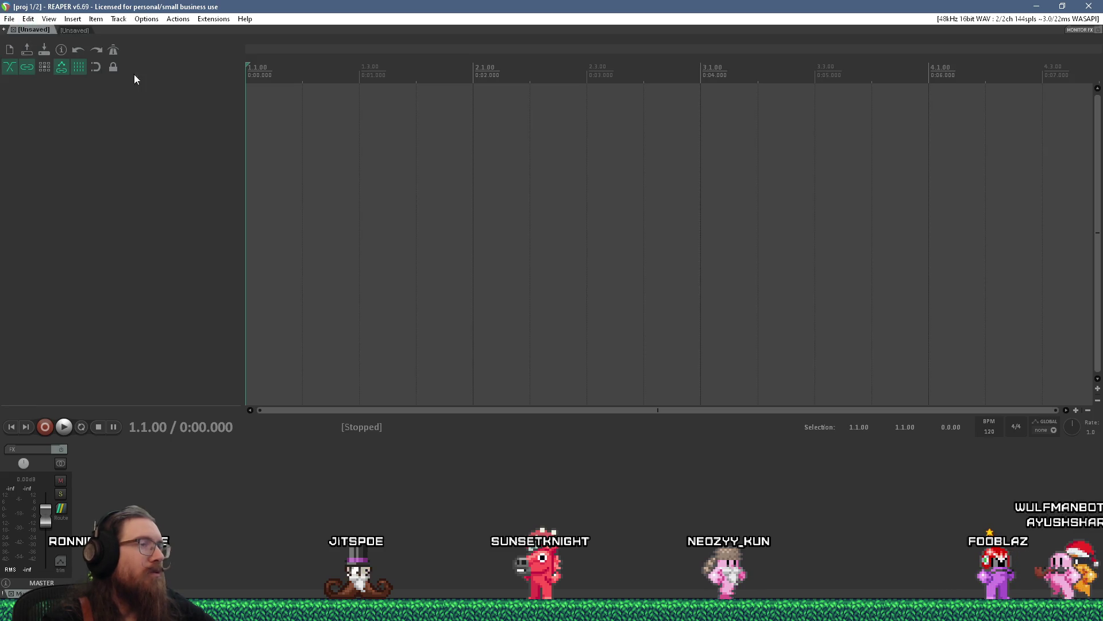
Browse the Open project dialog up through death to the sound\character folder.
key("ctrl+o")
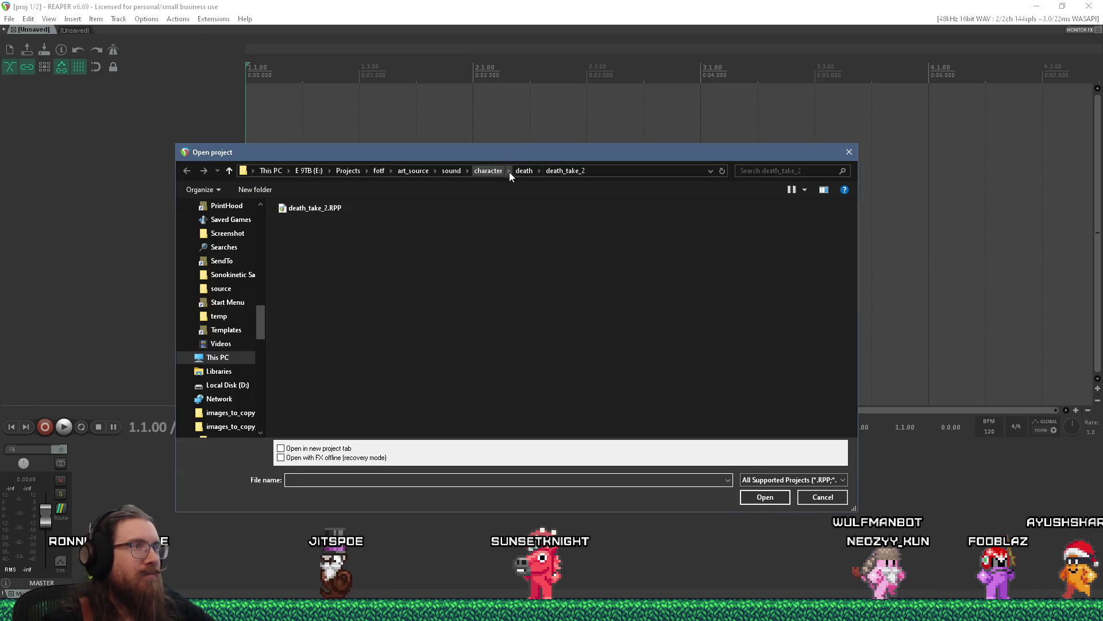
left_click(521, 171)
left_click(490, 171)
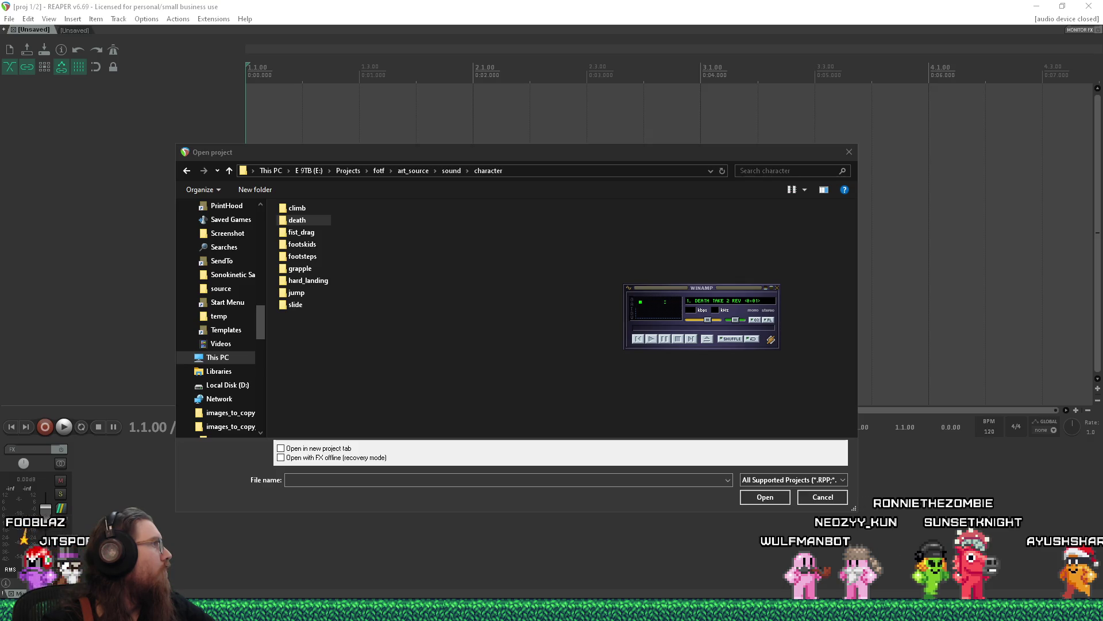
key("alt+Tab")
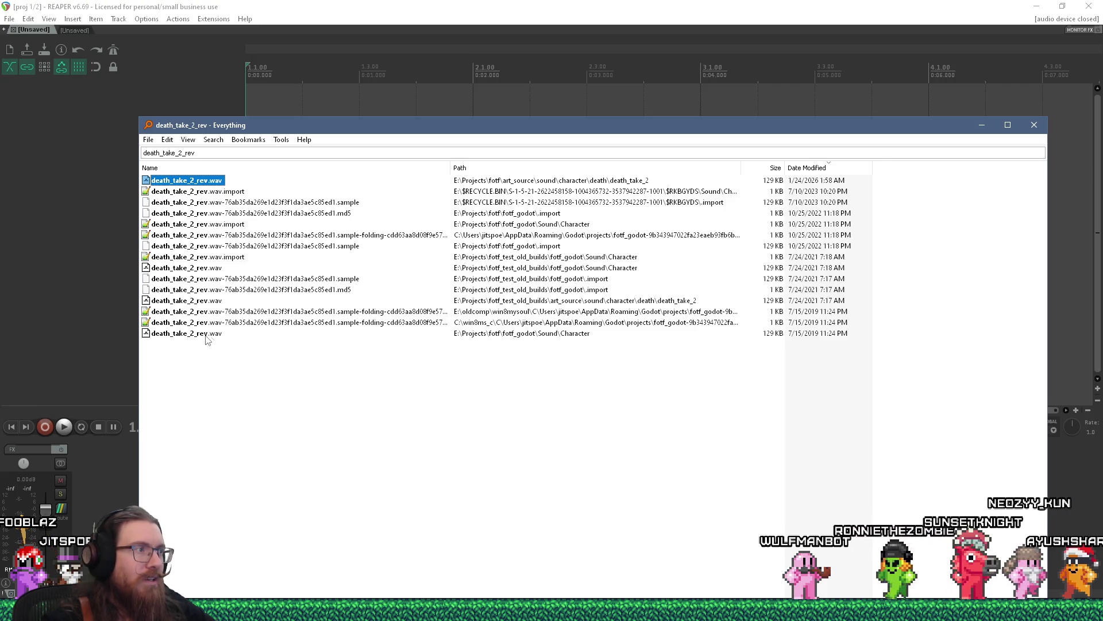
Open the containing folder of the death_take_2_rev.wav result in fotf_godot\Sound\Character.
left_click(205, 336)
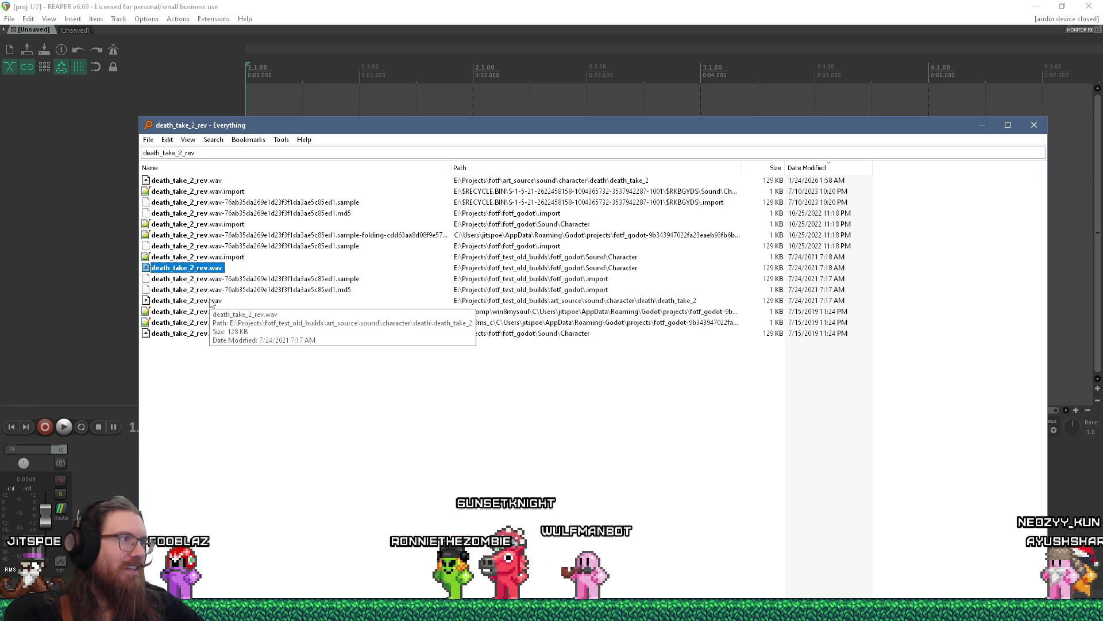
left_click(211, 301)
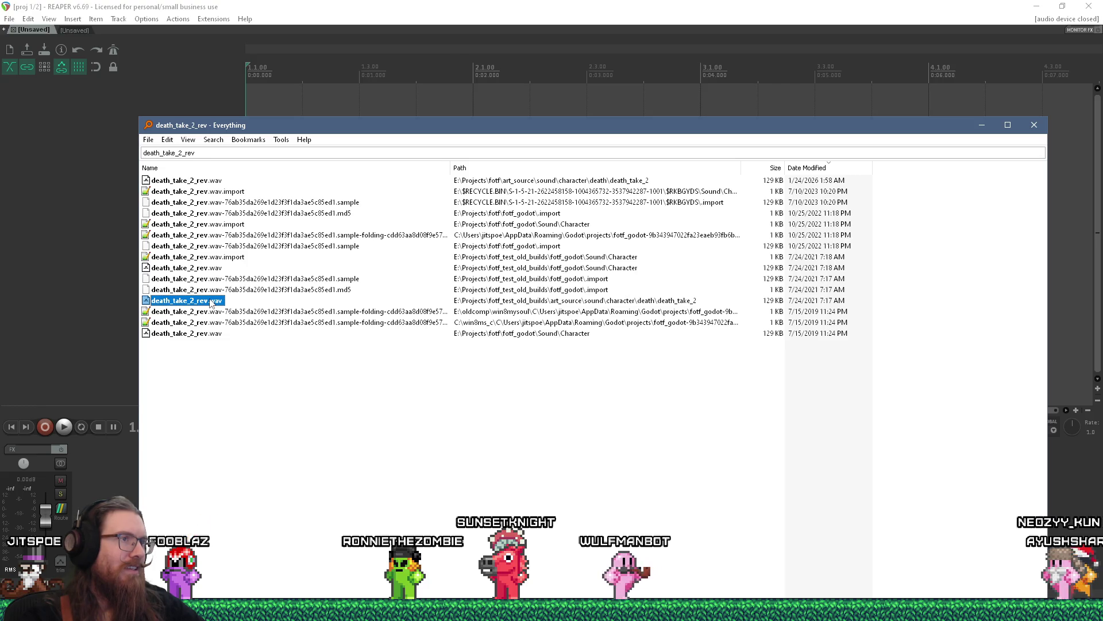
right_click(216, 334)
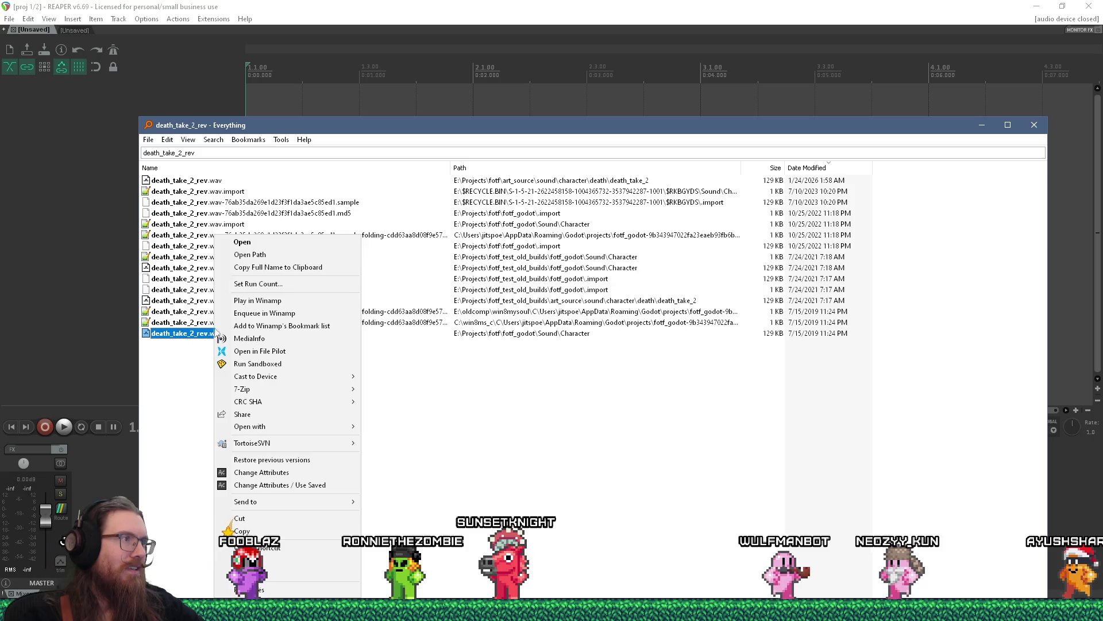
left_click(260, 254)
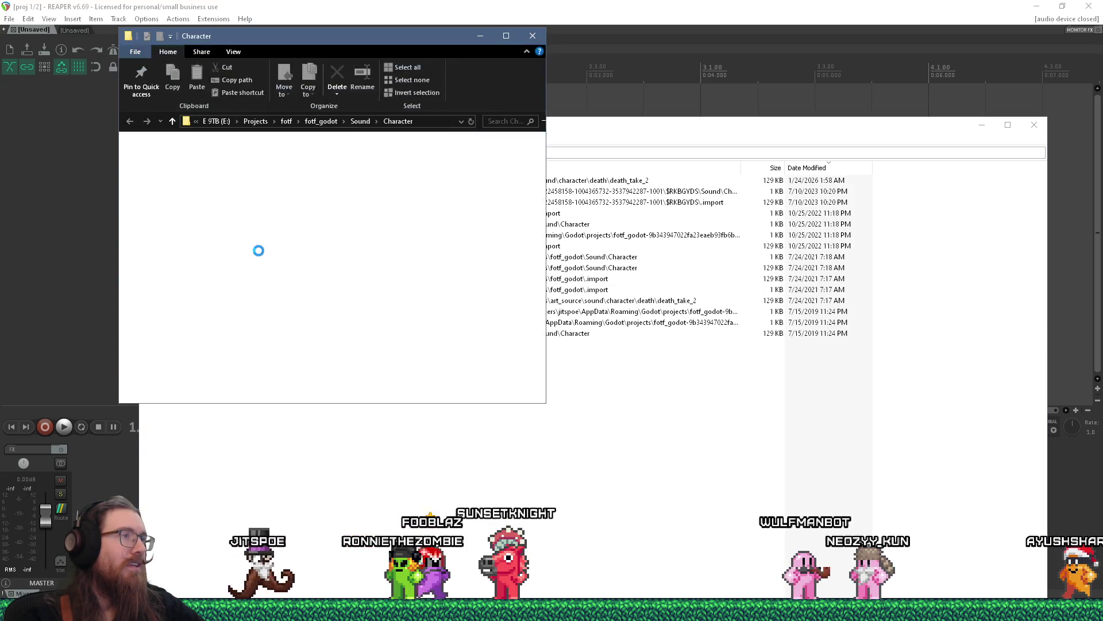
Play the original death_take_2.wav, then select the 128 KB death_take_2_rev.wav beside it.
left_click(475, 274)
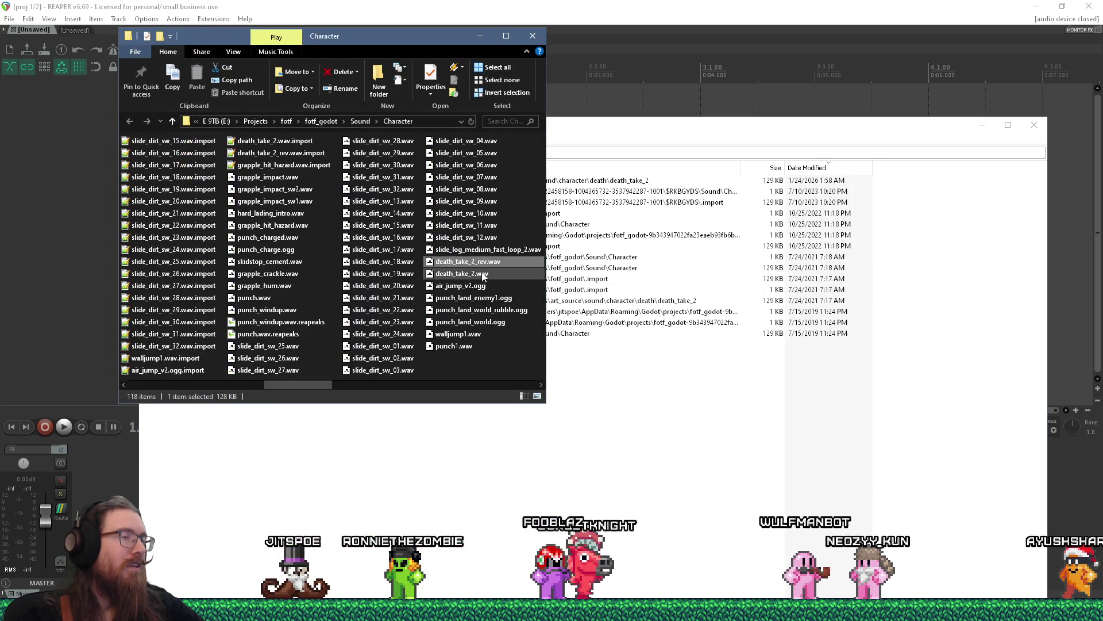
double_click(476, 274)
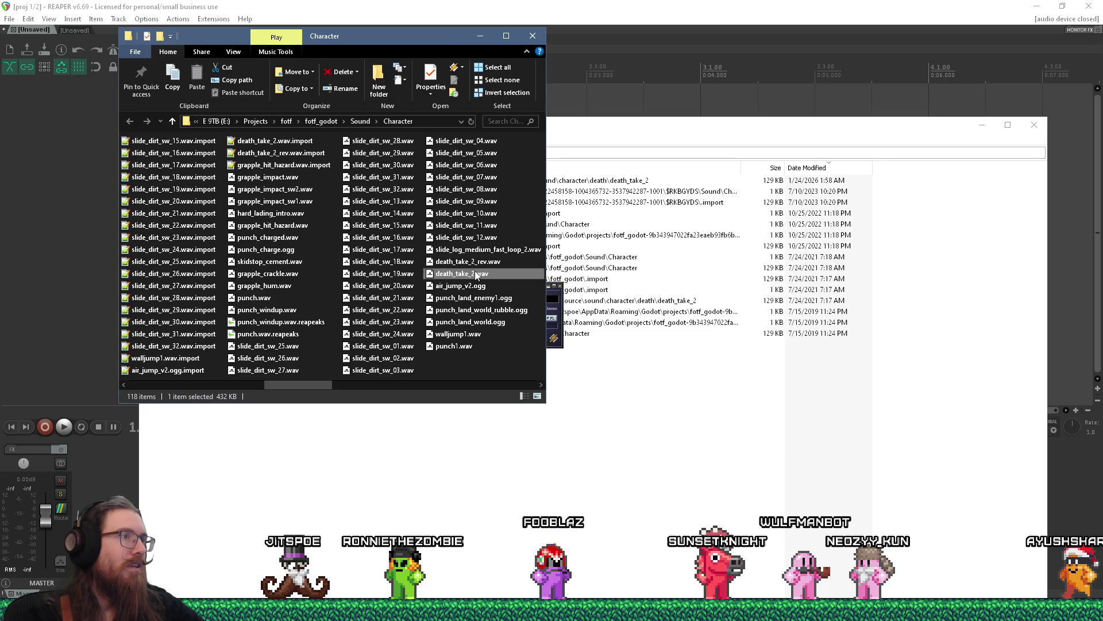
left_click(477, 264)
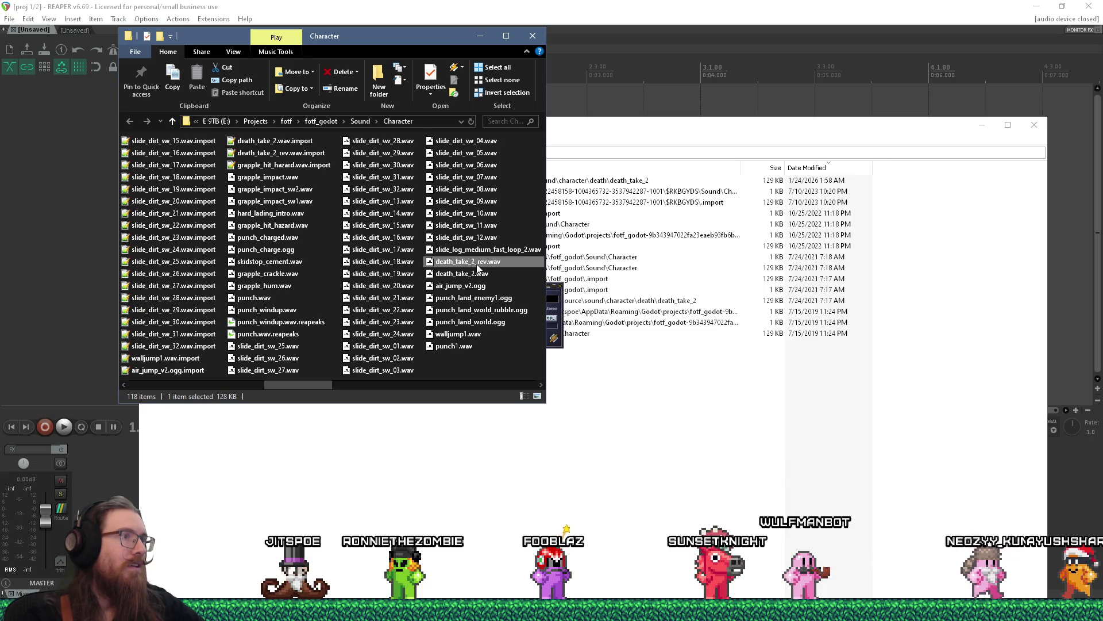